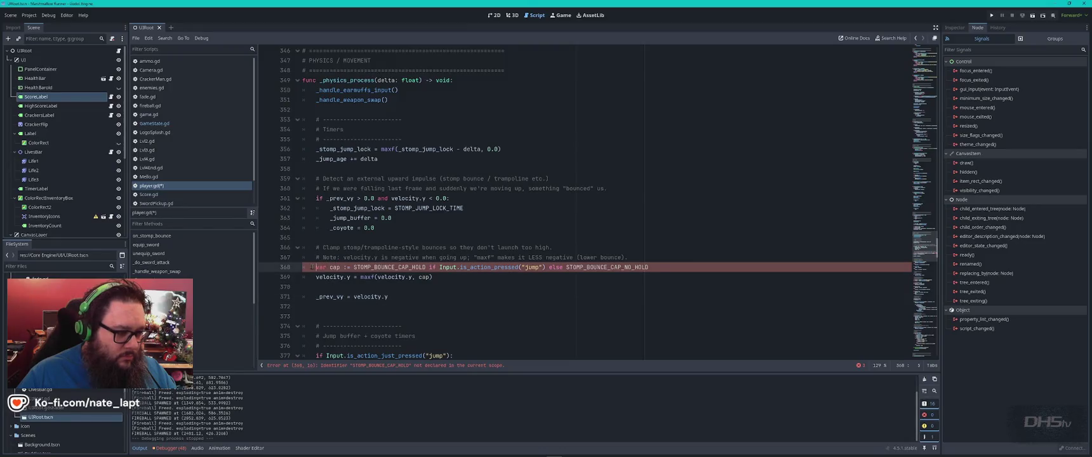
# - Adjust the indent of bounce-clamp line 368, then check ChatGPT's suggested code
pyautogui.press('Tab')
pyautogui.click(509, 294)
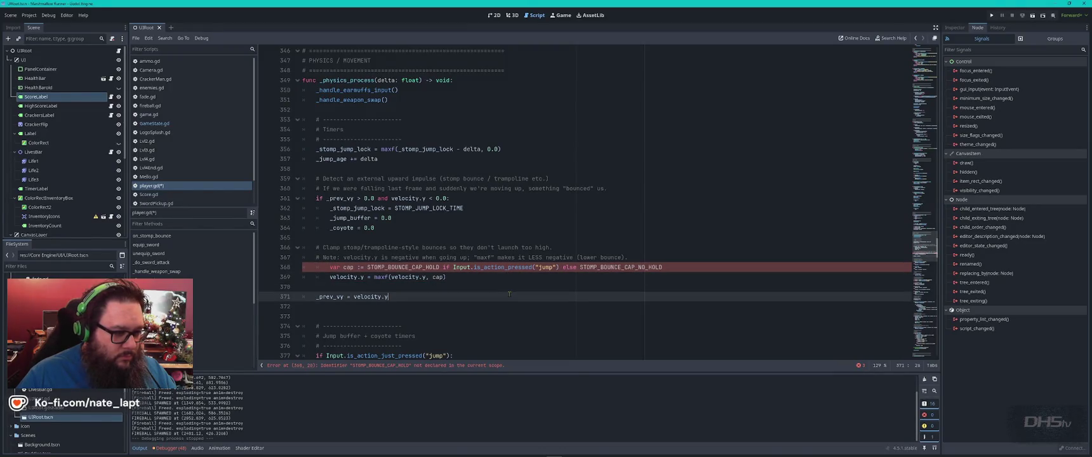
pyautogui.click(330, 268)
pyautogui.press('BackSpace')
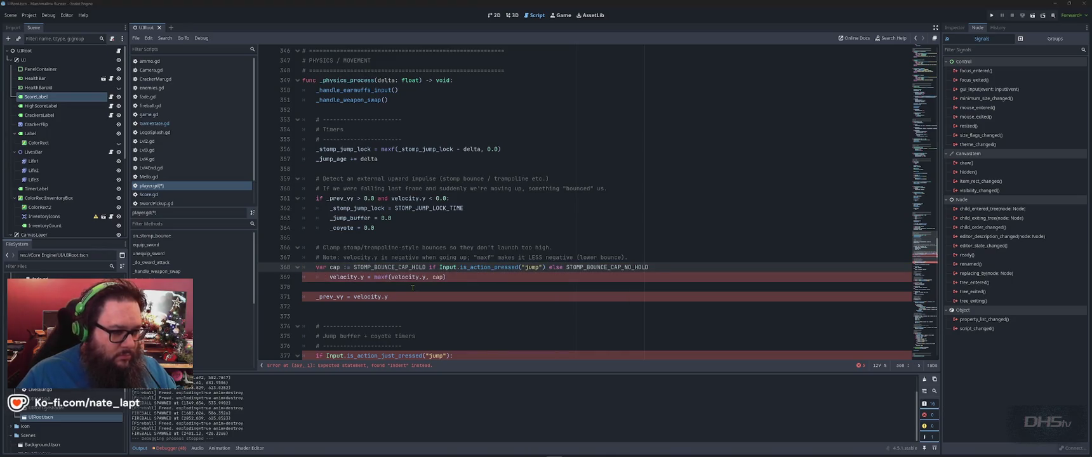
pyautogui.hotkey('alt', 'Tab')
pyautogui.scroll(-2, 379, 308)
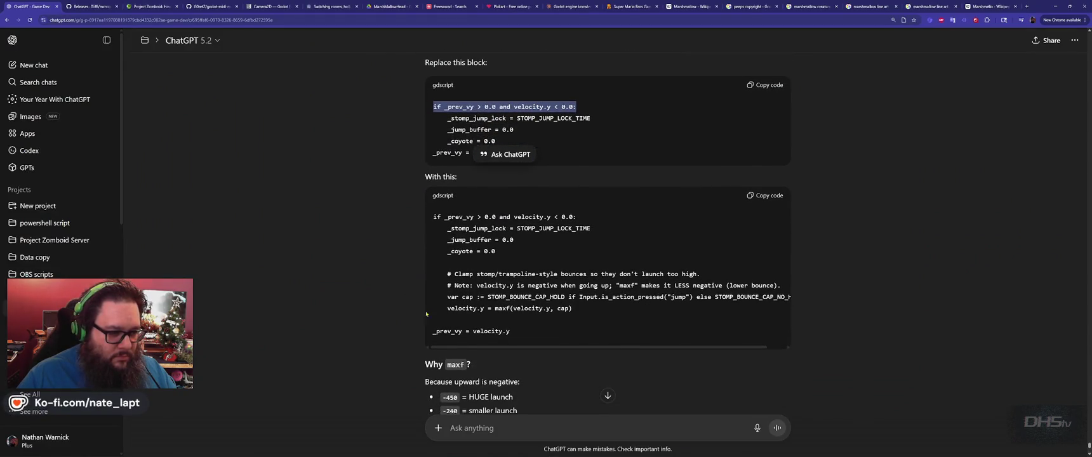
pyautogui.hotkey('alt', 'Tab')
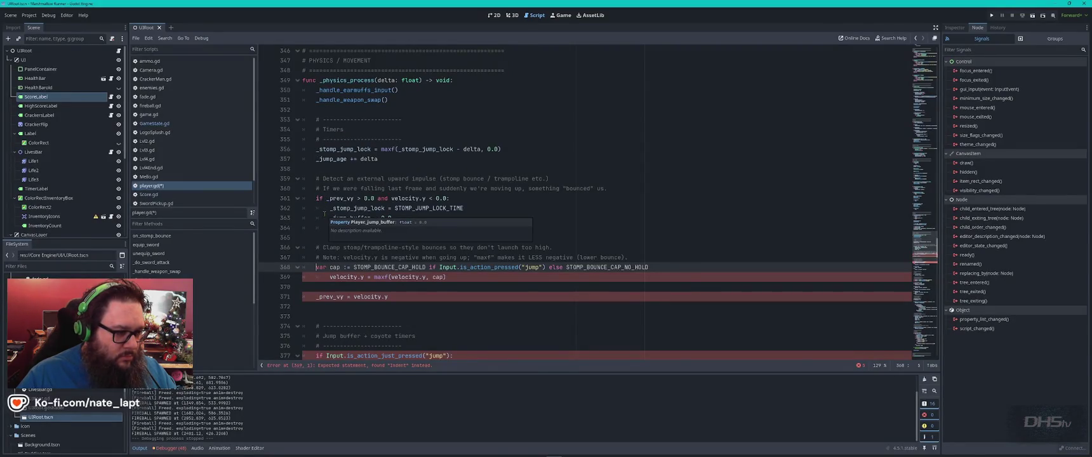
# - Indent lines 368–369 and the _prev_vy line 371 one more level, trimming line 369
pyautogui.press('Tab')
pyautogui.press('Down')
pyautogui.press('Tab')
pyautogui.click(317, 296)
pyautogui.press('Tab')
pyautogui.click(330, 276)
pyautogui.press('Delete')
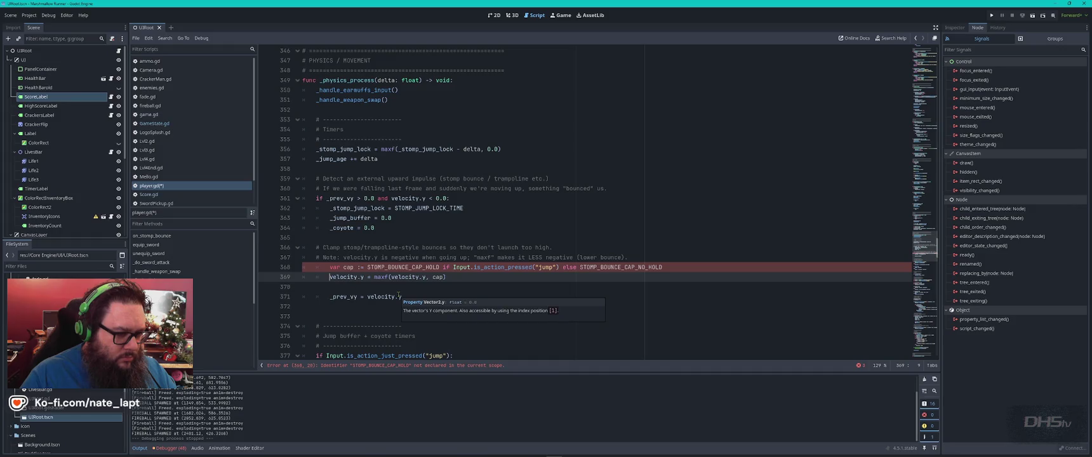
# - Compare the re-indented lines 368–371 against ChatGPT's suggested code
pyautogui.hotkey('alt', 'Tab')
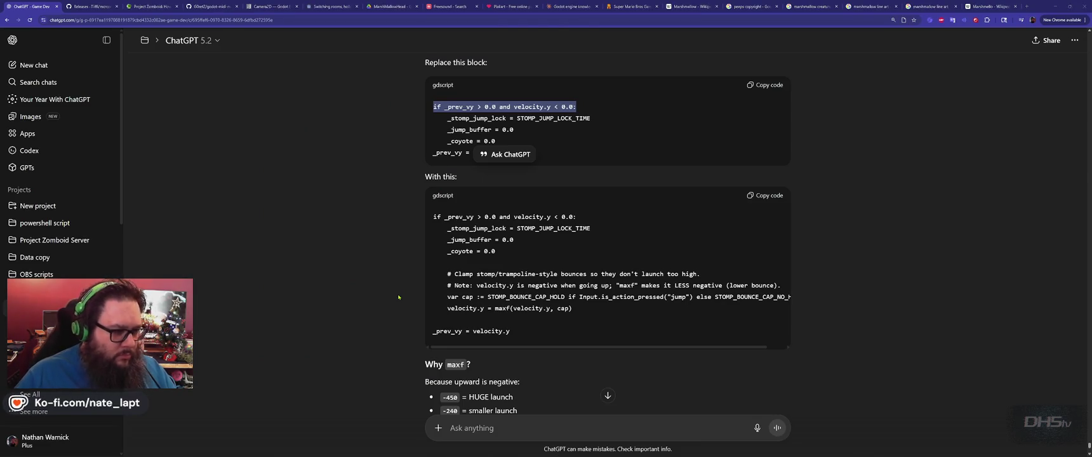
pyautogui.hotkey('alt', 'Tab')
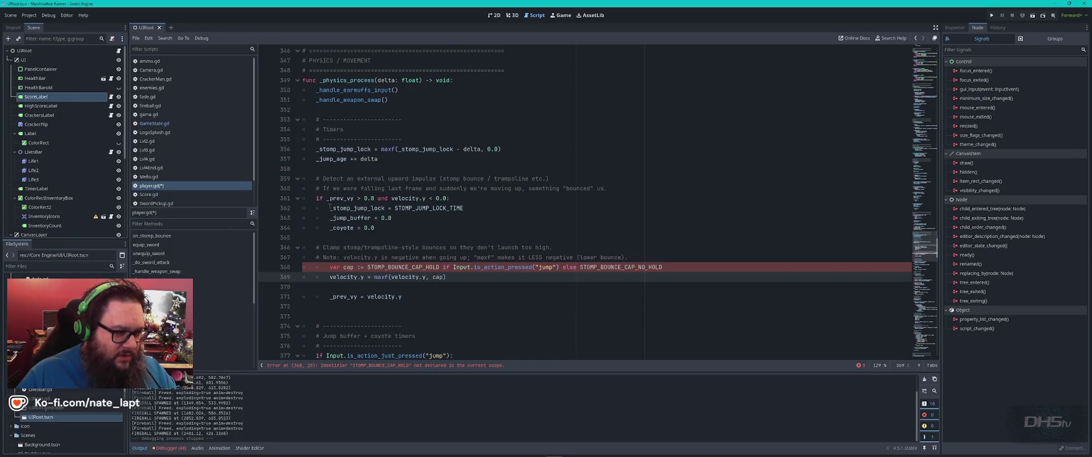
pyautogui.hotkey('alt', 'Tab')
pyautogui.hotkey('alt', 'Tab')
pyautogui.click(330, 297)
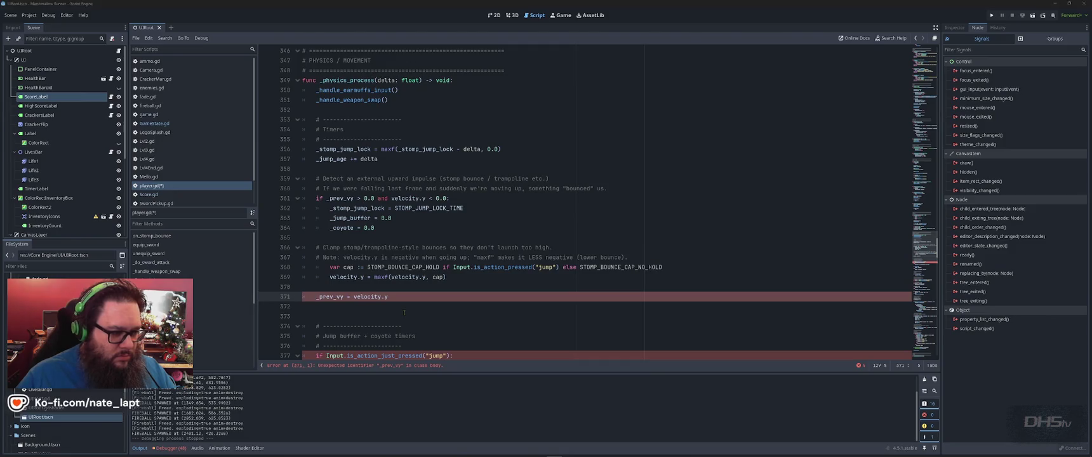
pyautogui.hotkey('alt', 'Tab')
pyautogui.hotkey('alt', 'Tab')
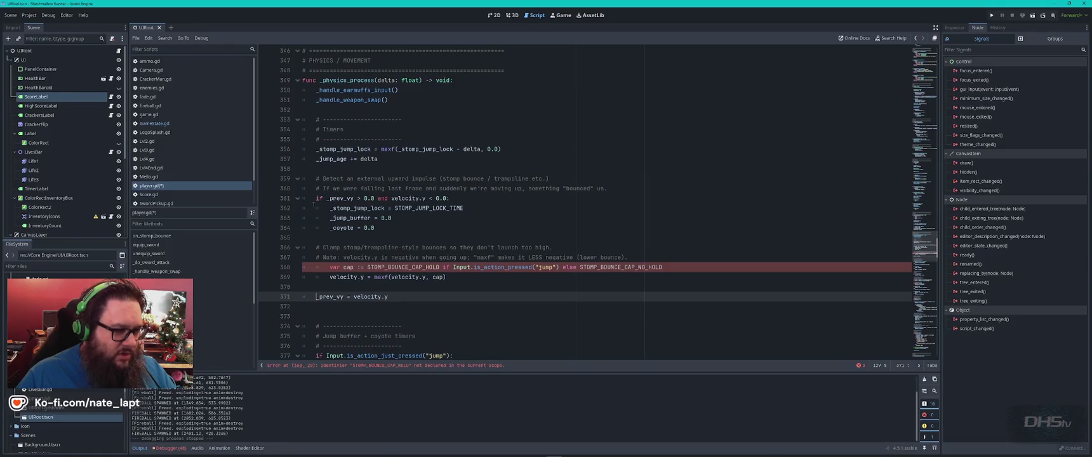
pyautogui.hotkey('alt', 'Tab')
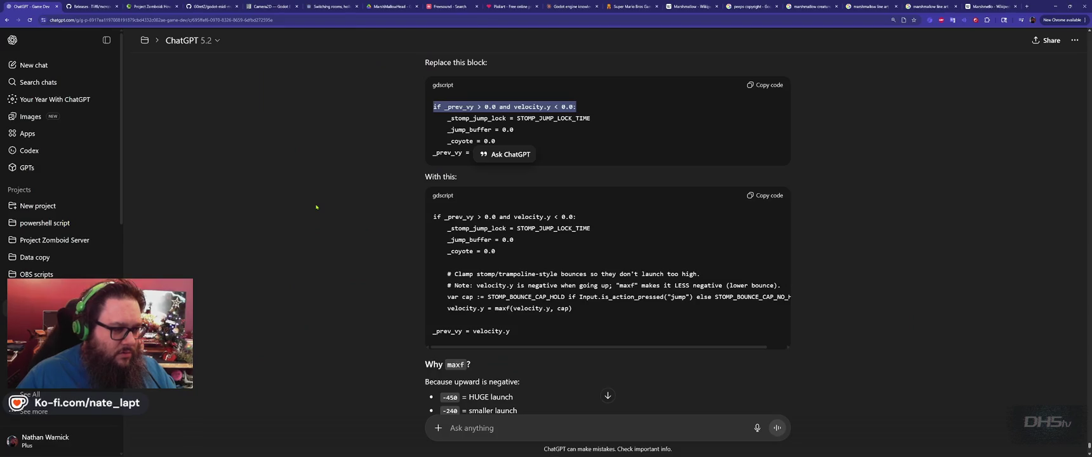
pyautogui.hotkey('alt', 'Tab')
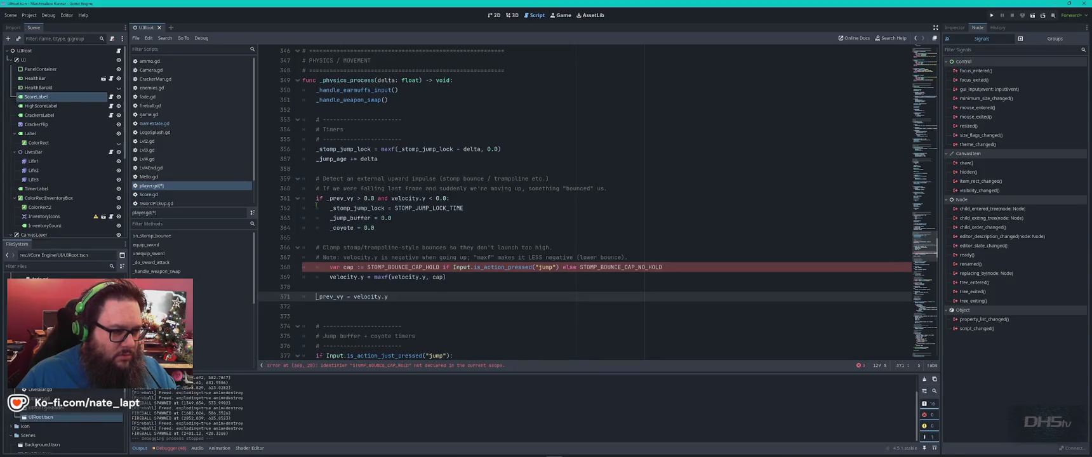
# - Dedent lines 361–371 one level and compare the result with ChatGPT's code
pyautogui.moveTo(316, 198); pyautogui.dragTo(408, 293)
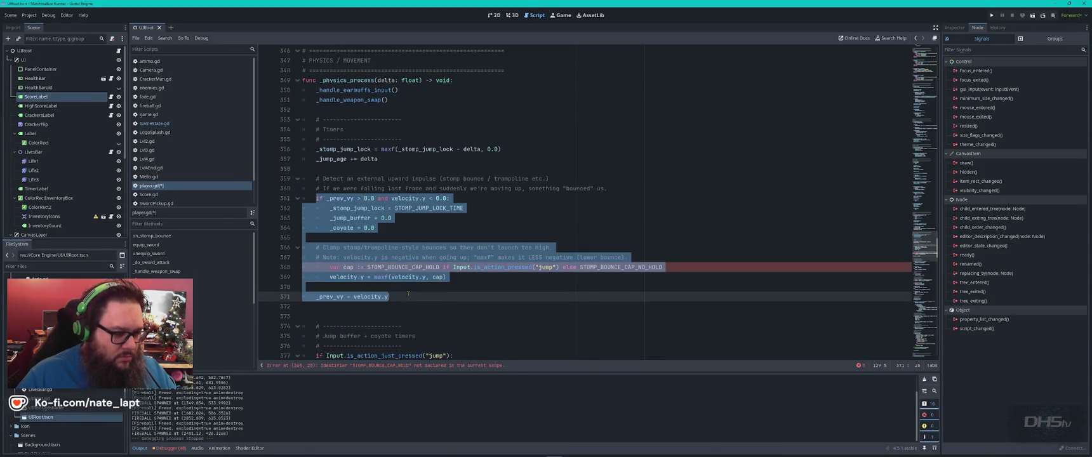
pyautogui.hotkey('shift', 'Tab')
pyautogui.click(421, 297)
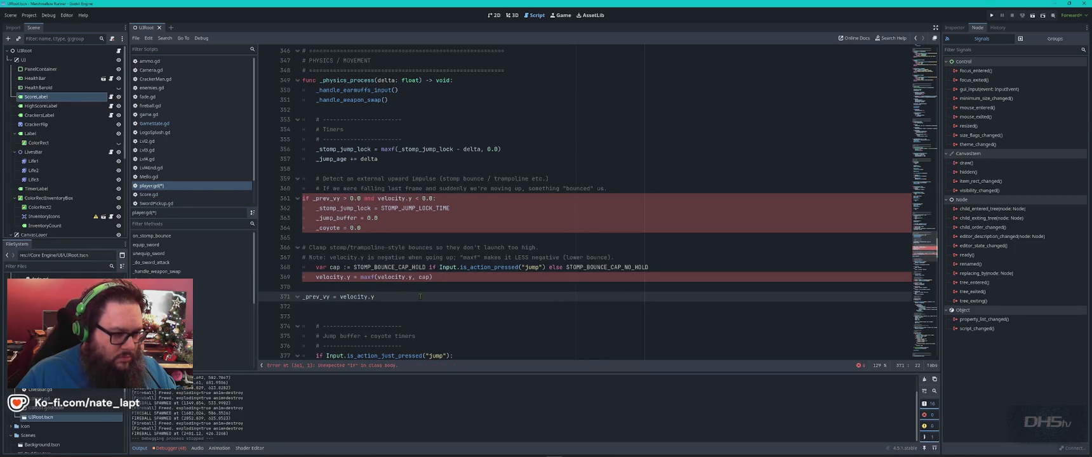
pyautogui.click(316, 277)
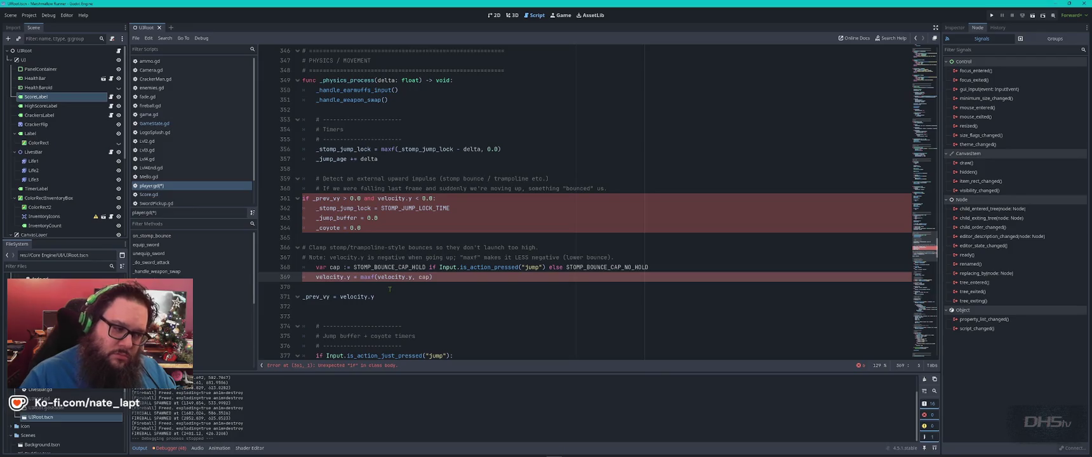
pyautogui.press('Up')
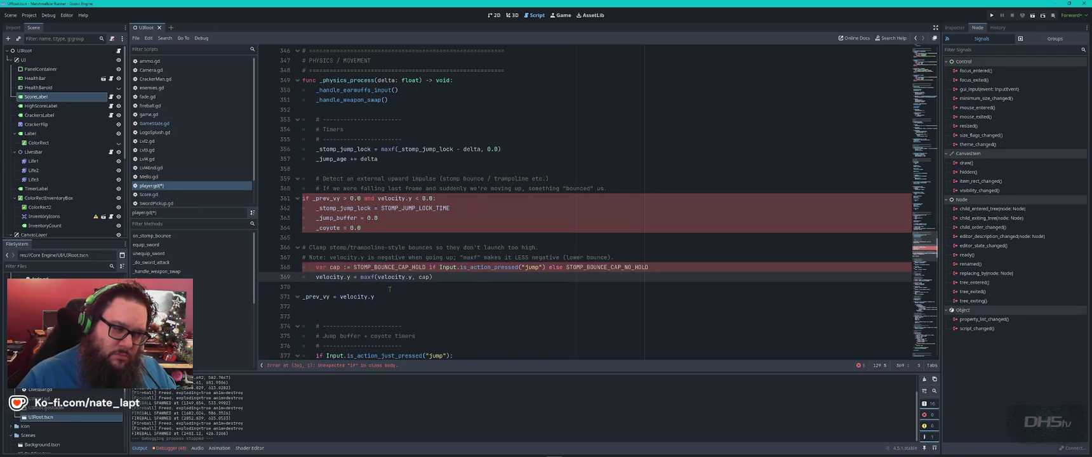
pyautogui.hotkey('alt', 'Tab')
pyautogui.hotkey('alt', 'Tab')
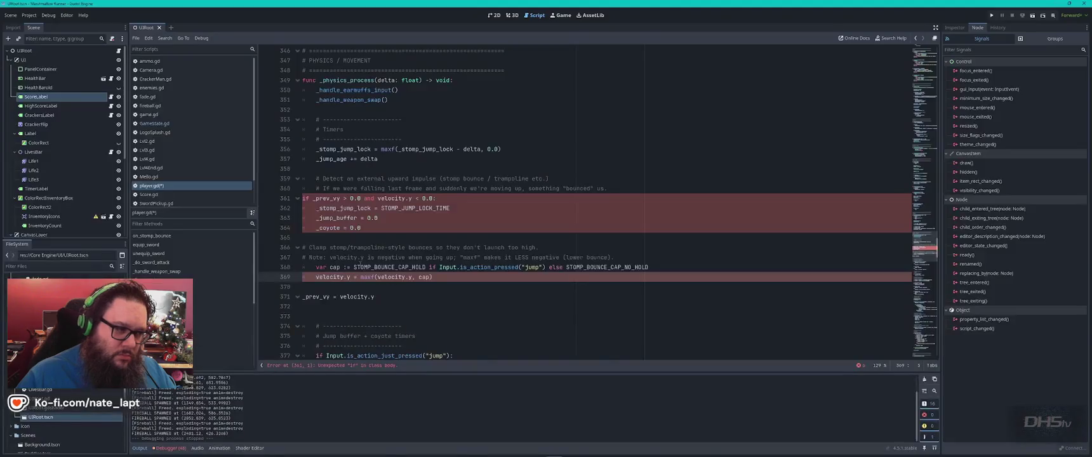
pyautogui.hotkey('alt', 'Tab')
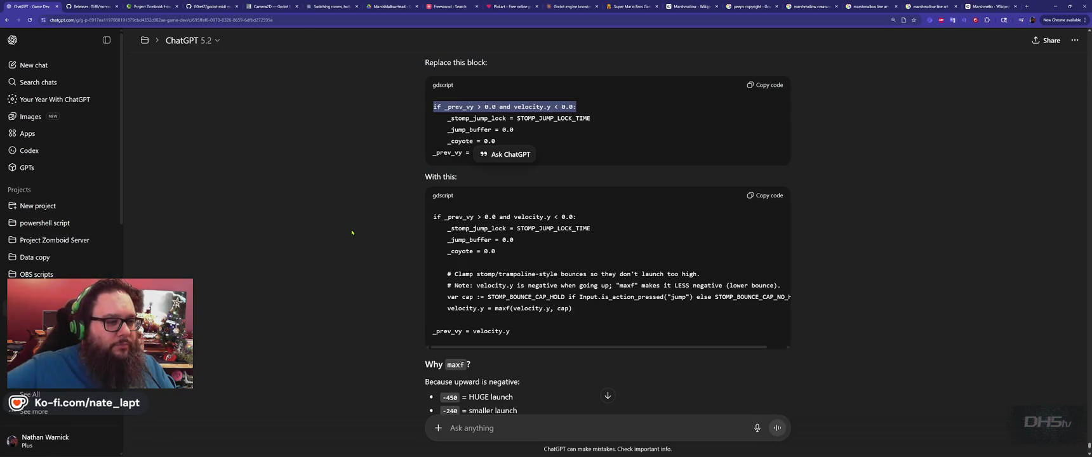
pyautogui.hotkey('alt', 'Tab')
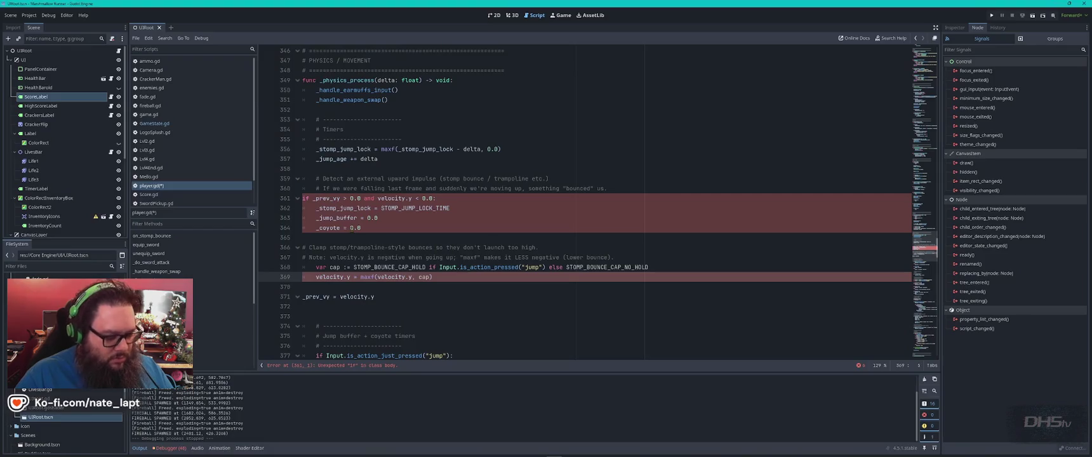
# - Rework the indentation of the lines around the var cap line, line by line
pyautogui.press('Tab')
pyautogui.press('Up')
pyautogui.press('Up')
pyautogui.press('Down')
pyautogui.press('Down')
pyautogui.press('Up')
pyautogui.press('Up')
pyautogui.press('Up')
pyautogui.press('Tab')
pyautogui.hotkey('shift', 'Tab')
pyautogui.hotkey('shift', 'Tab')
pyautogui.press('Down')
pyautogui.hotkey('shift', 'Tab')
pyautogui.press('Down')
pyautogui.press('Down')
pyautogui.hotkey('shift', 'Tab')
pyautogui.press('Up')
pyautogui.press('Up')
pyautogui.press('Up')
pyautogui.hotkey('shift', 'Up')
pyautogui.hotkey('shift', 'Up')
pyautogui.hotkey('shift', 'Up')
pyautogui.hotkey('shift', 'Tab')
pyautogui.press('Up')
pyautogui.press('Up')
pyautogui.press('Up')
pyautogui.hotkey('shift', 'Tab')
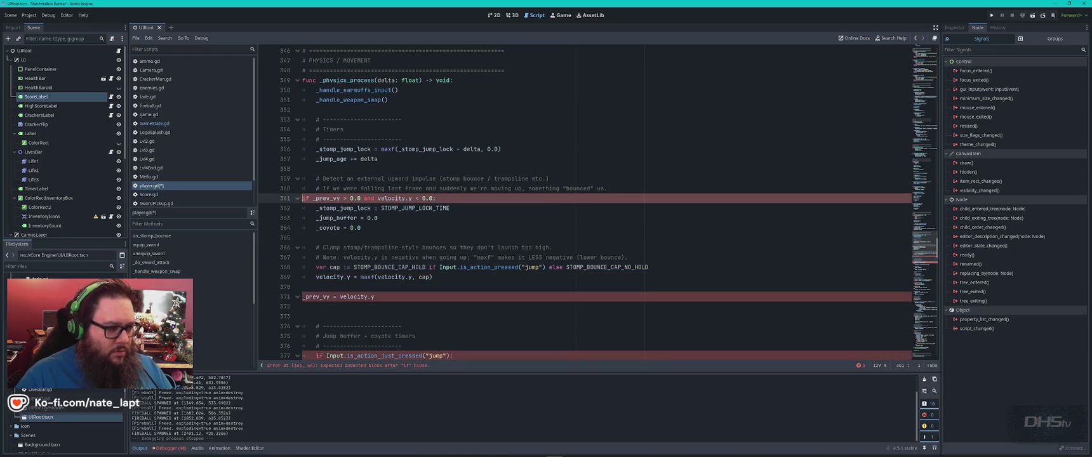
# - Undo and redo the edits, then indent the line 361 if and its three timer resets (362–364)
pyautogui.hotkey('ctrl', 'z')
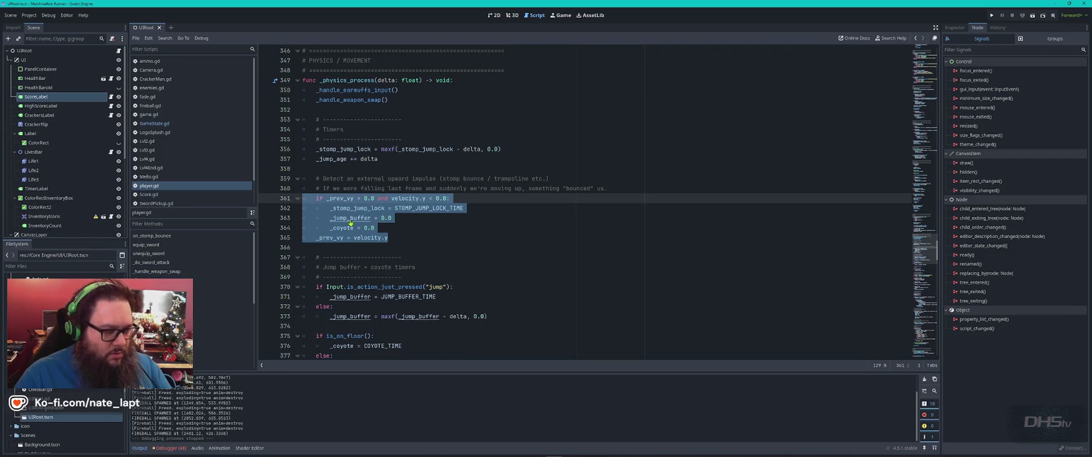
pyautogui.hotkey('ctrl', 'y')
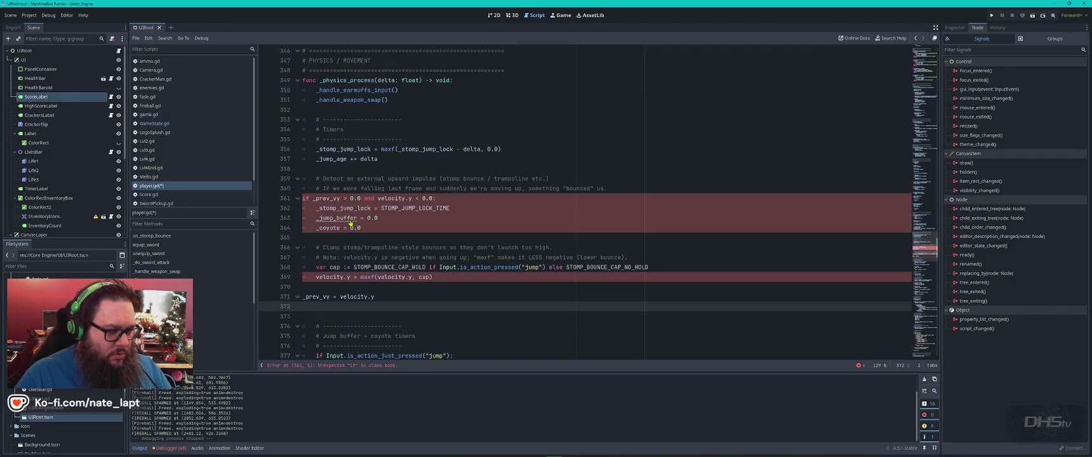
pyautogui.click(302, 198)
pyautogui.press('Tab')
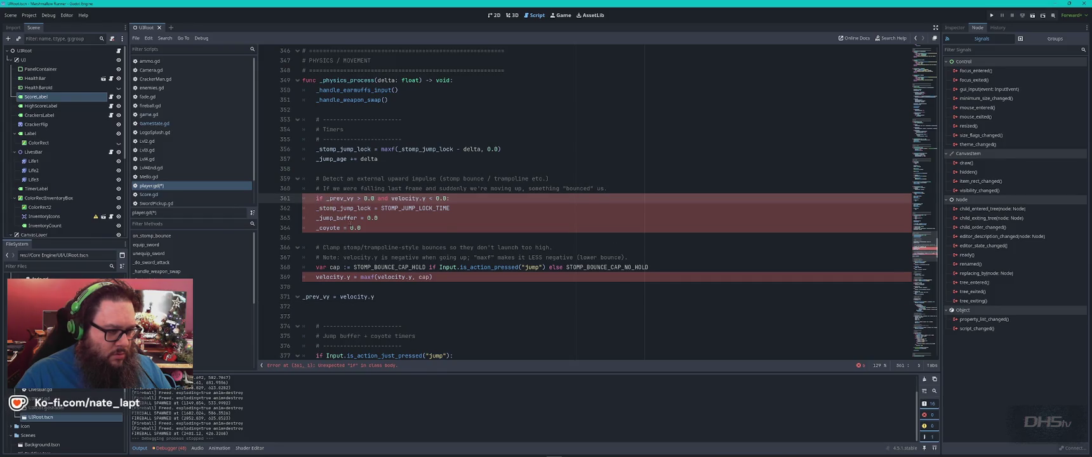
pyautogui.click(303, 300)
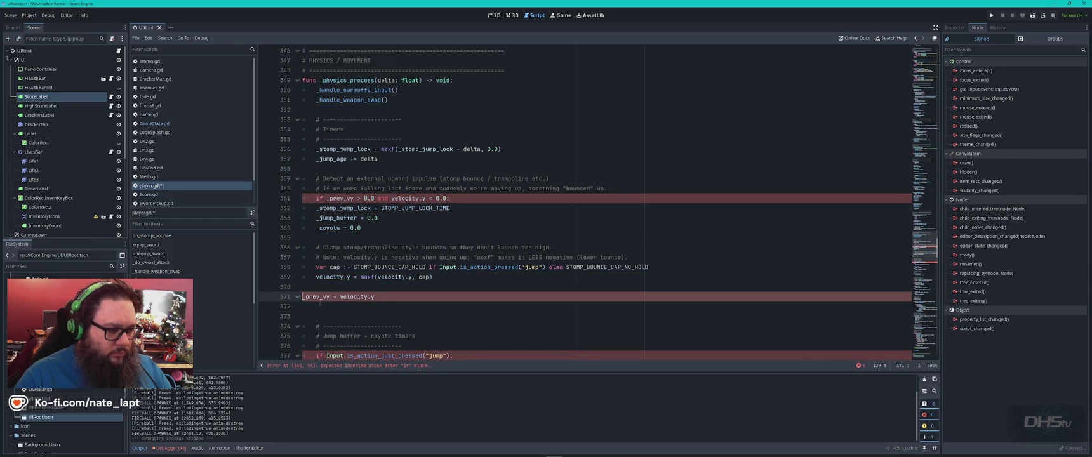
pyautogui.click(401, 228)
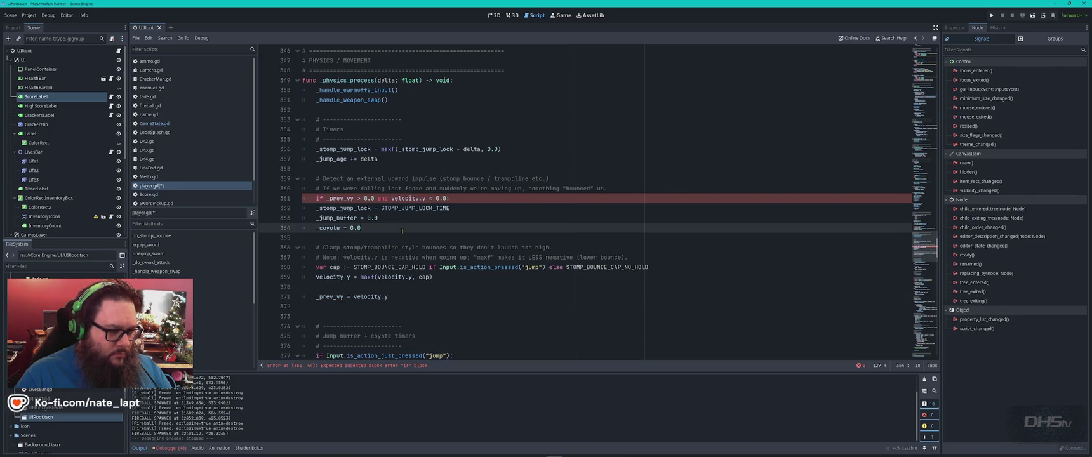
pyautogui.moveTo(303, 208); pyautogui.dragTo(428, 233)
pyautogui.press('Tab')
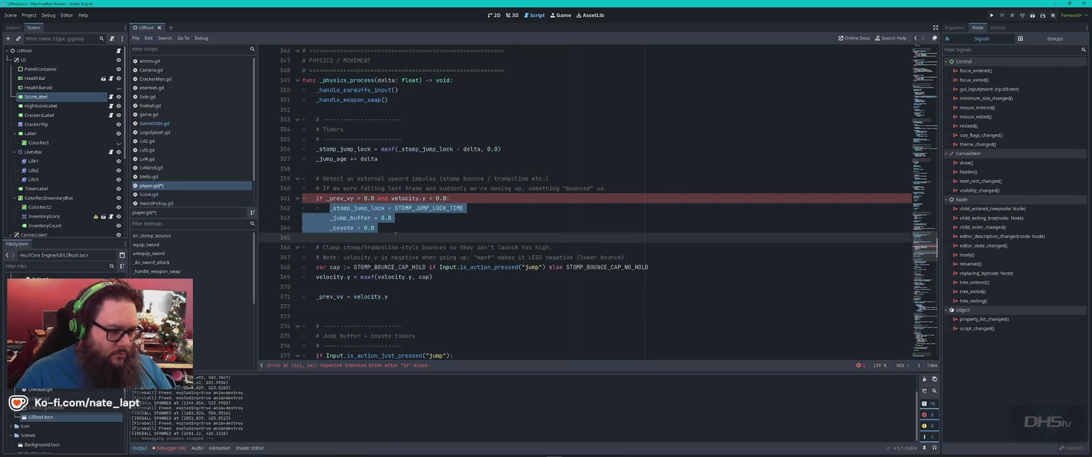
# - Review ChatGPT's reply, check the line 368 error, and scroll up to the STOMP_BOUNCE_CAP constants
pyautogui.click(430, 231)
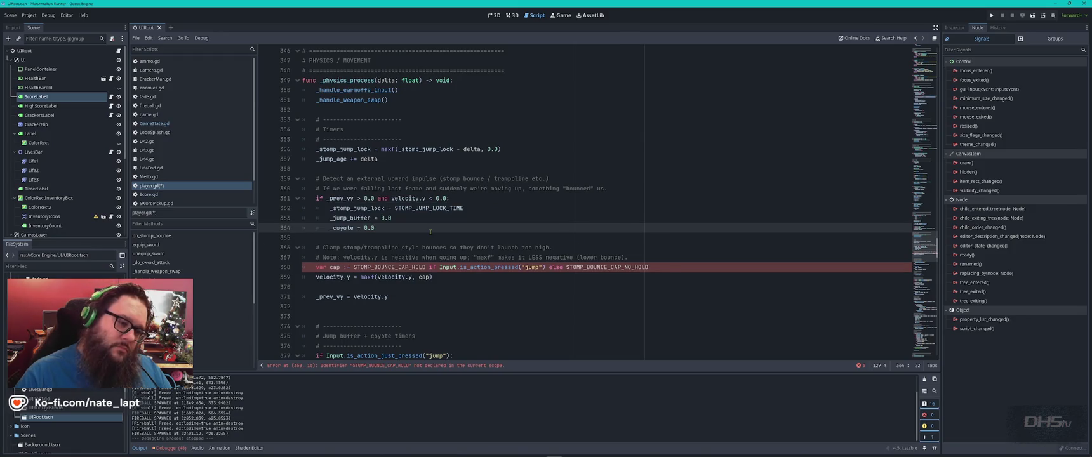
pyautogui.hotkey('alt', 'Tab')
pyautogui.scroll(-3, 387, 295)
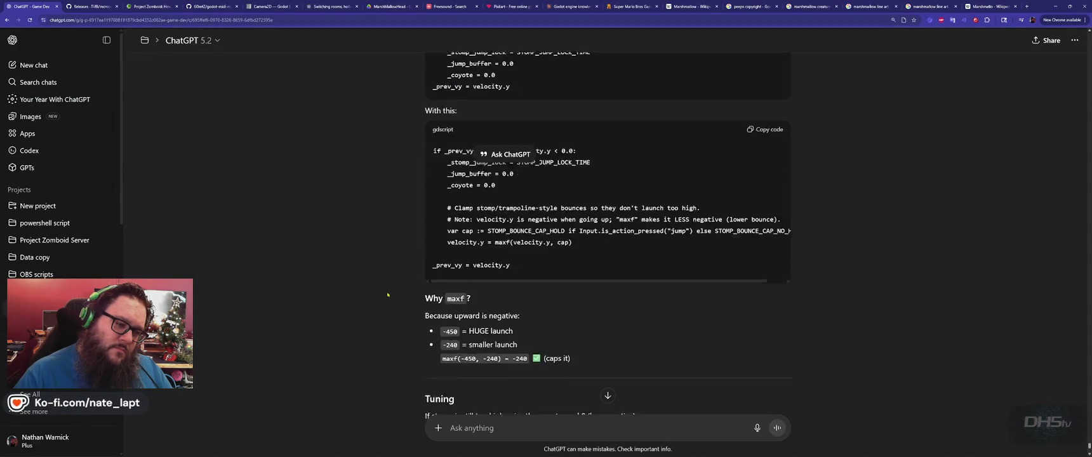
pyautogui.scroll(3, 387, 294)
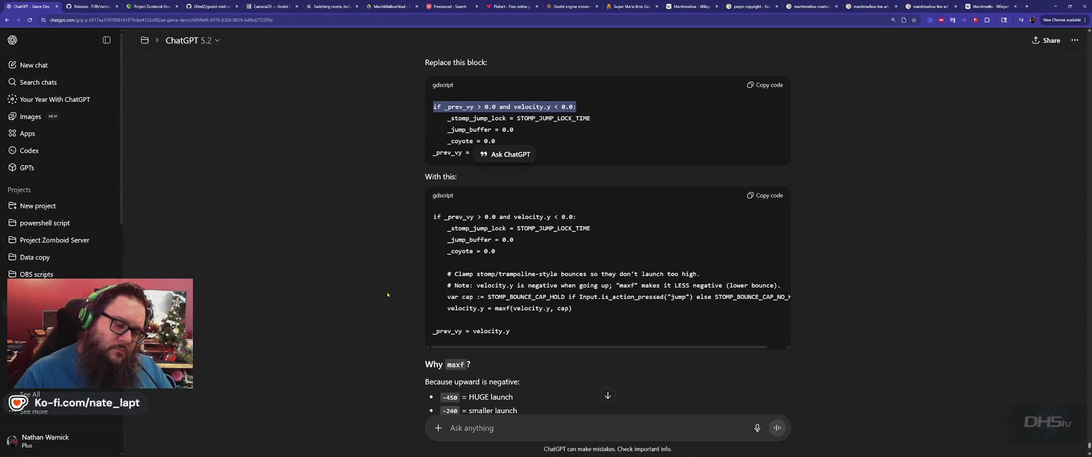
pyautogui.hotkey('alt', 'Tab')
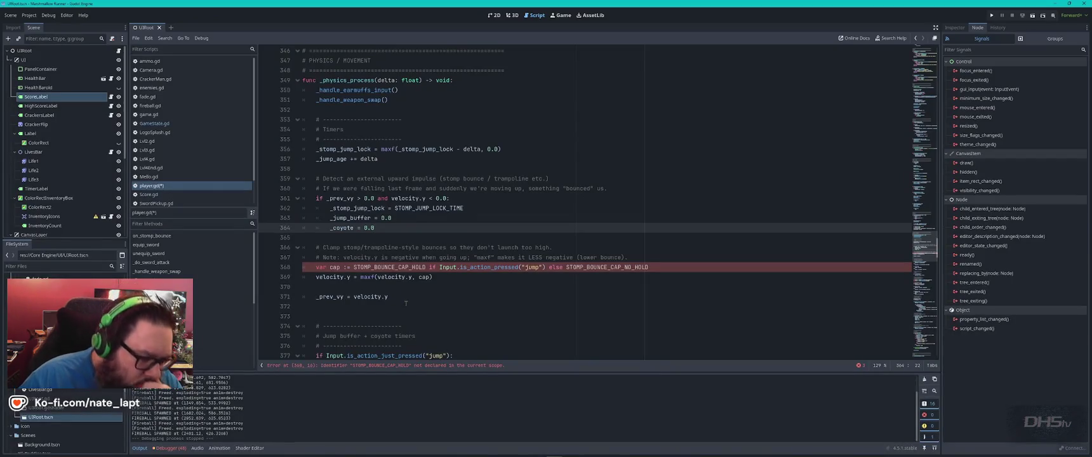
pyautogui.click(464, 365)
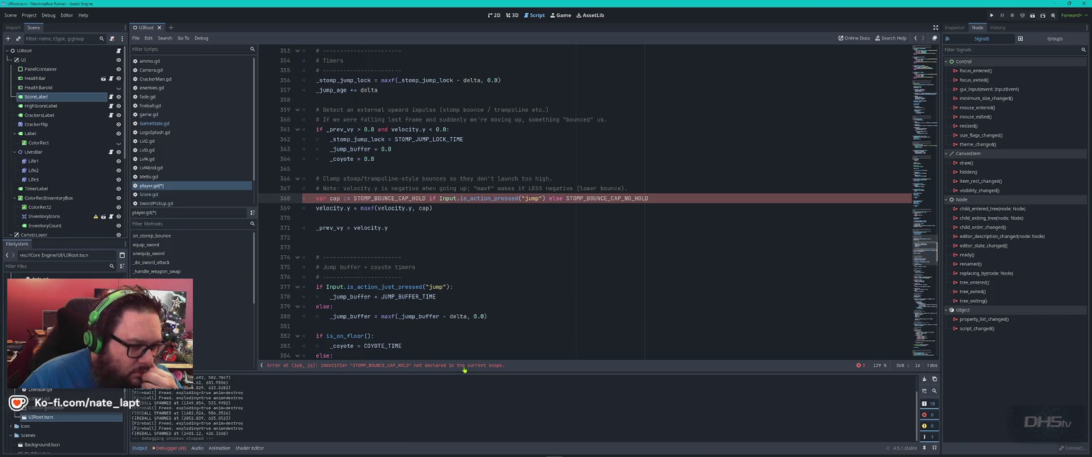
pyautogui.hotkey('alt', 'Tab')
pyautogui.scroll(3, 408, 294)
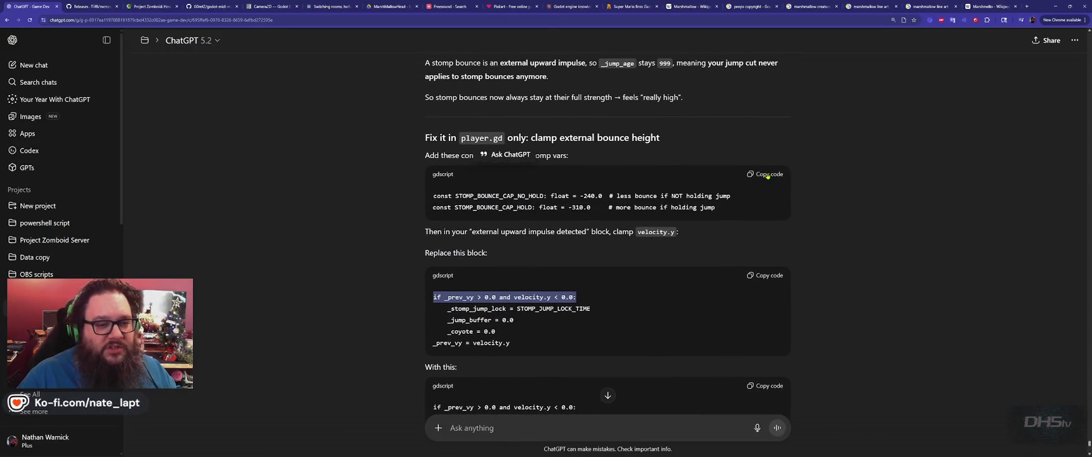
# - Paste STOMP_BOUNCE_CAP_NO_HOLD = -240.0 and STOMP_BOUNCE_CAP_HOLD = -310.0 below MAX_HEALTH, save, and run the game
pyautogui.hotkey('alt', 'Tab')
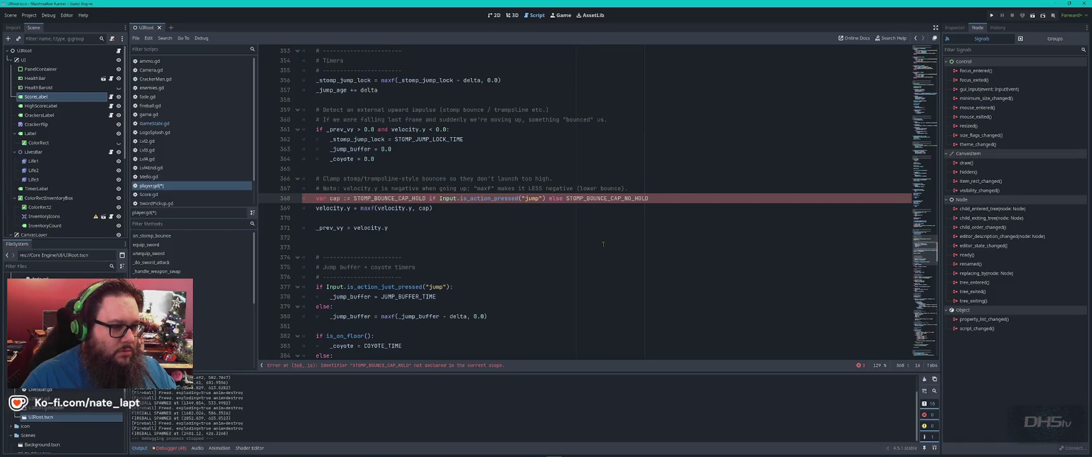
pyautogui.click(603, 243)
pyautogui.hotkey('ctrl', 'Home')
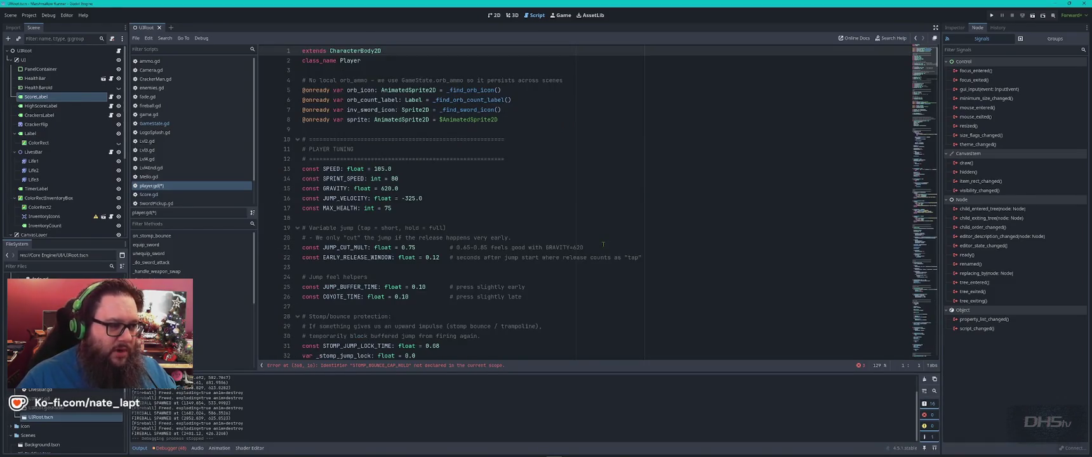
pyautogui.click(434, 207)
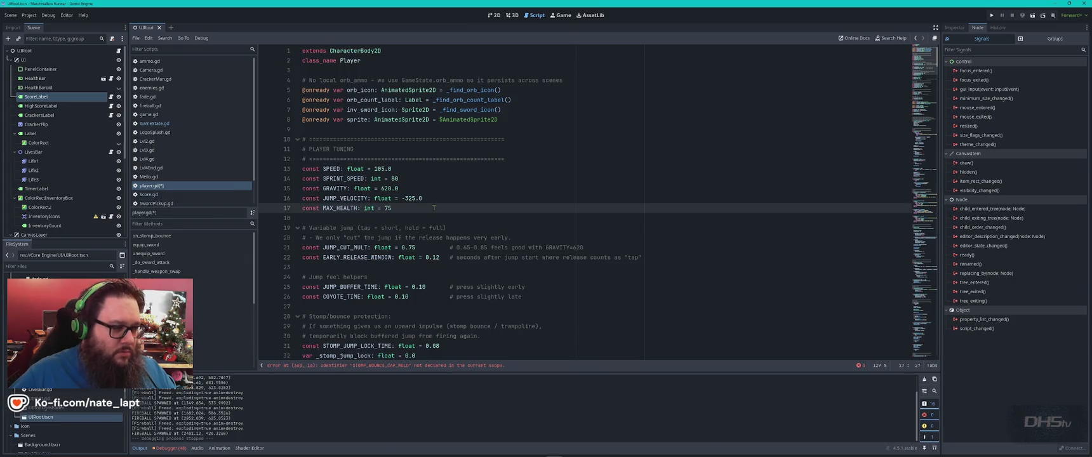
pyautogui.write('const STOMP_BOUNCE_CAP_NO_HOLD: float = -240.0  # less bounce if NOT holding jump const STOMP_BOUNCE_CAP_HOLD: float = -310.0     # more bounce if holding jump')
pyautogui.hotkey('ctrl', 's')
pyautogui.press('F5')
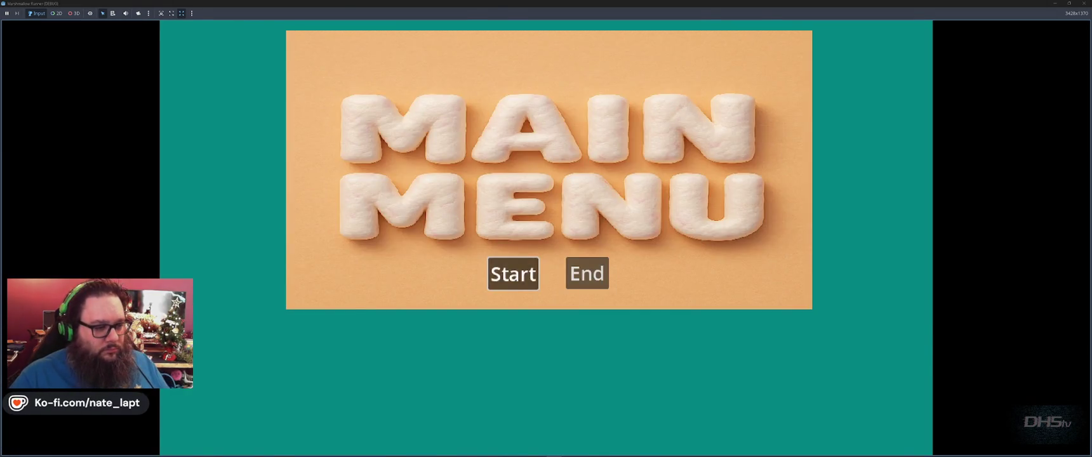
# - Start the level, grab the sword, and stomp the first groups of enemies
pyautogui.press('Return')
pyautogui.press('space')
pyautogui.press('space')
pyautogui.press('Right')
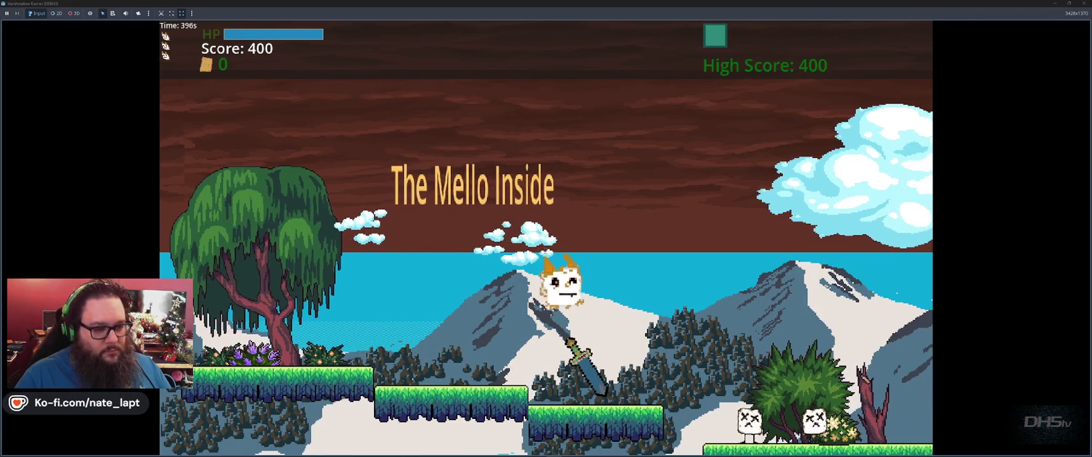
pyautogui.press('Right')
pyautogui.press('space')
pyautogui.press('Right')
pyautogui.press('Right')
pyautogui.press('space')
pyautogui.press('space')
pyautogui.press('Right')
pyautogui.press('space')
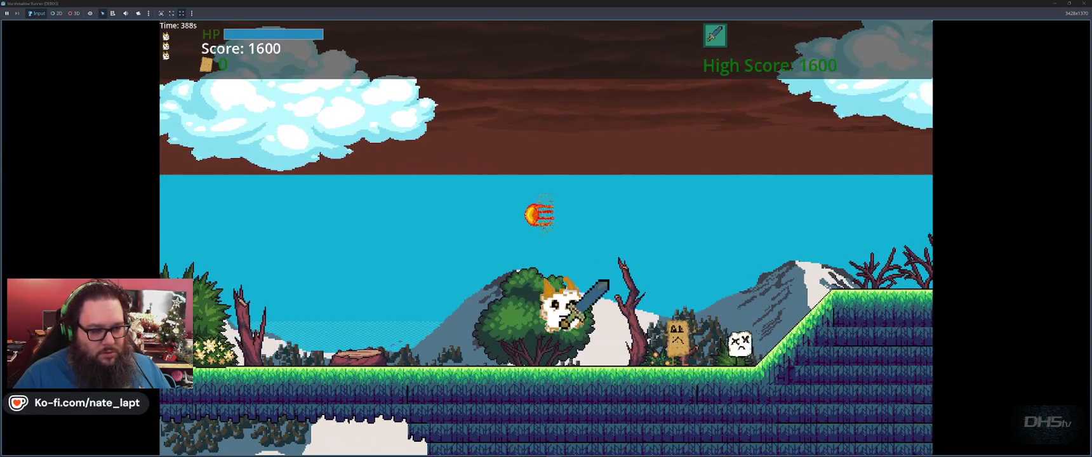
pyautogui.press('Right')
pyautogui.press('space')
pyautogui.press('Right')
pyautogui.press('space')
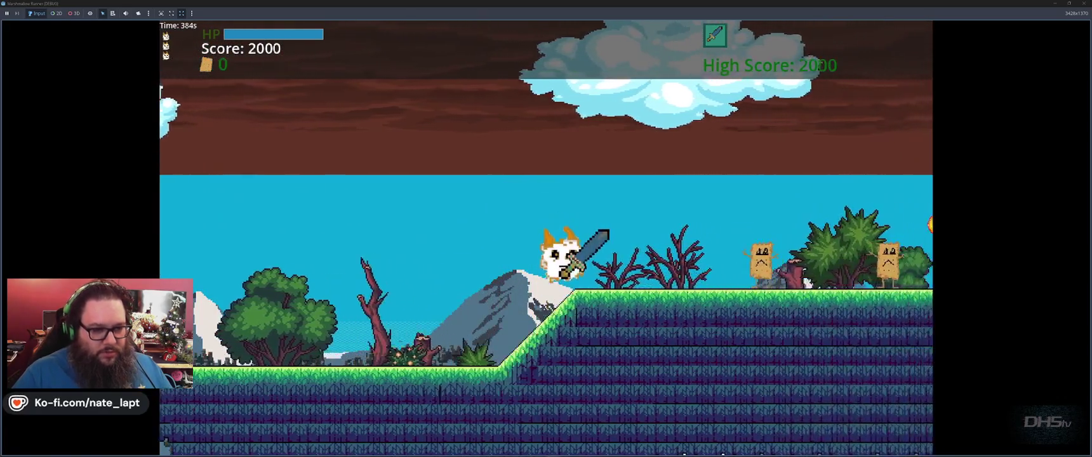
pyautogui.press('space')
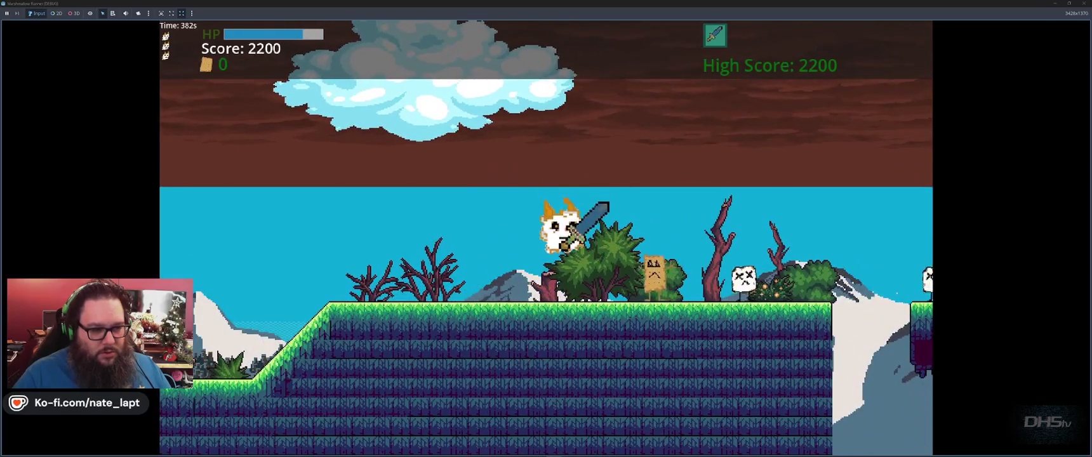
pyautogui.press('space')
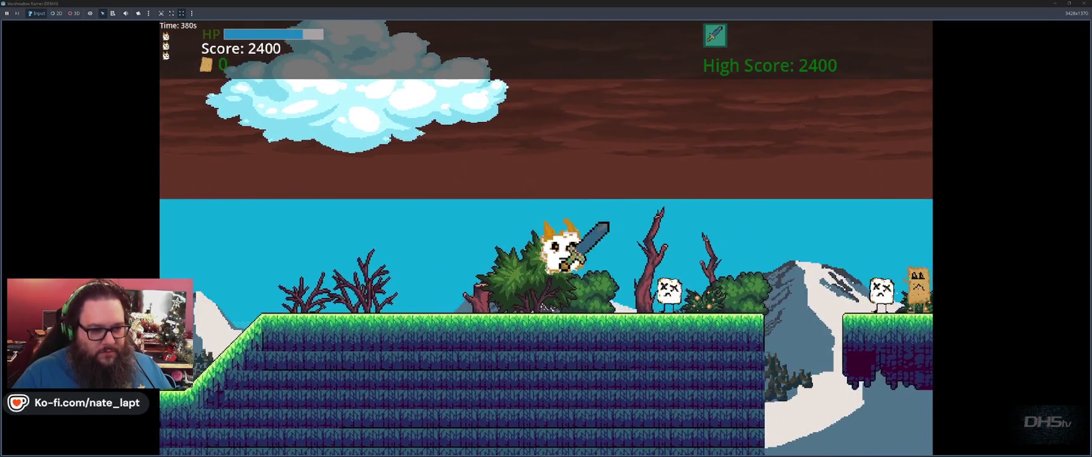
pyautogui.press('space')
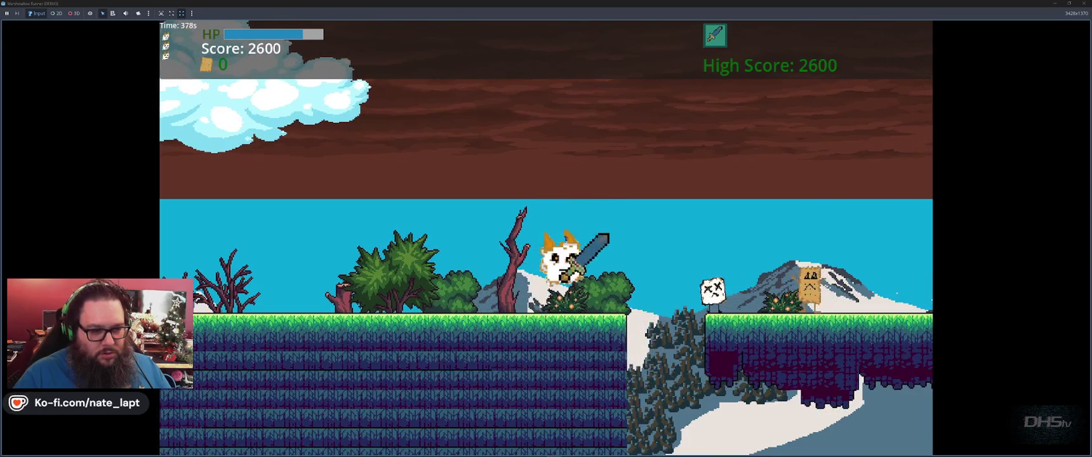
pyautogui.press('space')
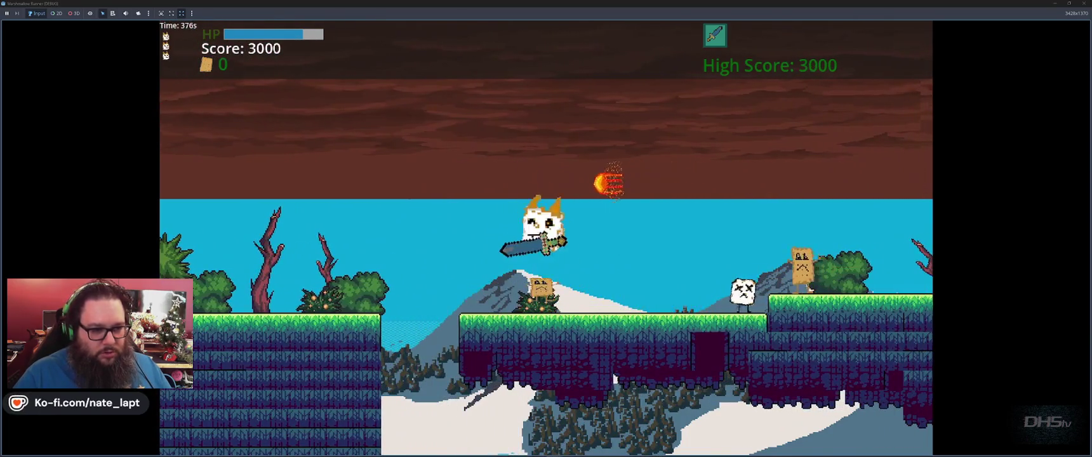
# - Jump across gaps, platforms and slopes up to the floating island
pyautogui.press('space')
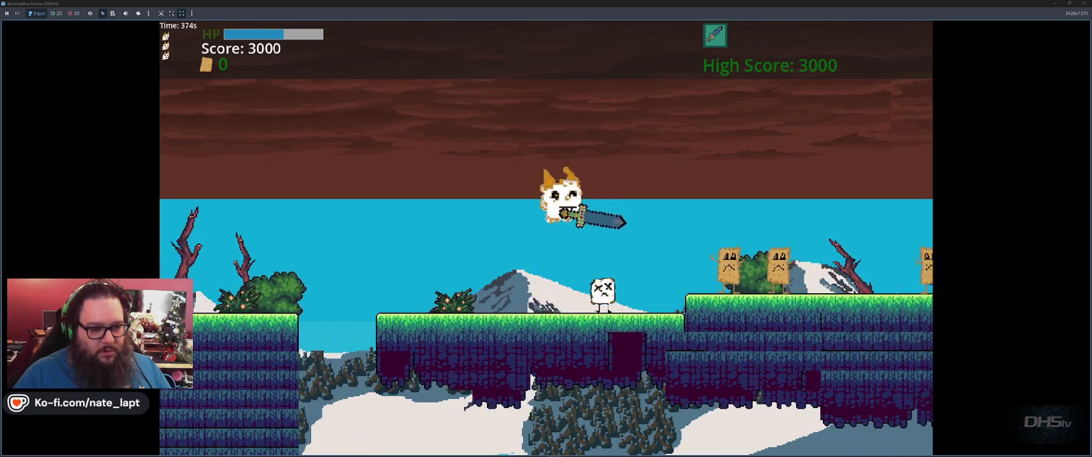
pyautogui.press('space')
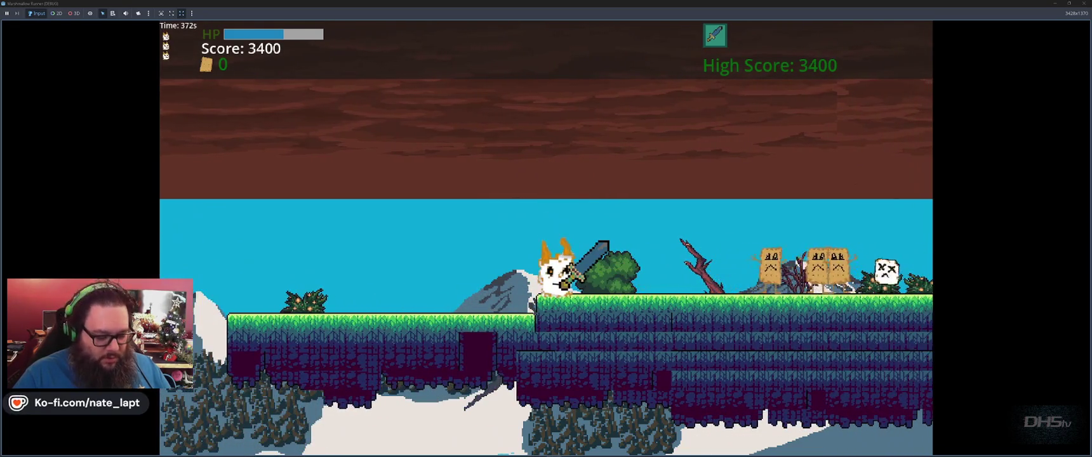
pyautogui.press('space')
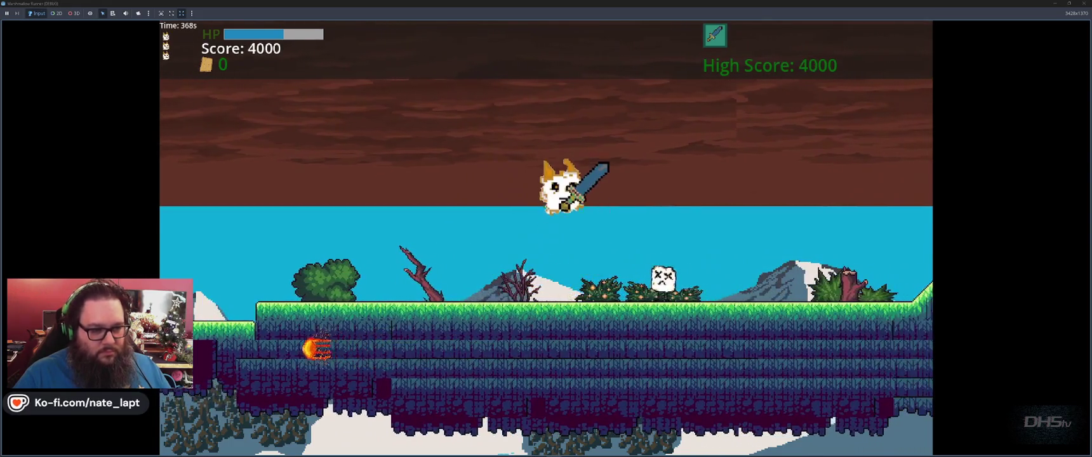
pyautogui.press('space')
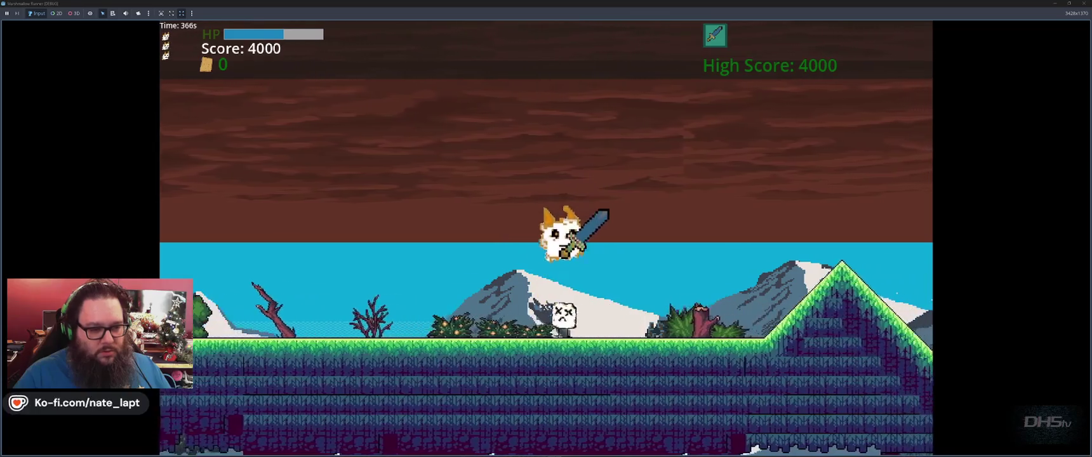
pyautogui.press('space')
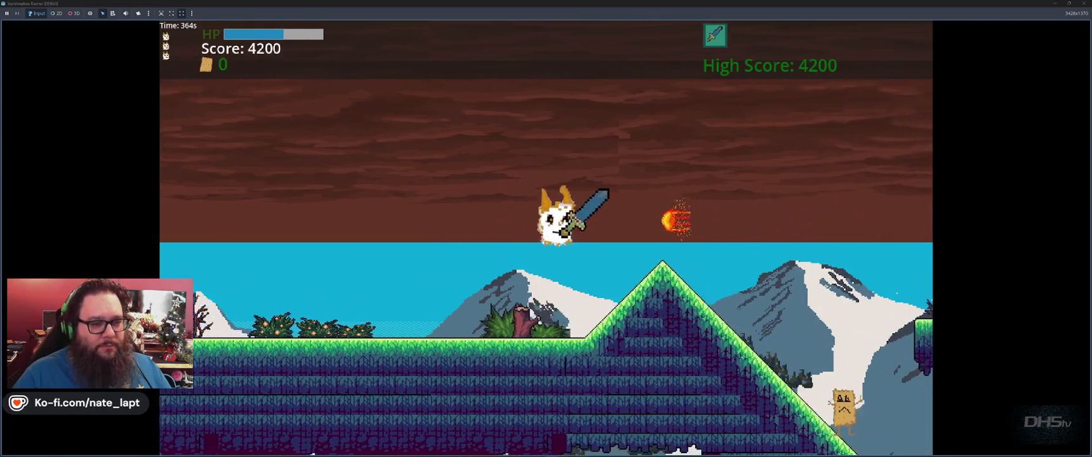
pyautogui.press('space')
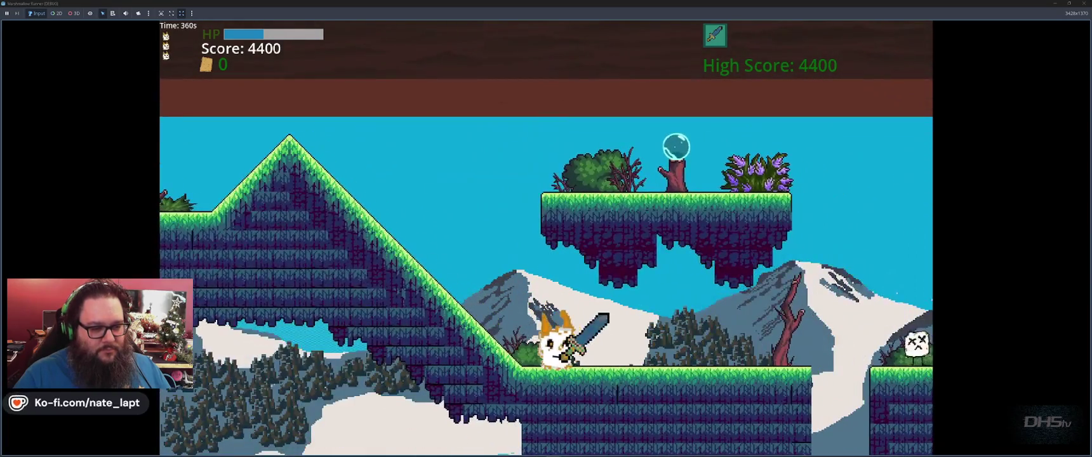
pyautogui.press('space')
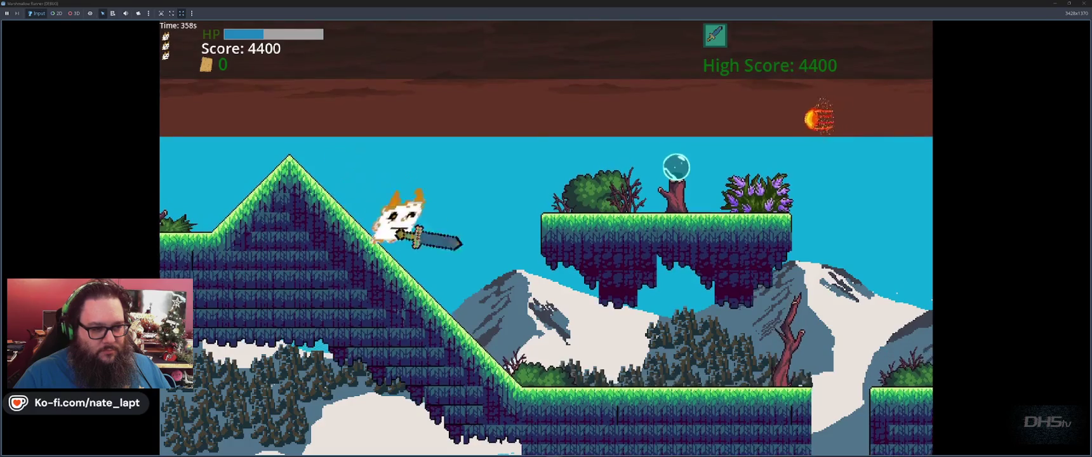
pyautogui.press('space')
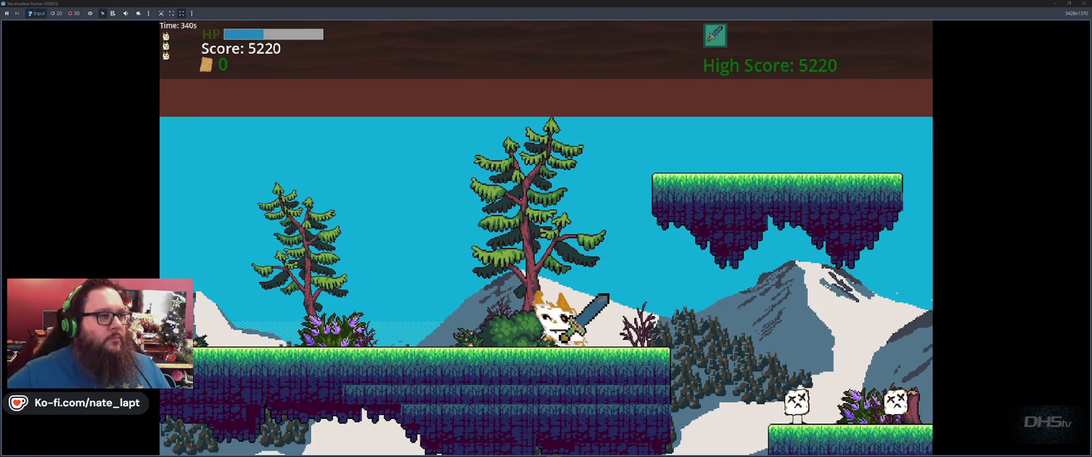
# - Dodge the fireball, swing the sword at enemies, and clear two gaps to reach score 8900
pyautogui.press('space')
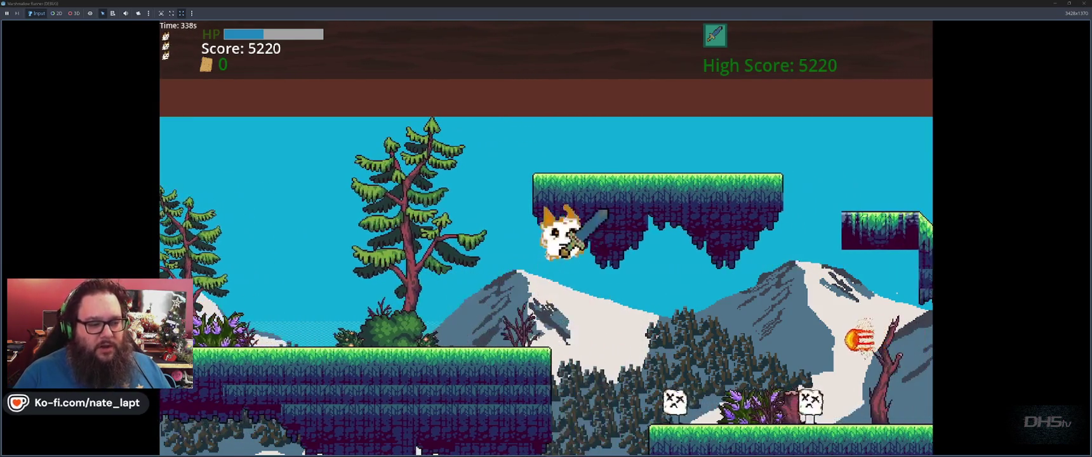
pyautogui.press('space')
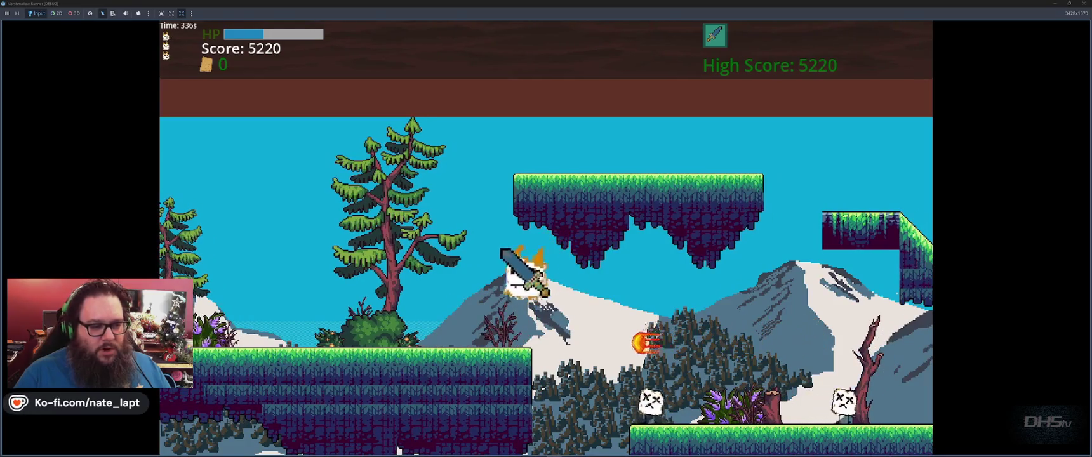
pyautogui.press('space')
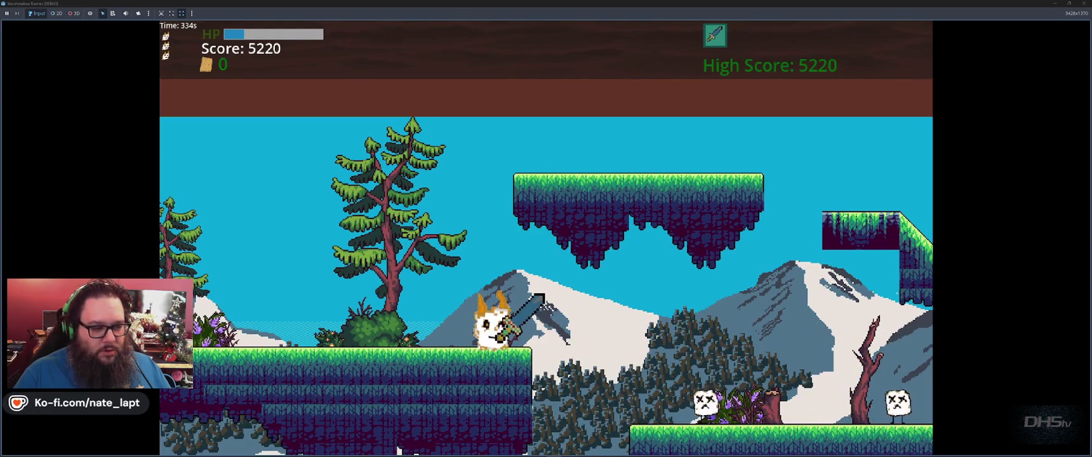
pyautogui.press('space')
pyautogui.press('space')
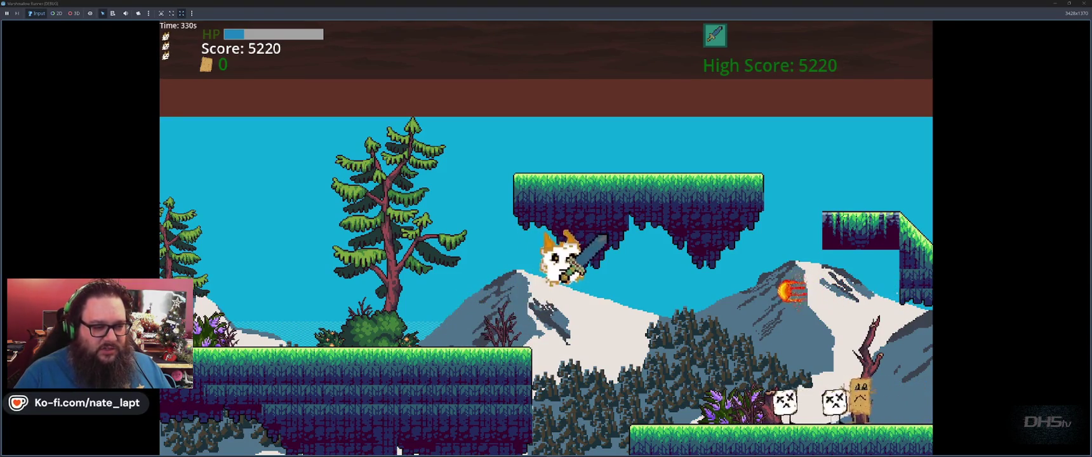
pyautogui.press('space')
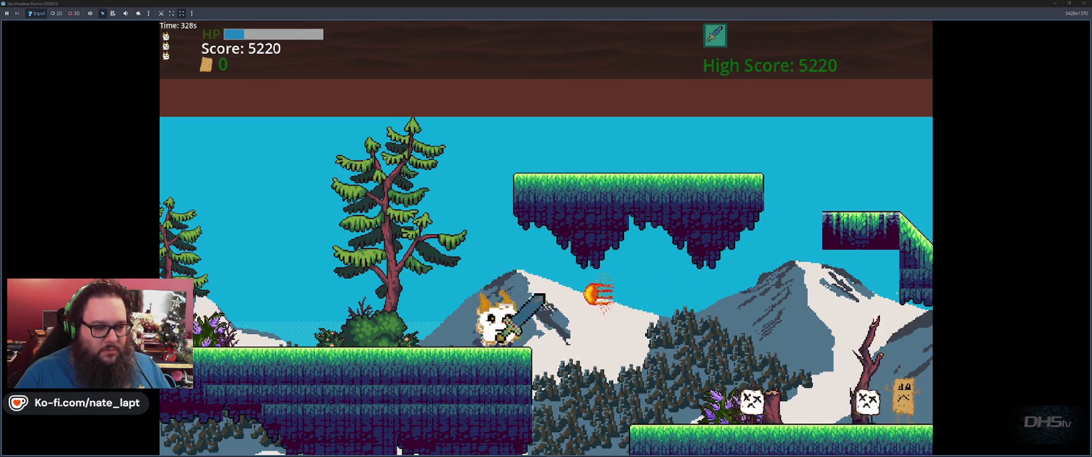
pyautogui.press('Right')
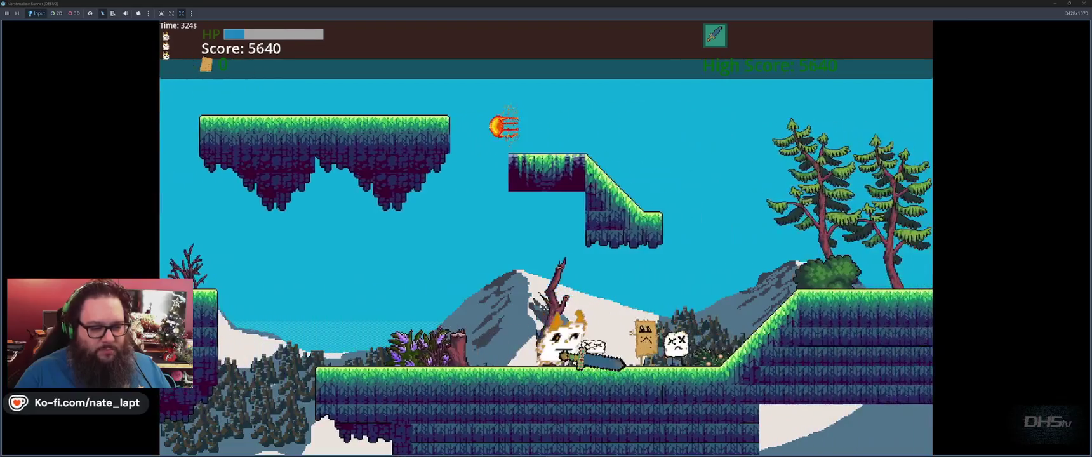
pyautogui.press('space')
pyautogui.press('x')
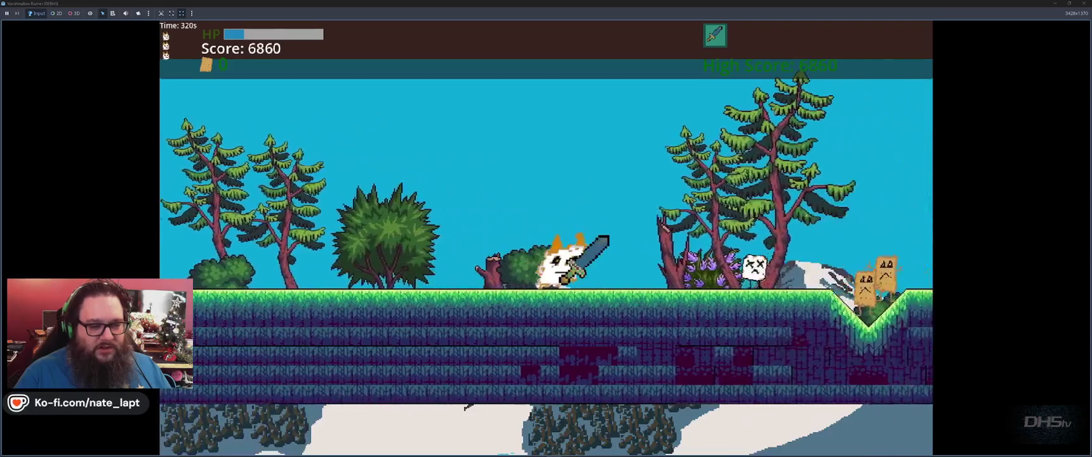
pyautogui.press('space')
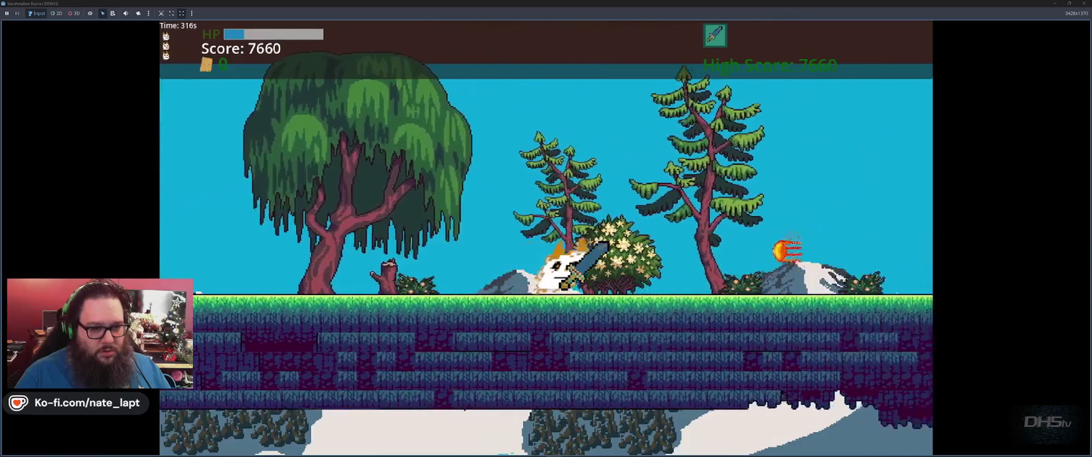
pyautogui.press('space')
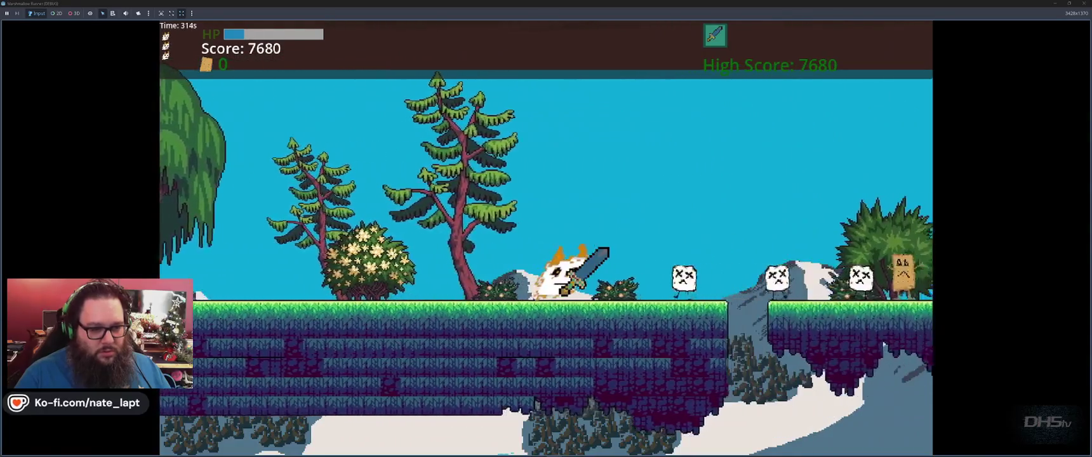
pyautogui.press('space')
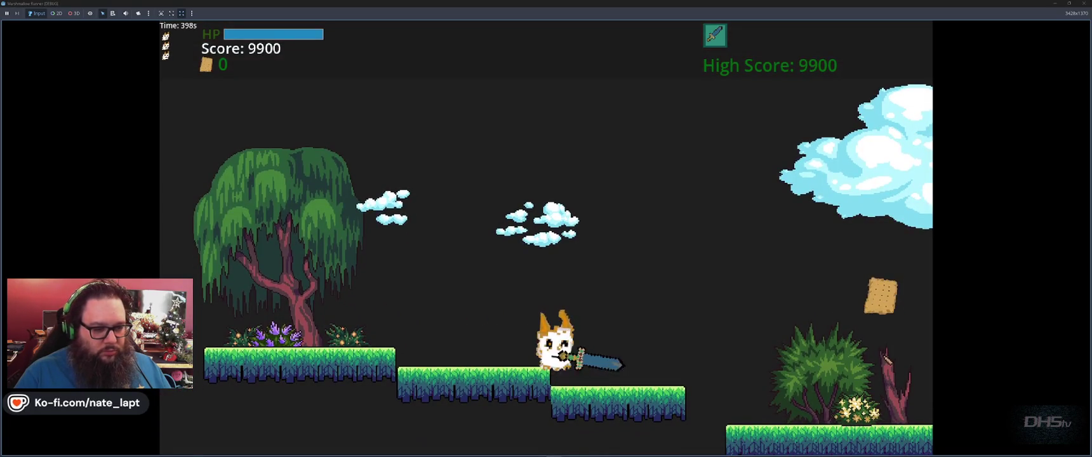
# - Leap the gaps, grab a cracker, and climb onto the higher stone platform
pyautogui.press('space')
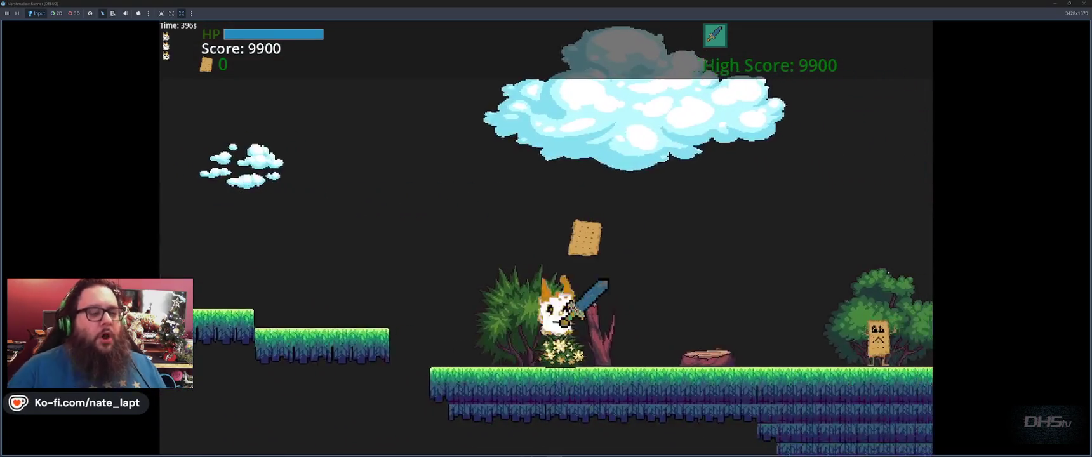
pyautogui.press('space')
pyautogui.press('space')
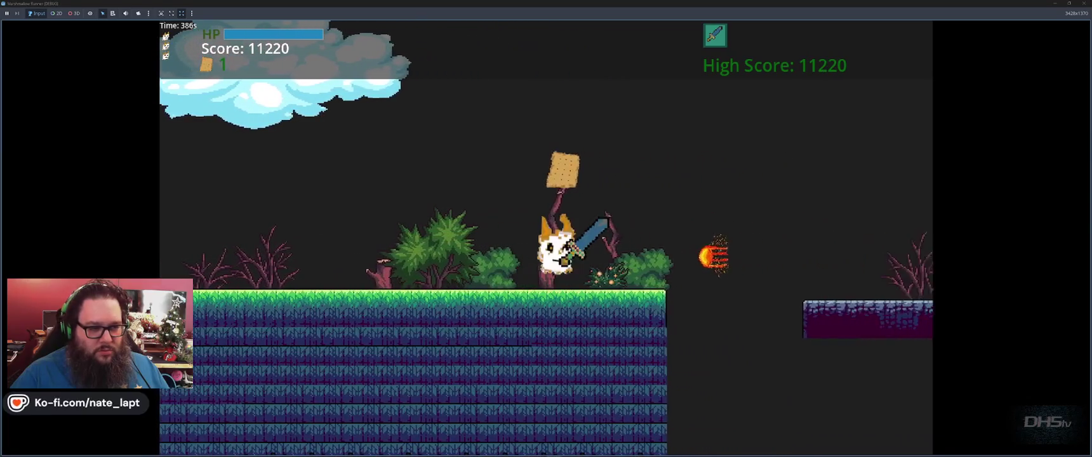
pyautogui.press('space')
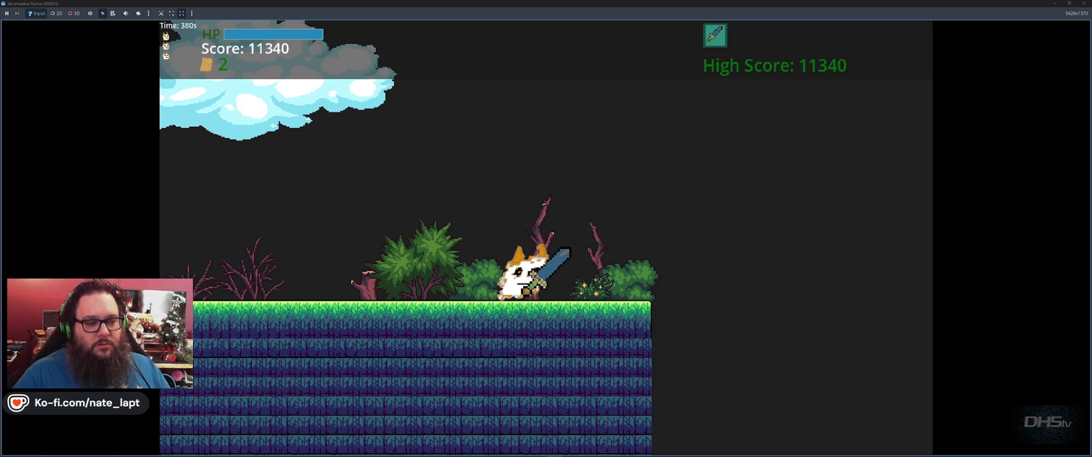
pyautogui.press('space')
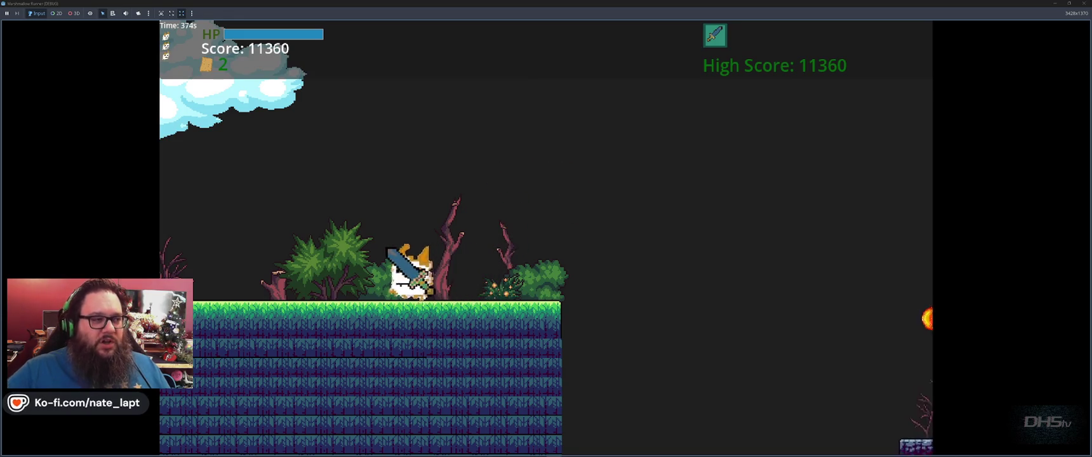
pyautogui.press('space')
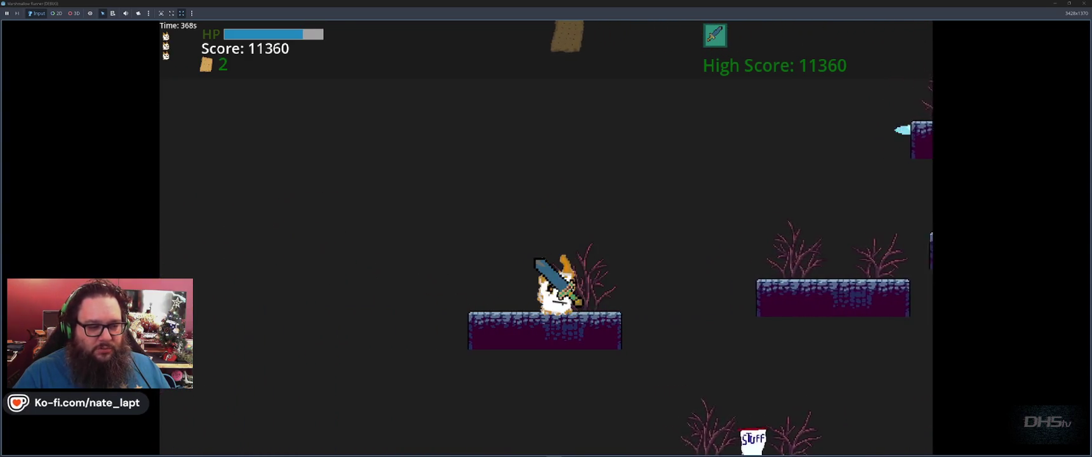
pyautogui.press('Right')
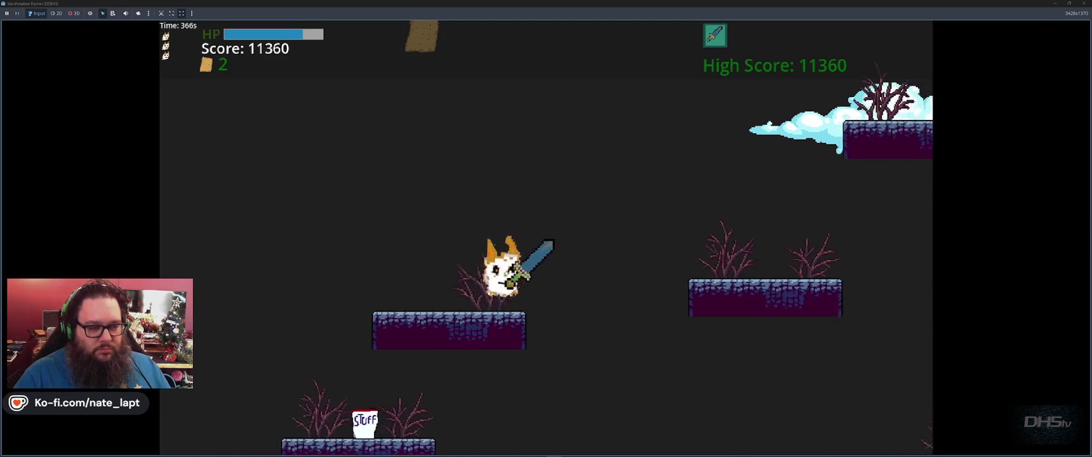
pyautogui.press('space')
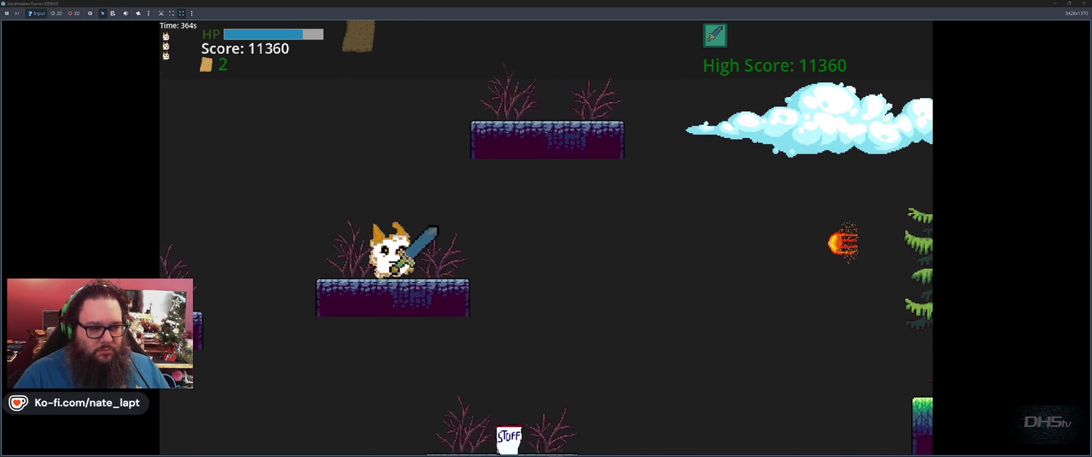
# - Fire a sword projectile, strike the marshmallow enemy, and jump past the tree onto the grass
pyautogui.press('x')
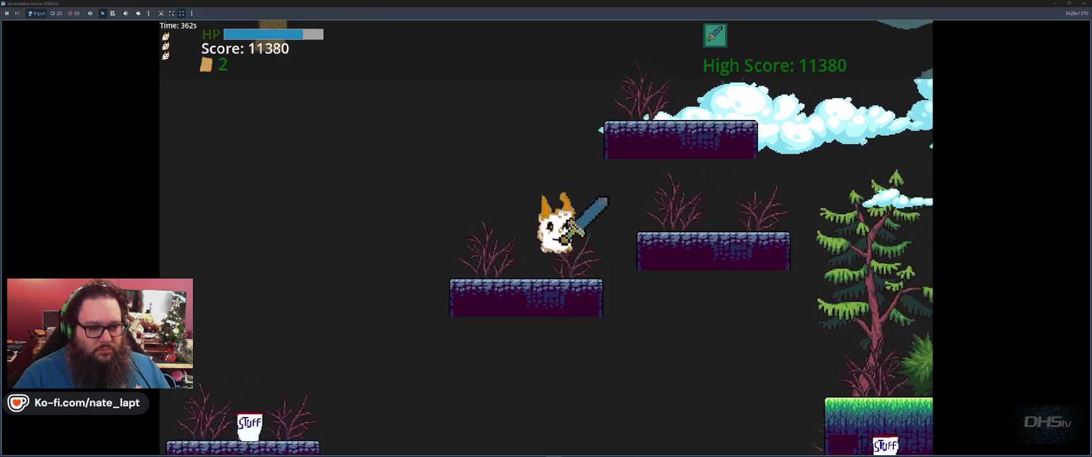
pyautogui.press('space')
pyautogui.press('space')
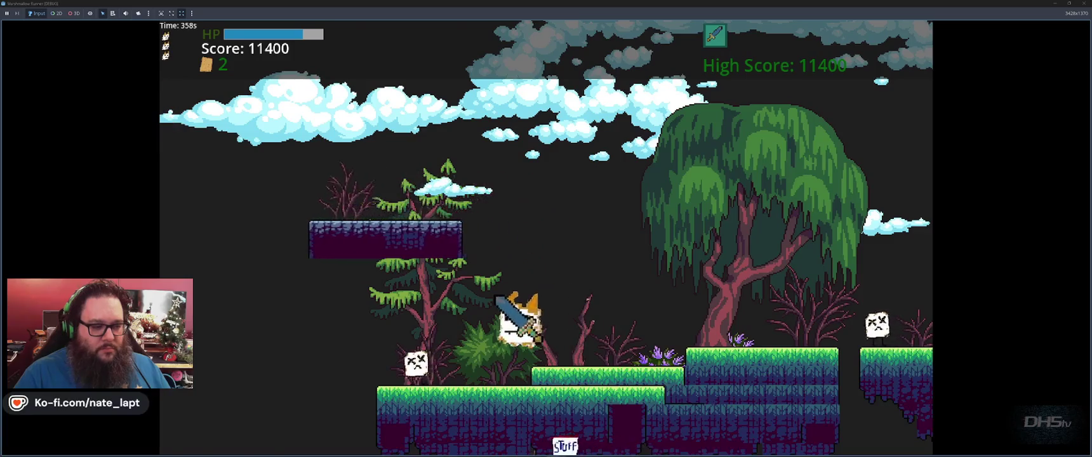
pyautogui.press('x')
pyautogui.press('space')
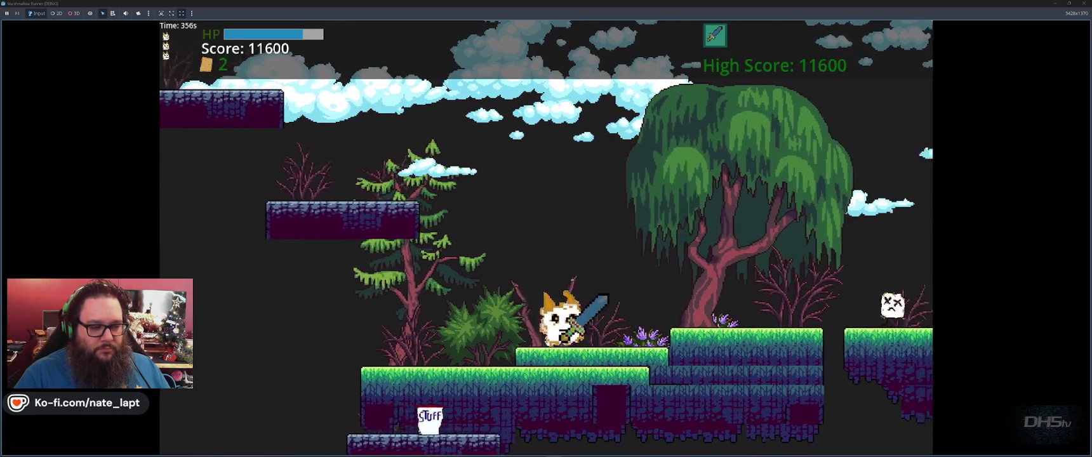
pyautogui.press('space')
pyautogui.press('space')
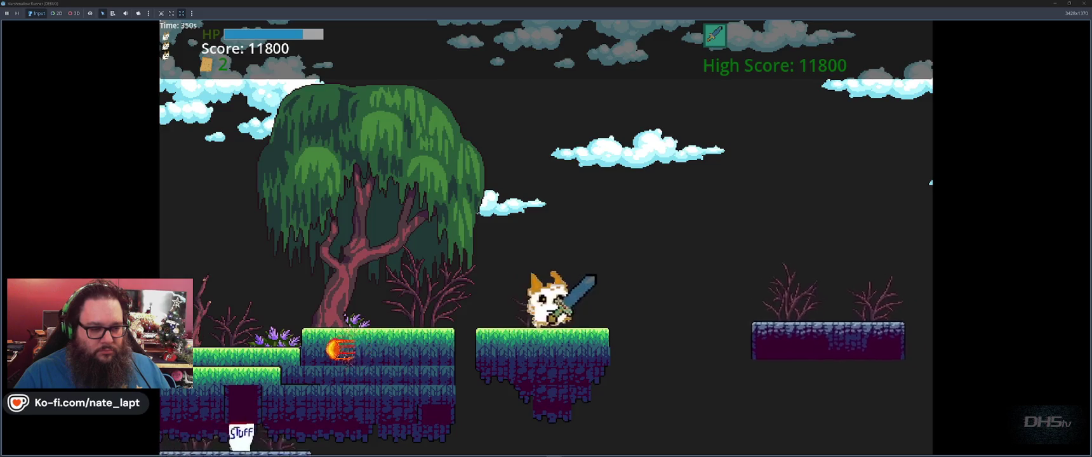
pyautogui.press('space')
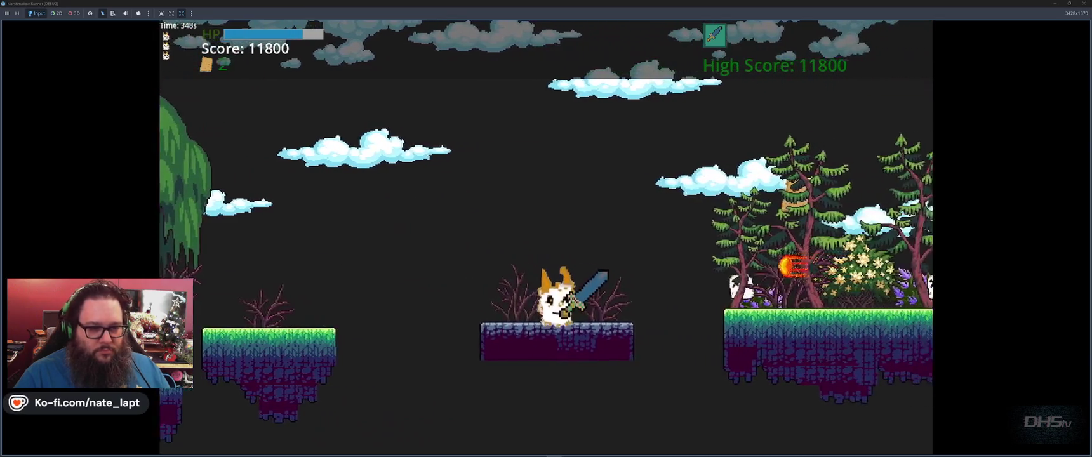
pyautogui.press('space')
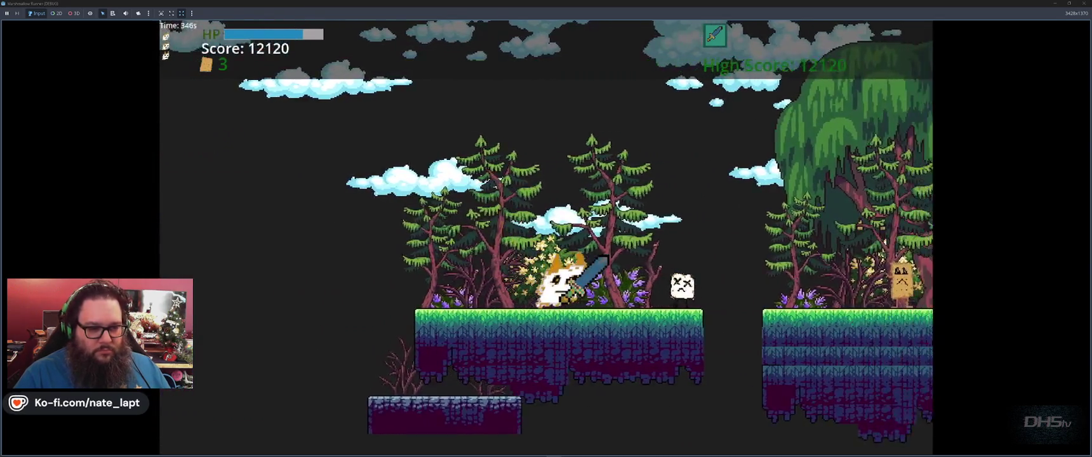
pyautogui.press('space')
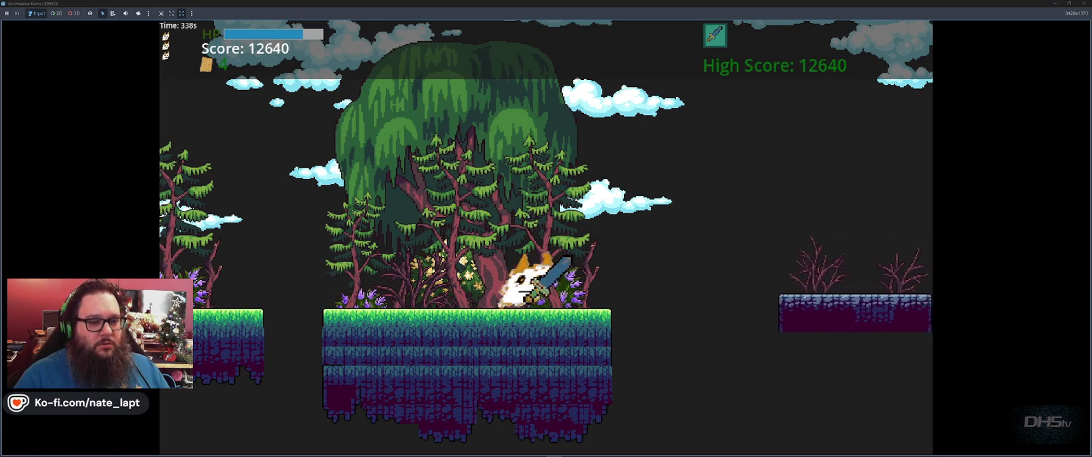
# - Jump across the purple stone platforms and gaps near the enemies, then pause the game
pyautogui.press('space')
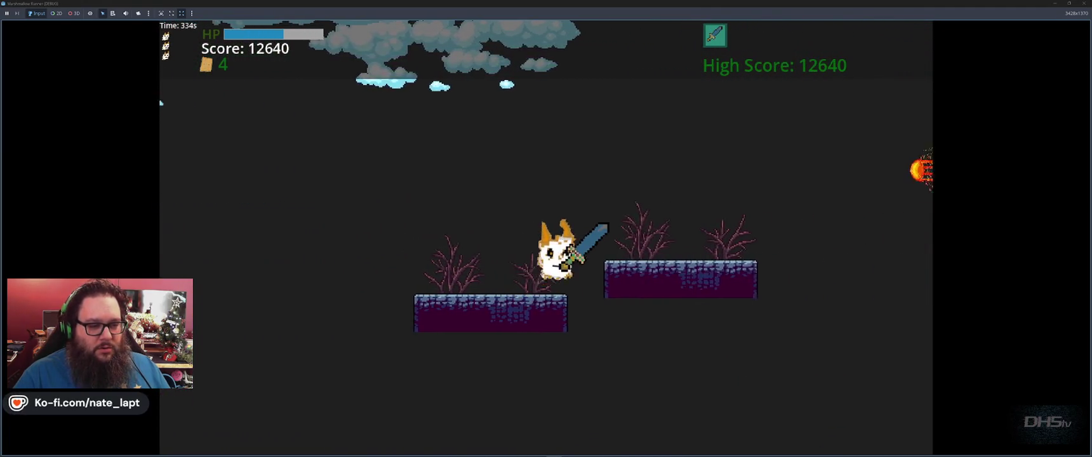
pyautogui.press('space')
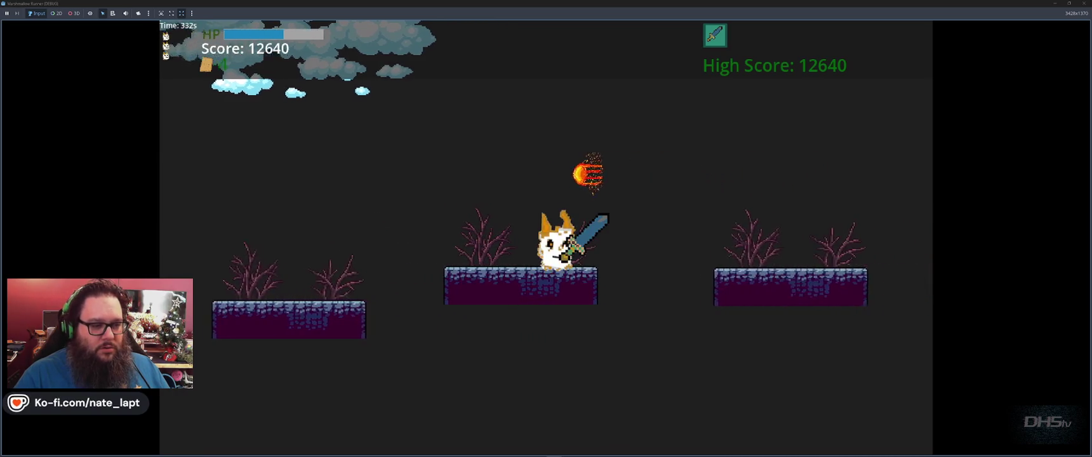
pyautogui.press('space')
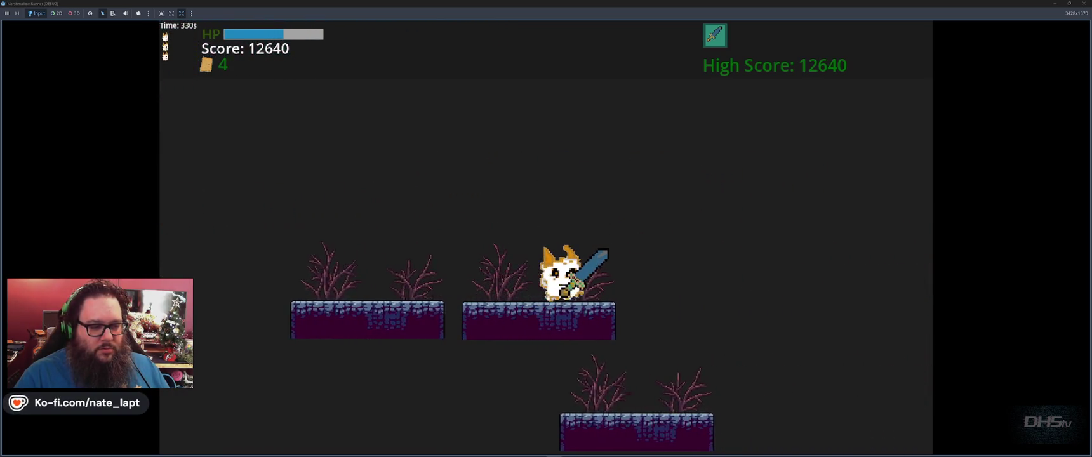
pyautogui.press('space')
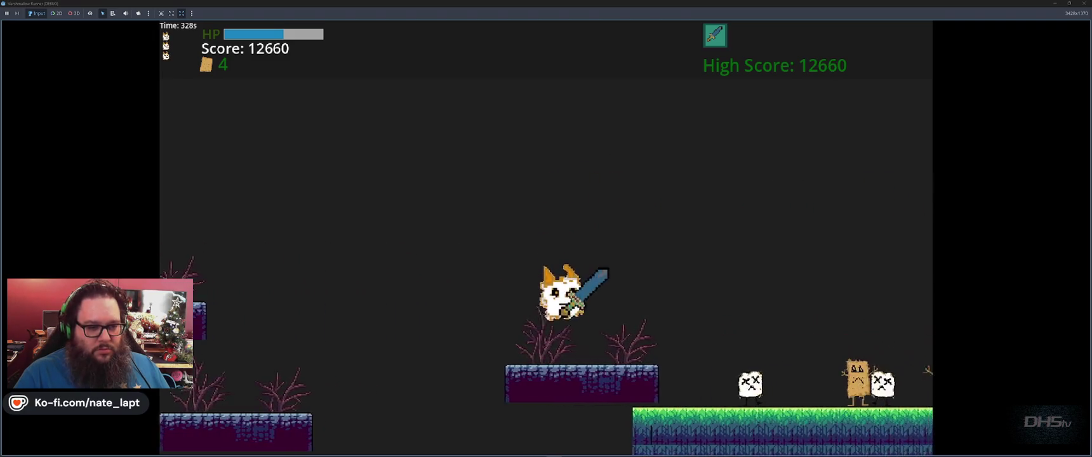
pyautogui.press('space')
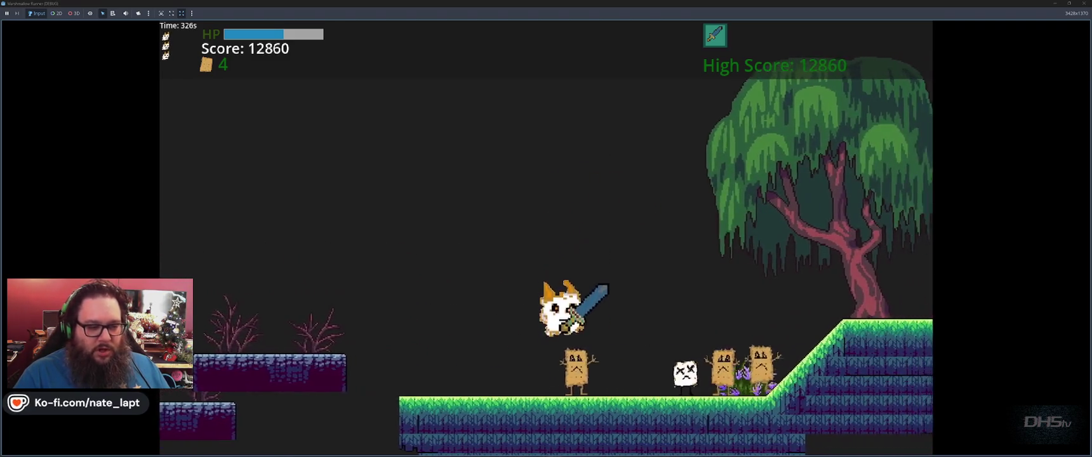
pyautogui.press('space')
pyautogui.press('Escape')
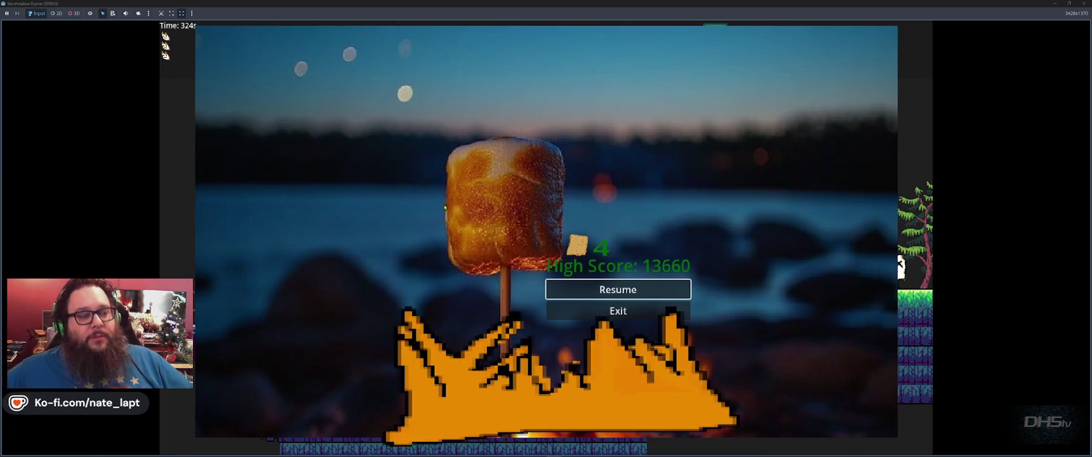
# - Resume from the pause menu and keep jumping and attacking enemies to reach score 13880
pyautogui.press('Escape')
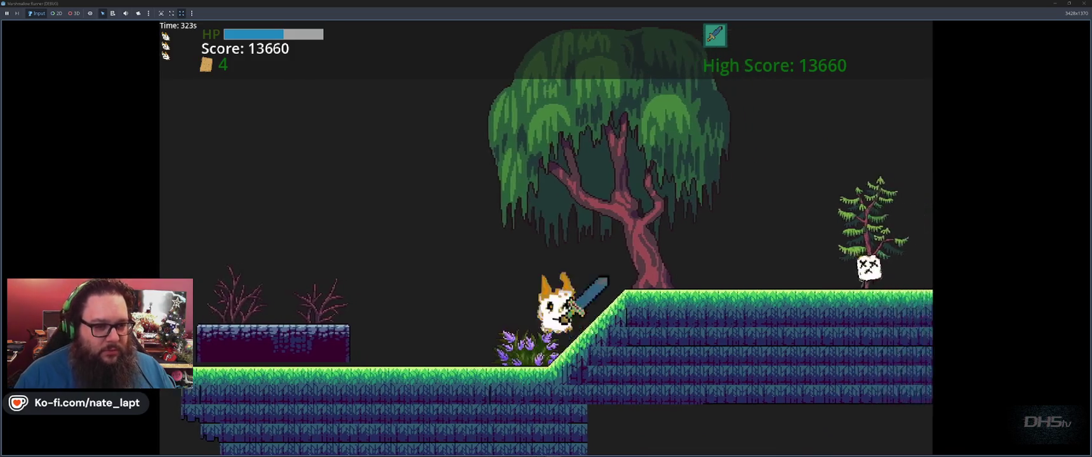
pyautogui.press('space')
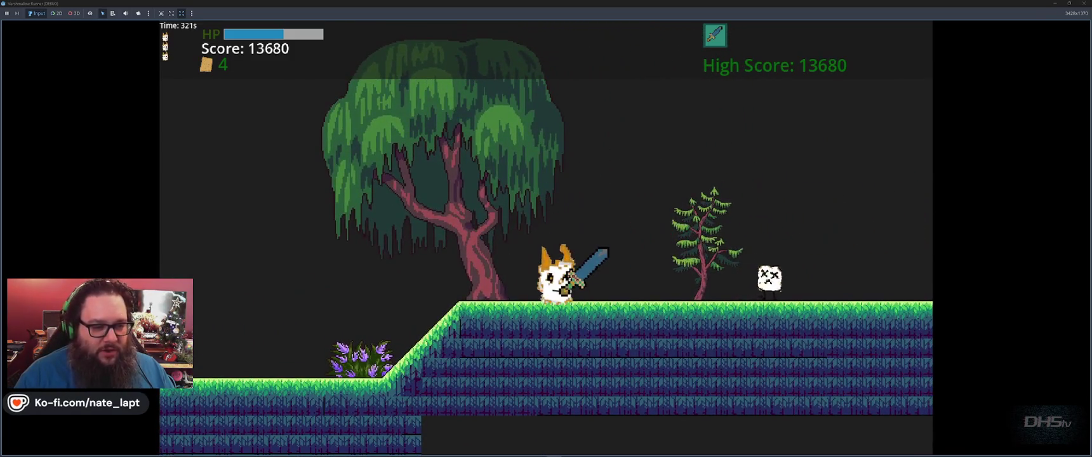
pyautogui.press('space')
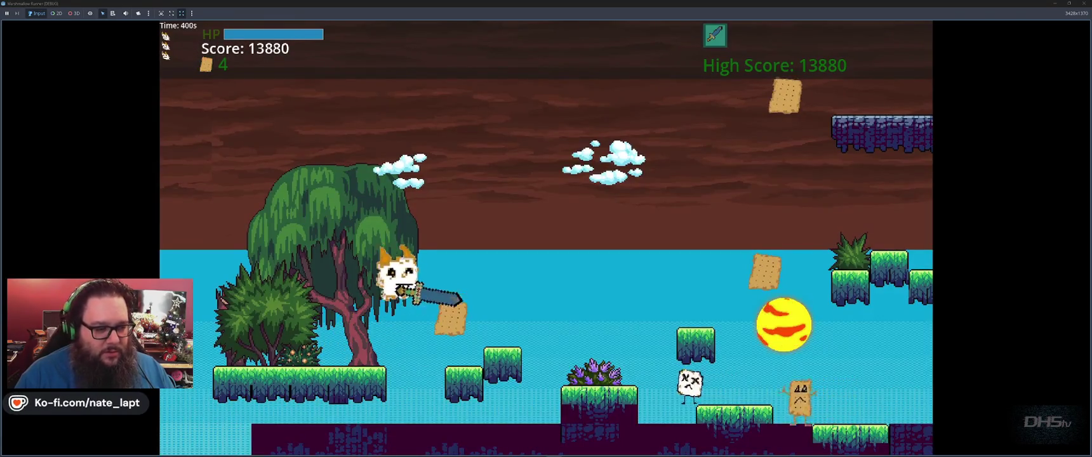
pyautogui.press('space')
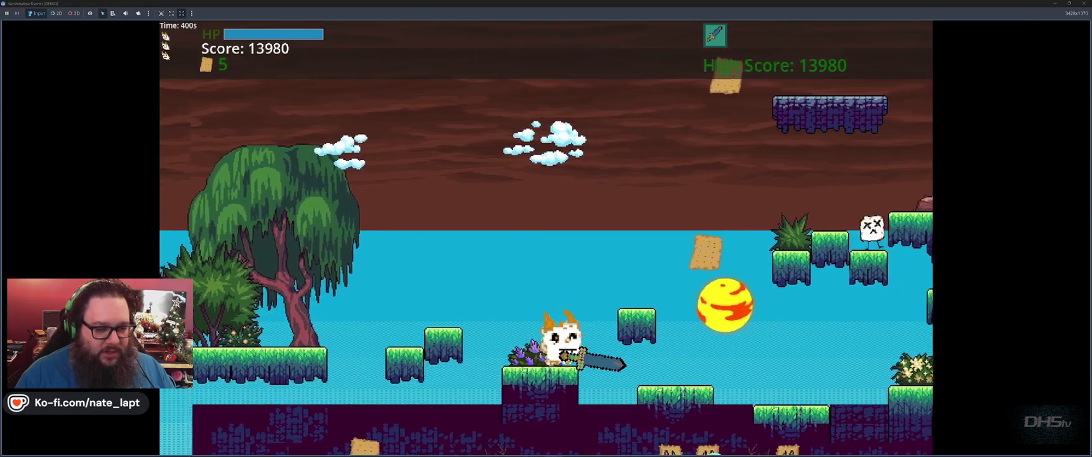
# - Climb the grass ledges and jump onto a marshmallow enemy to defeat it
pyautogui.press('Left')
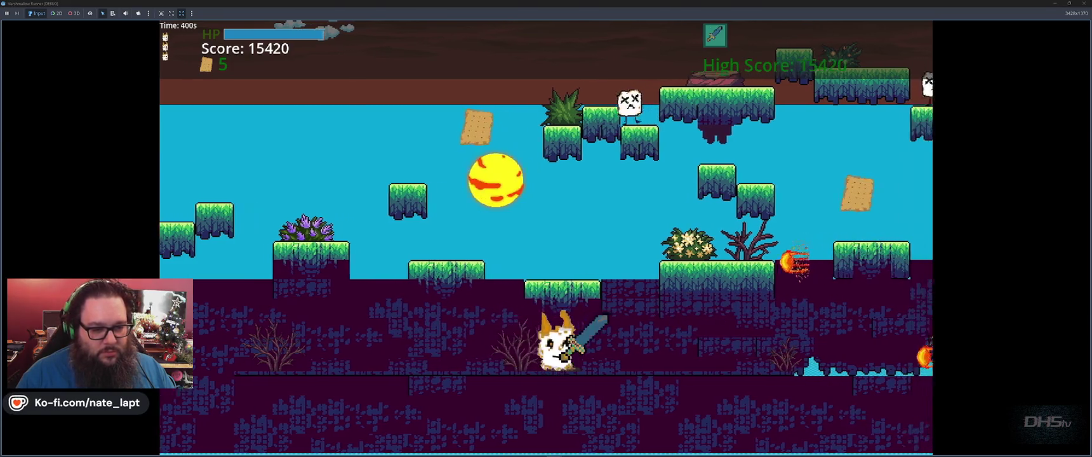
pyautogui.press('space')
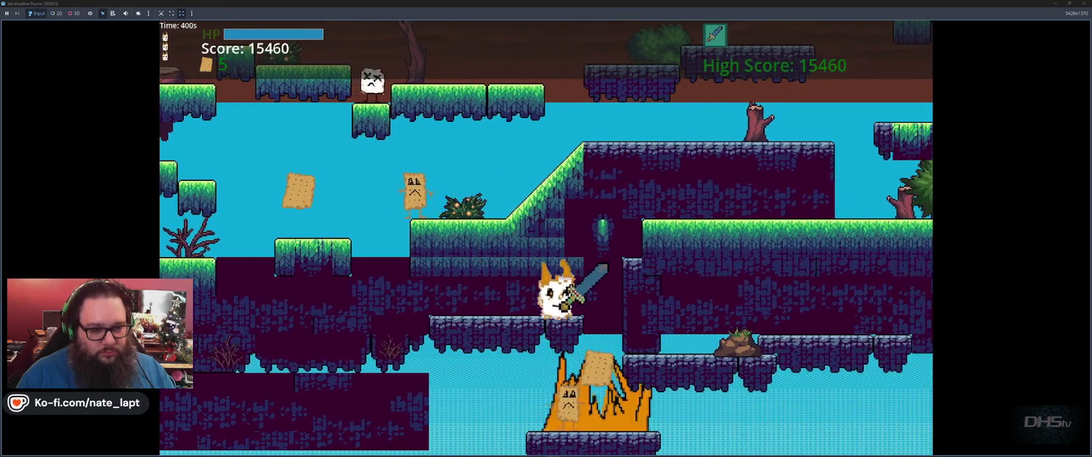
pyautogui.press('space')
pyautogui.press('space')
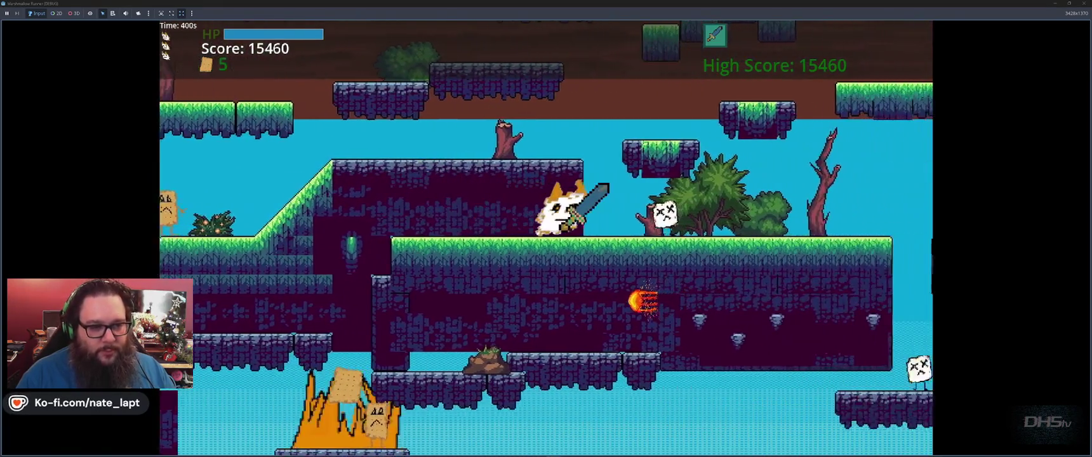
pyautogui.press('space')
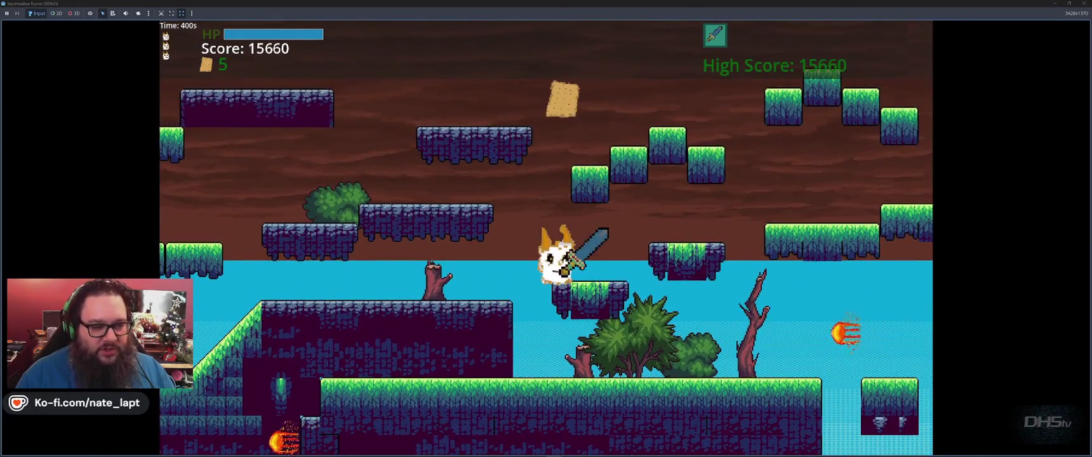
pyautogui.press('space')
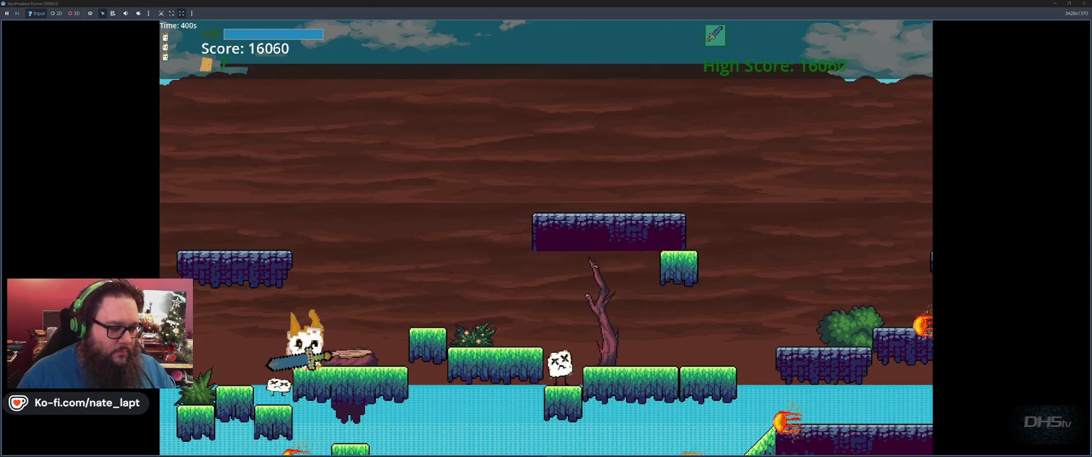
pyautogui.press('space')
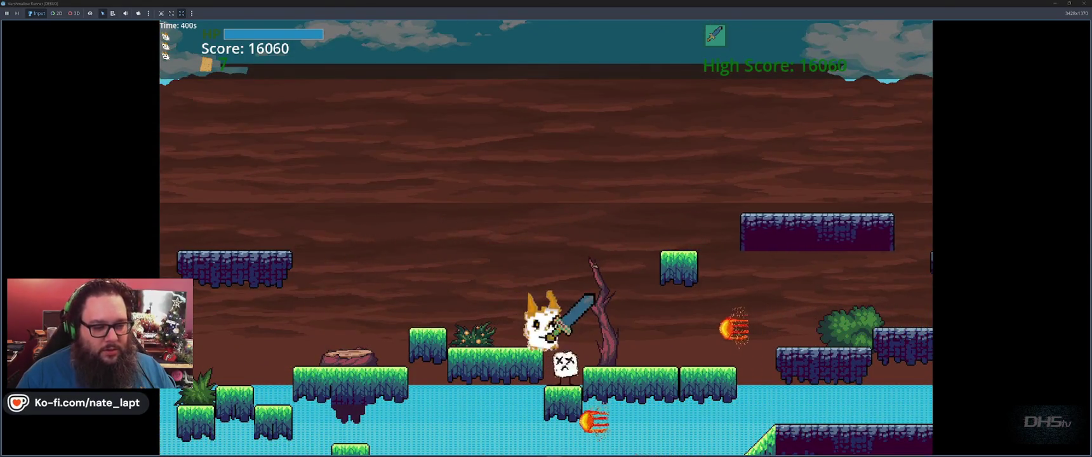
pyautogui.press('Right')
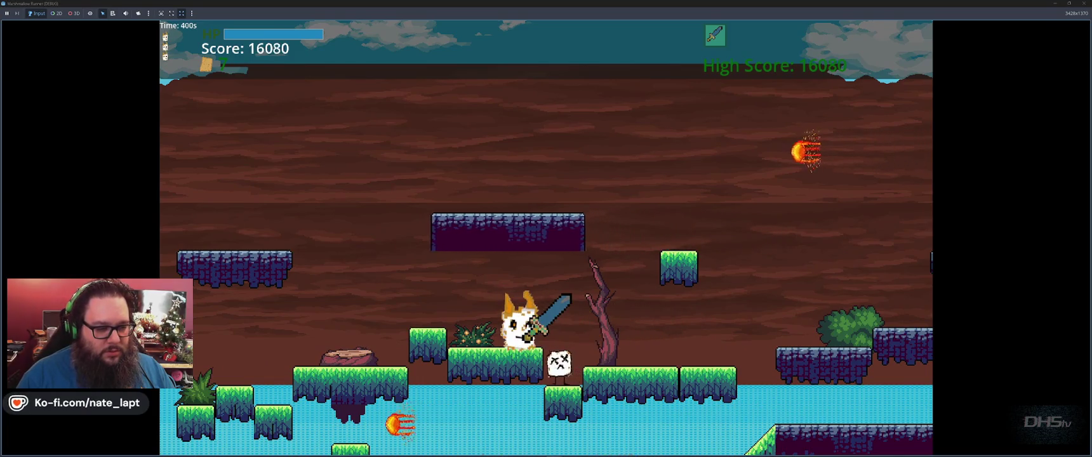
pyautogui.press('space')
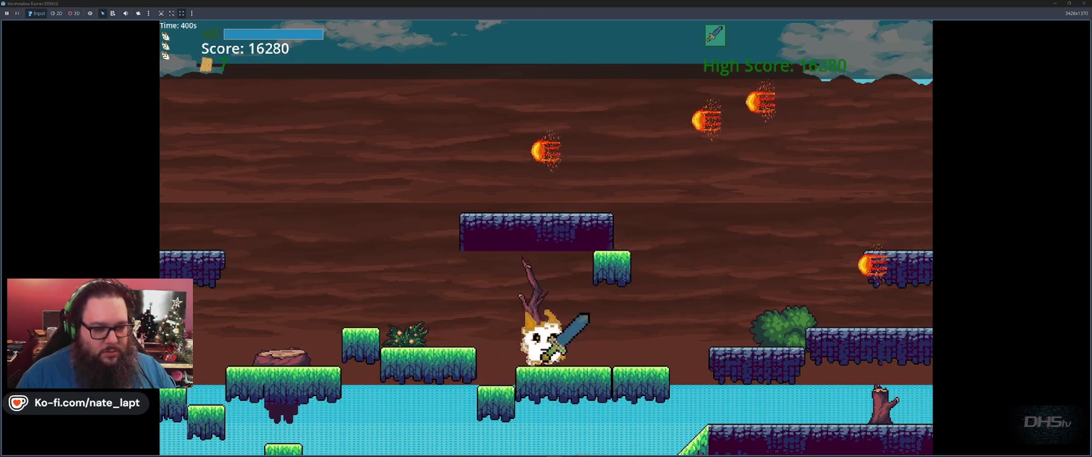
# - Hop up the purple and upper platforms and shoot a bubble at a marshmallow enemy
pyautogui.press('space')
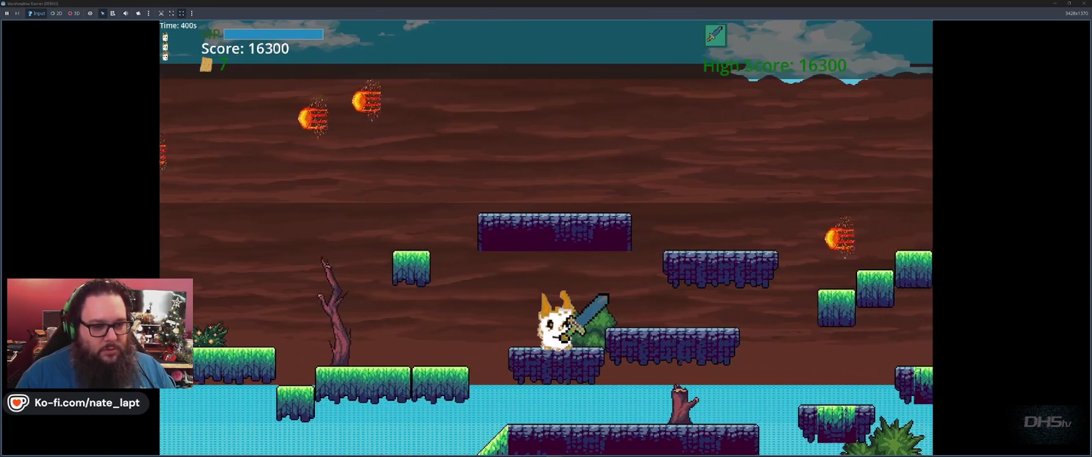
pyautogui.press('space')
pyautogui.press('Left')
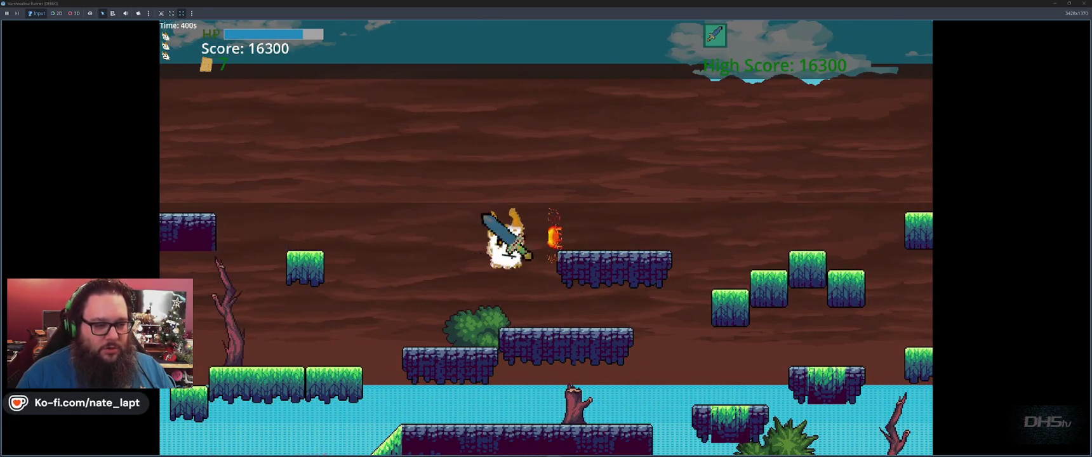
pyautogui.press('Right')
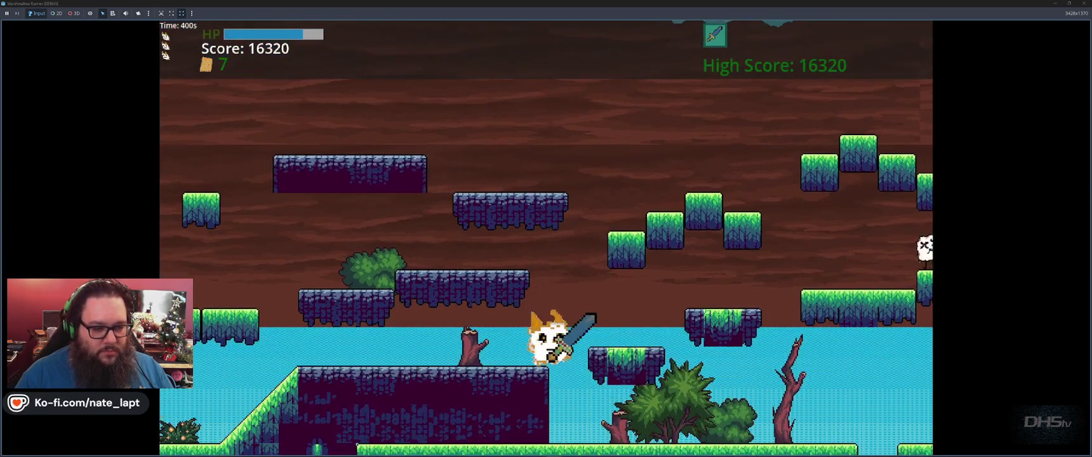
pyautogui.press('Left')
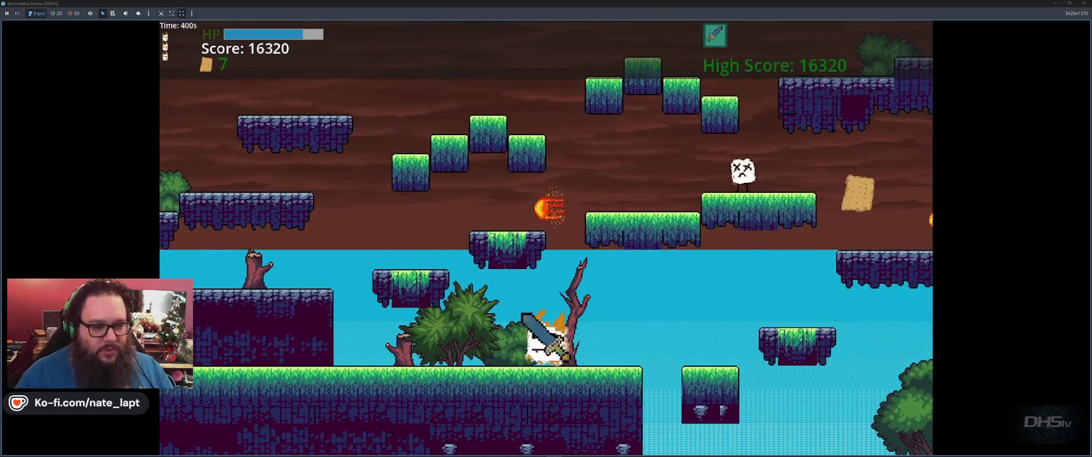
pyautogui.press('space')
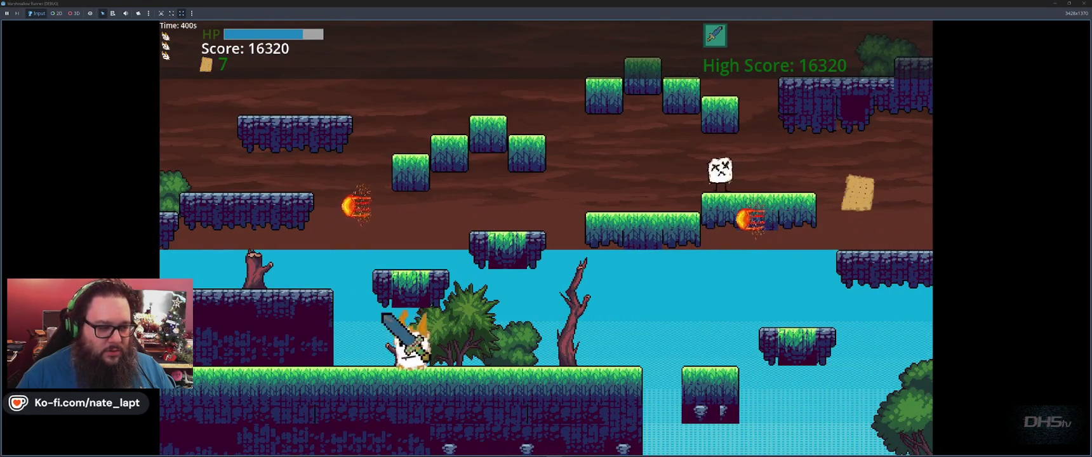
pyautogui.press('space')
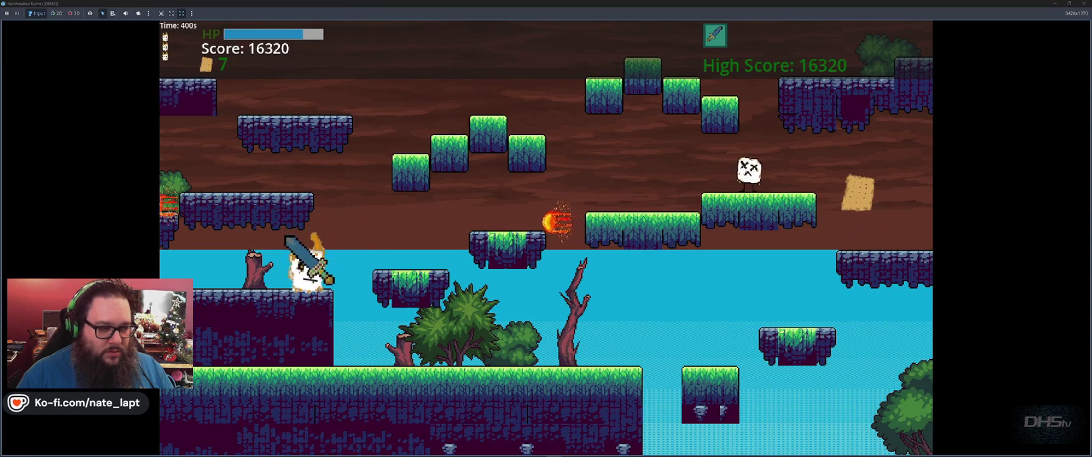
pyautogui.press('space')
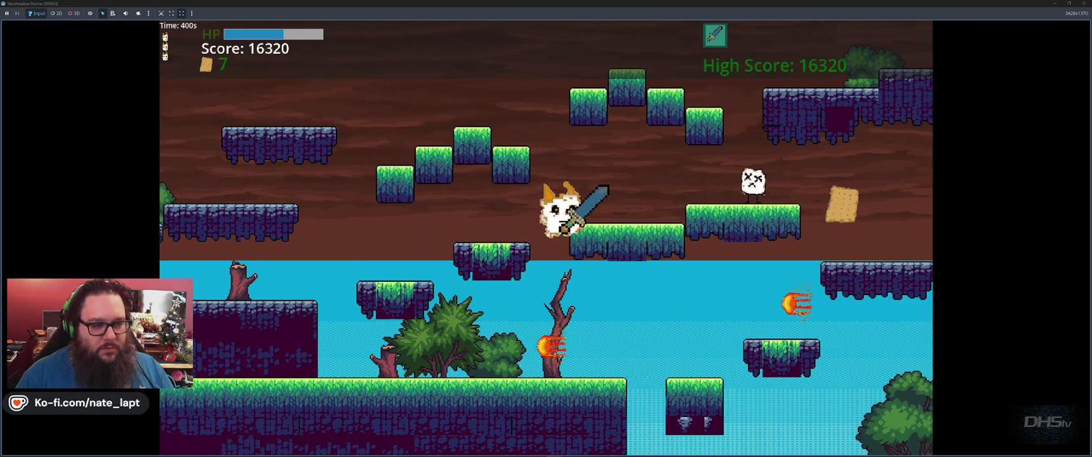
pyautogui.press('space')
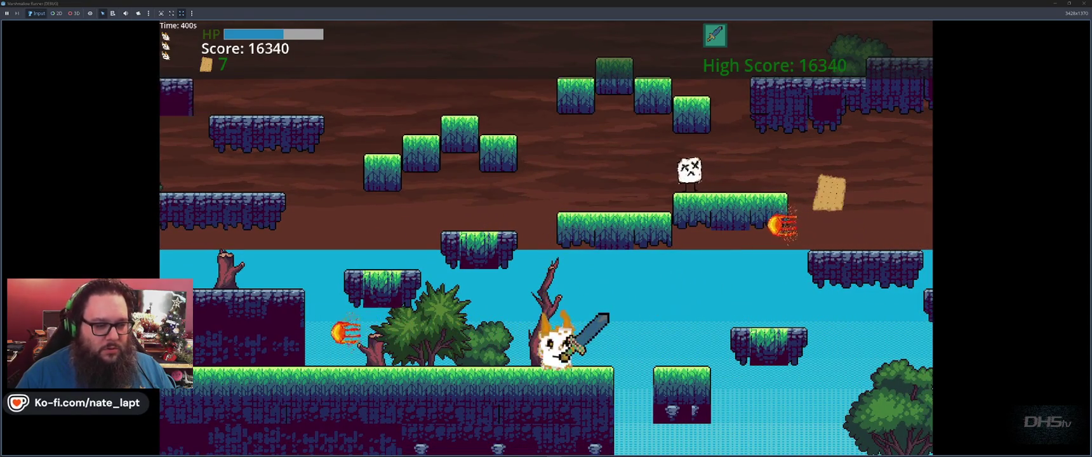
pyautogui.press('space')
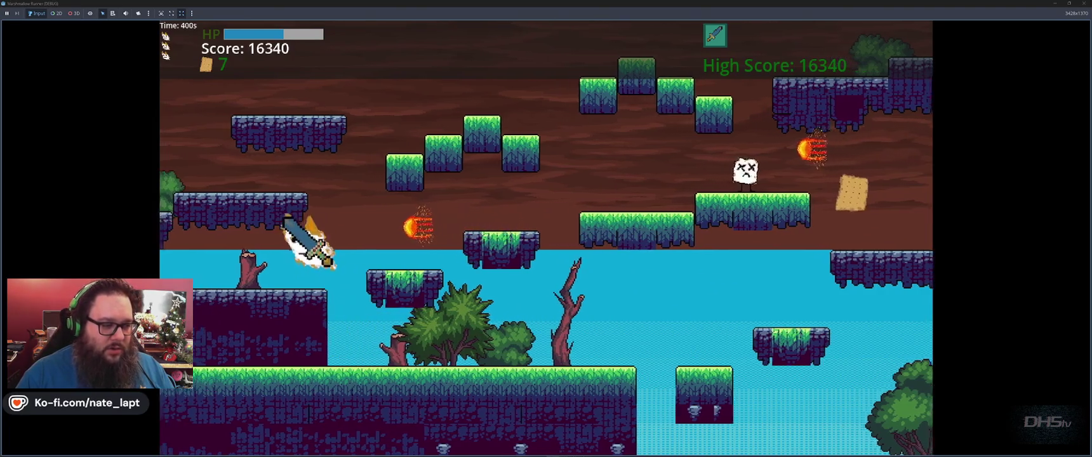
pyautogui.press('space')
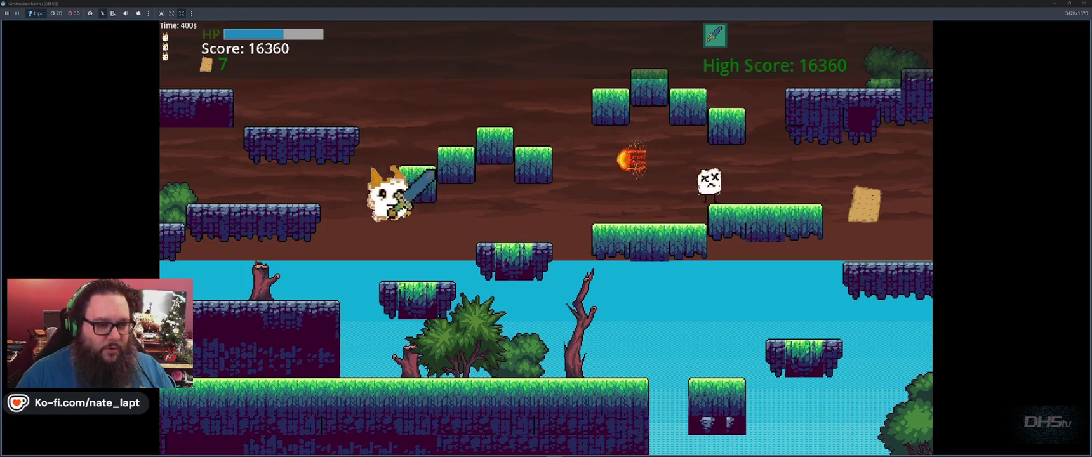
pyautogui.press('space')
# - Pick up the sword, then rise out of the water collecting crackers toward the next gap
pyautogui.press('Left')
pyautogui.press('Right')
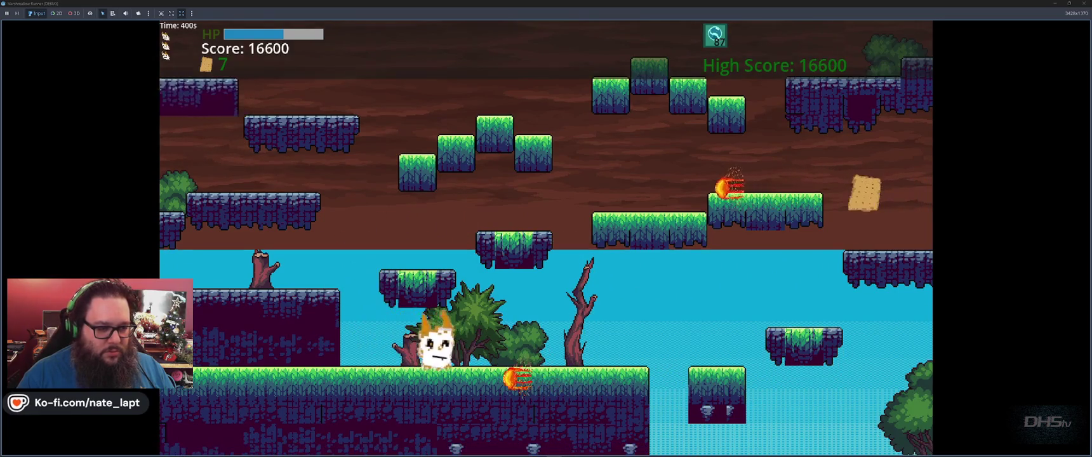
pyautogui.press('Right')
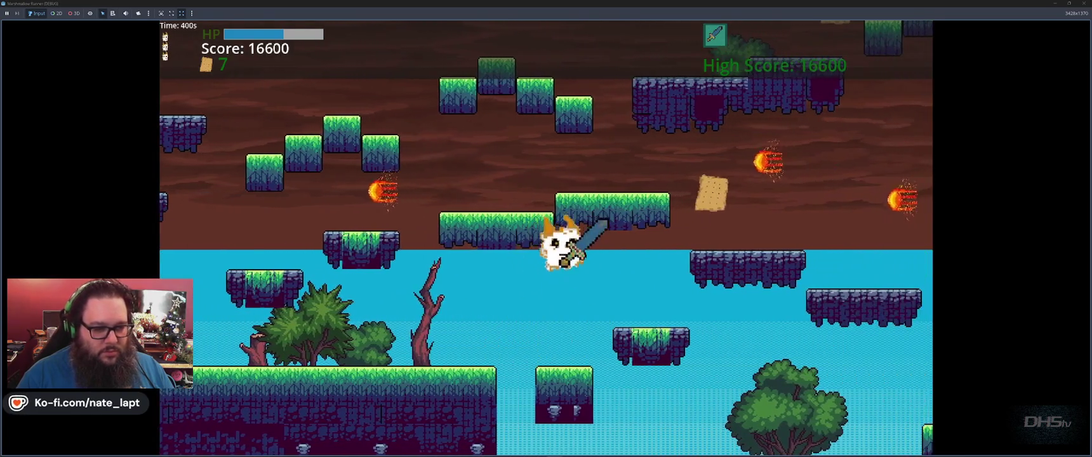
pyautogui.press('space')
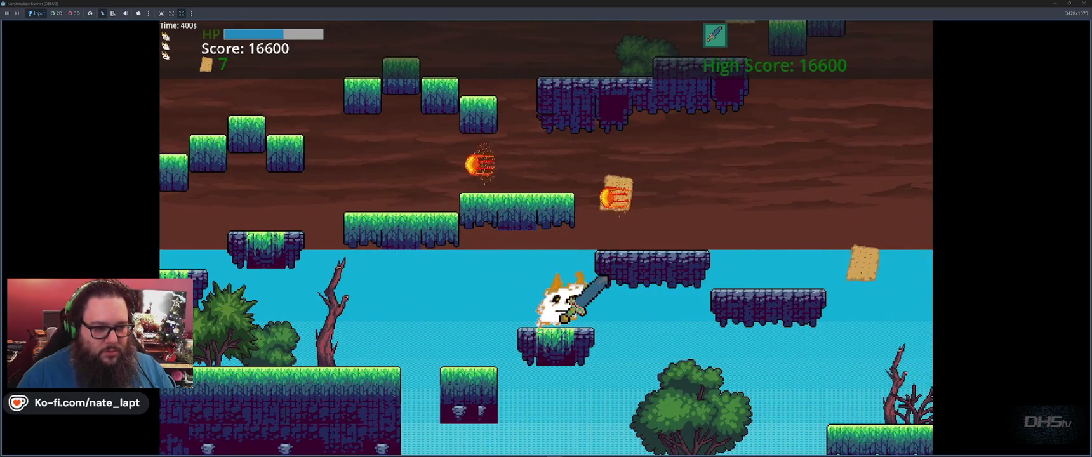
pyautogui.press('space')
pyautogui.press('space')
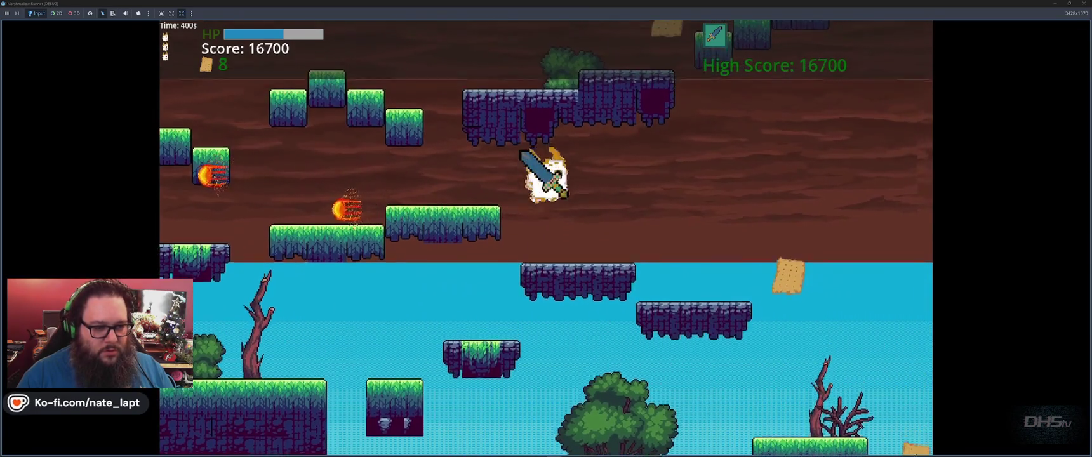
pyautogui.press('space')
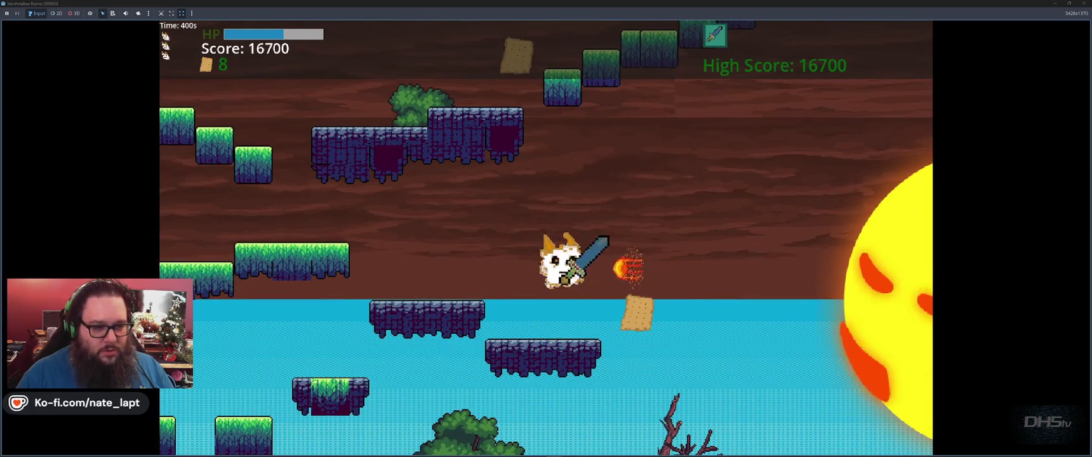
pyautogui.press('space')
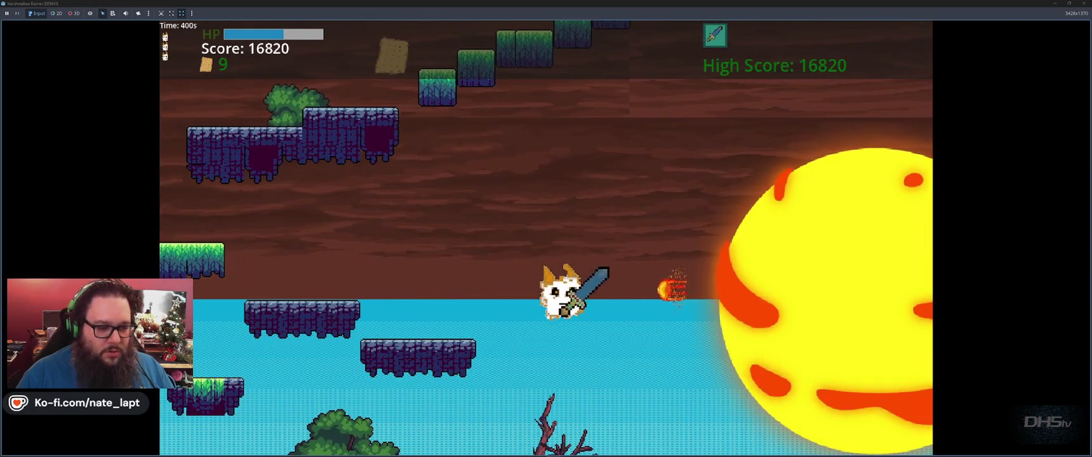
pyautogui.press('space')
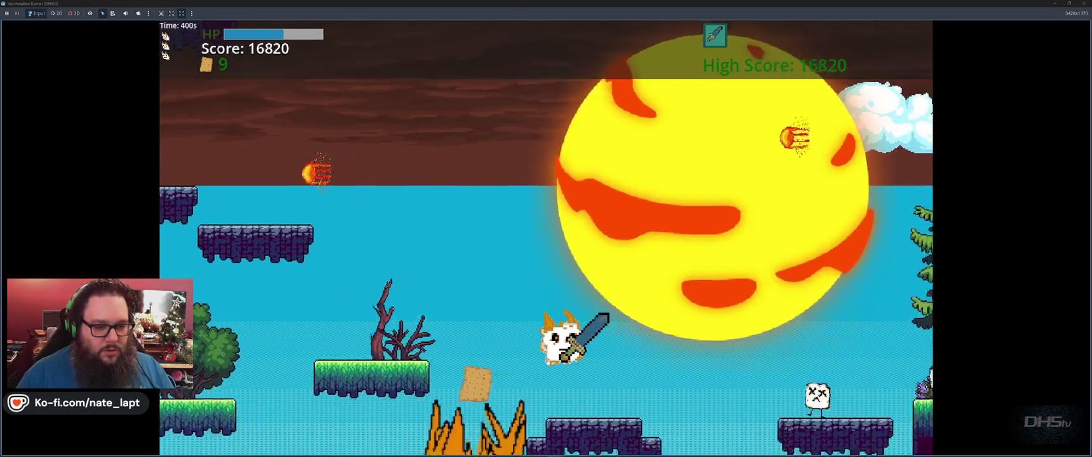
pyautogui.press('space')
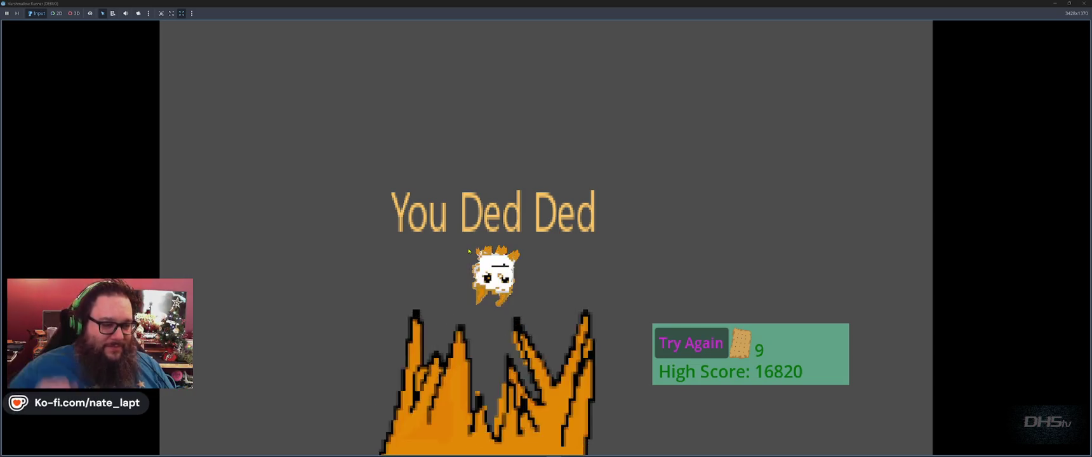
# - Restart the game with Space from the You Ded Ded screen after dying on the lava
pyautogui.press('space')
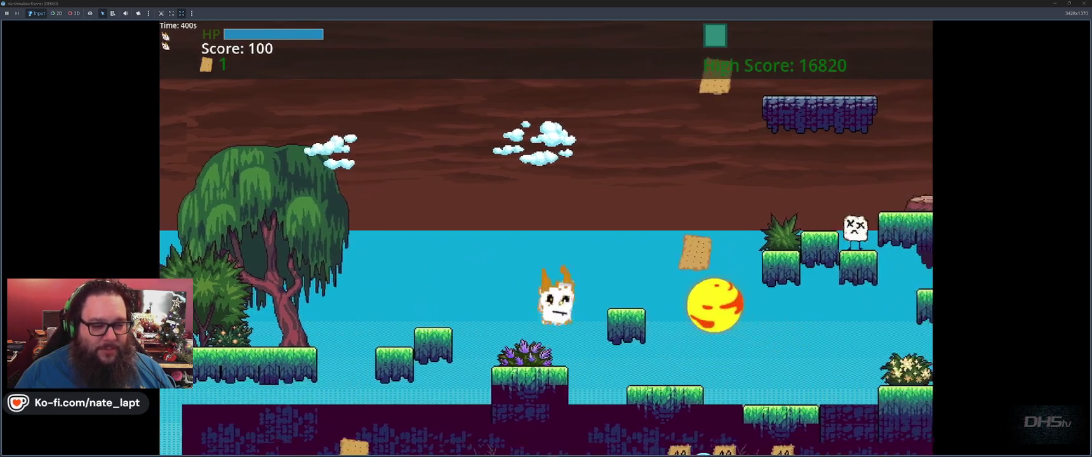
# - Begin the new run, jumping back up after falling off the lower ledges
pyautogui.press('space')
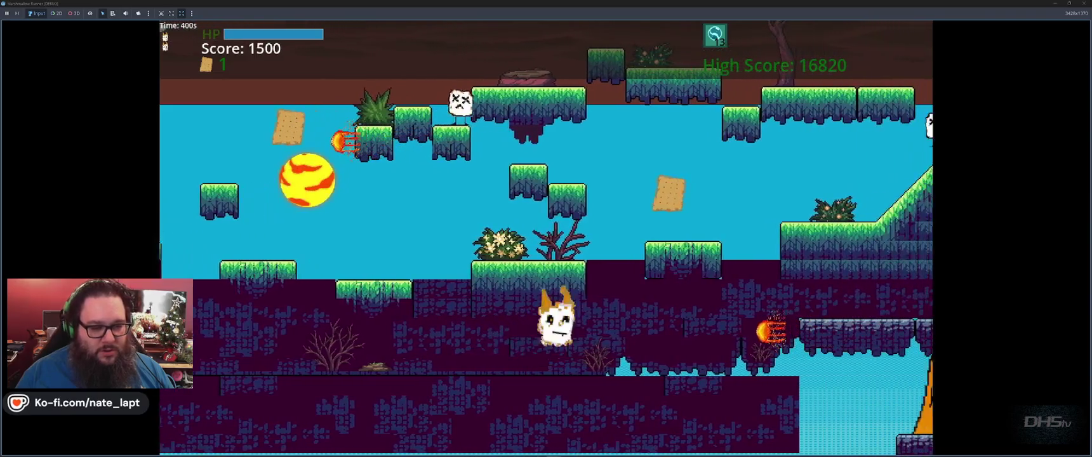
pyautogui.press('space')
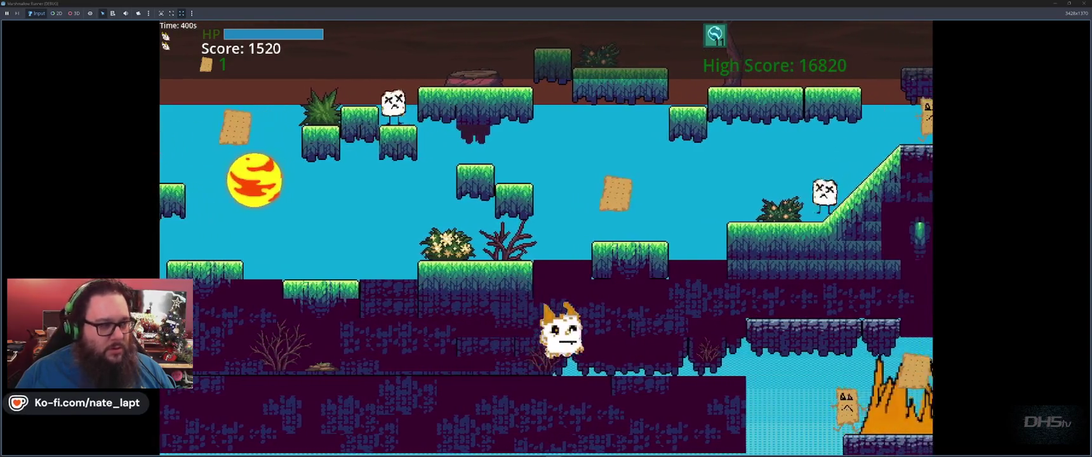
pyautogui.press('space')
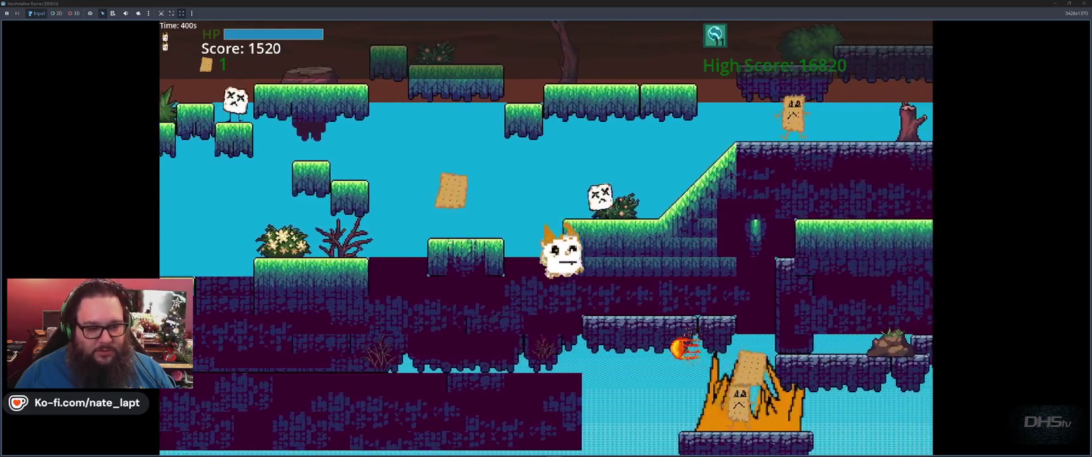
pyautogui.press('space')
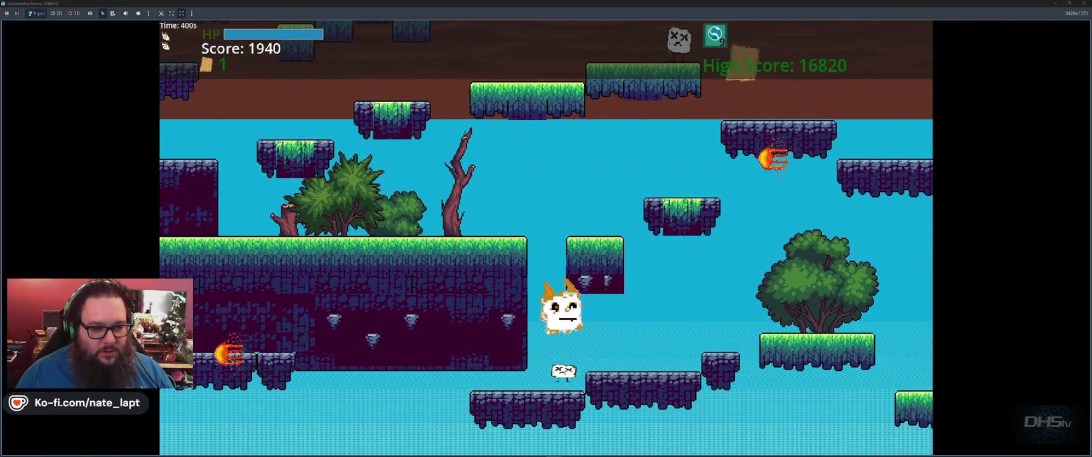
pyautogui.press('space')
pyautogui.press('space')
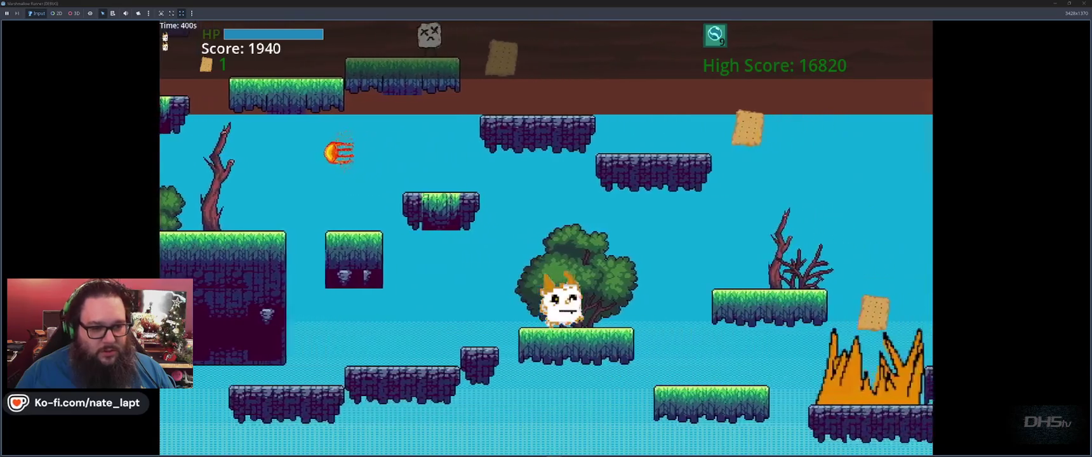
pyautogui.press('space')
pyautogui.press('space')
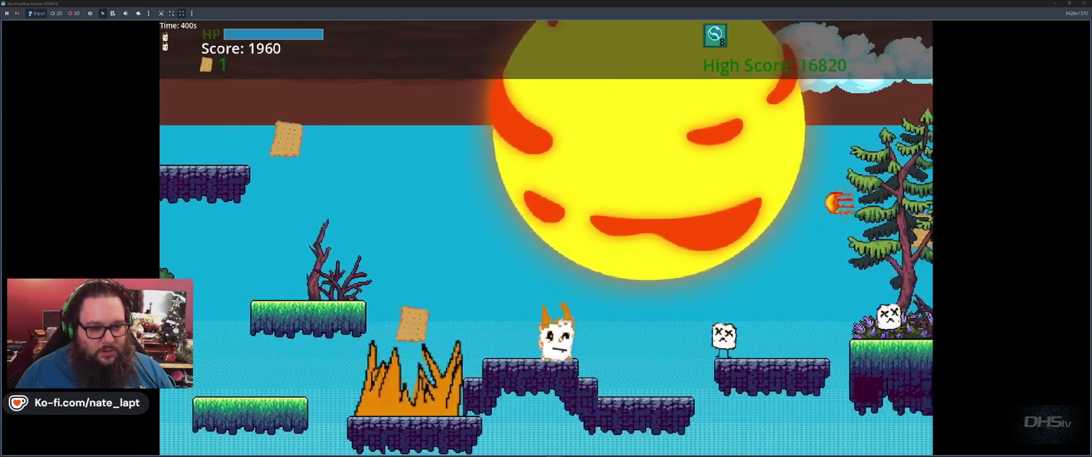
# - Shoot bubbles with F at three enemies while jumping onto the higher platform
pyautogui.press('f')
pyautogui.press('space')
pyautogui.press('f')
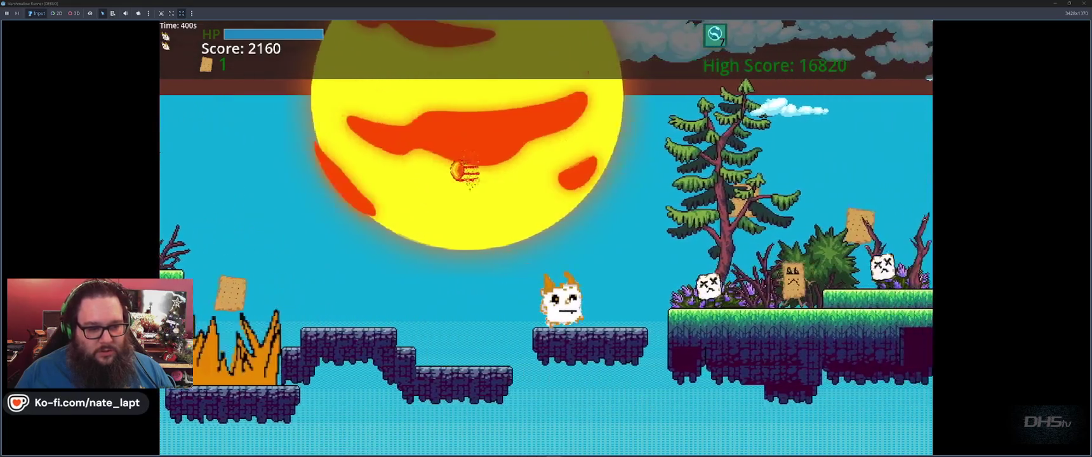
pyautogui.press('f')
pyautogui.press('space')
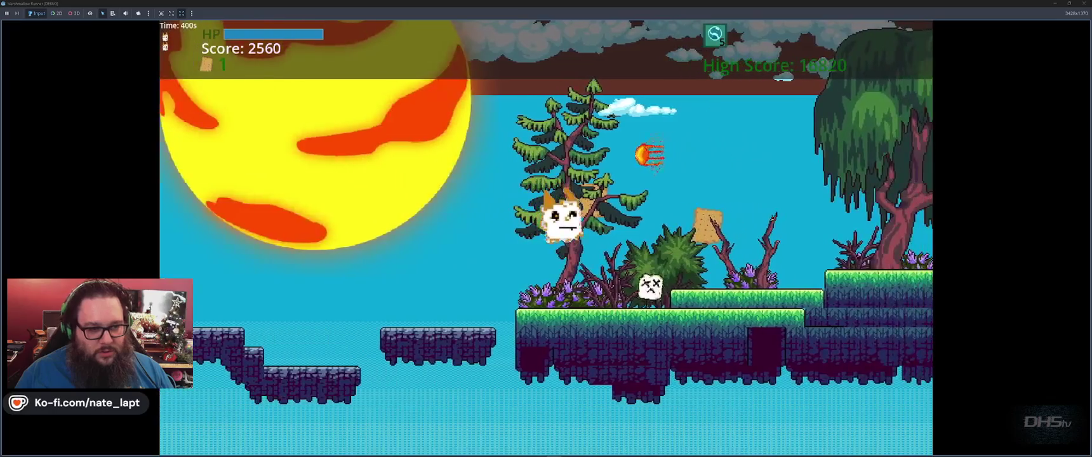
# - Jump between platforms collecting graham crackers, then leap toward the next platform
pyautogui.press('space')
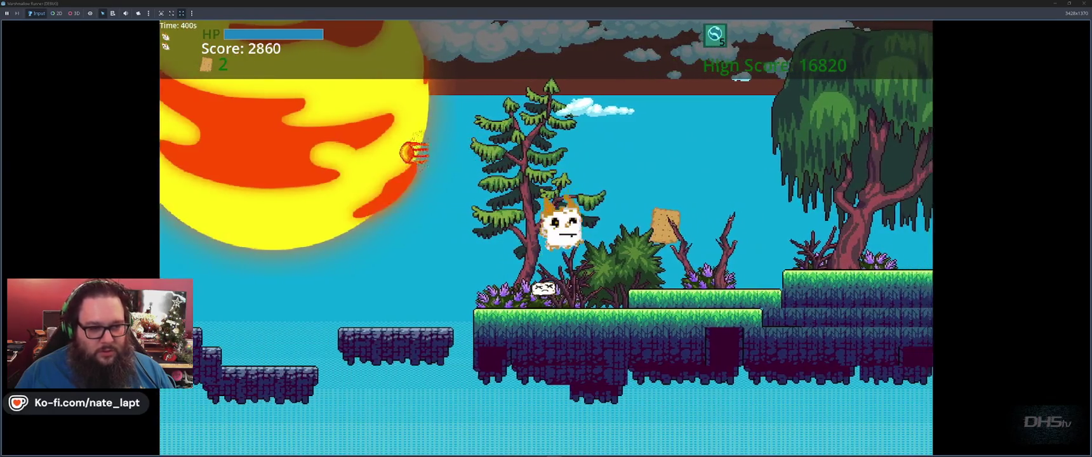
pyautogui.press('space')
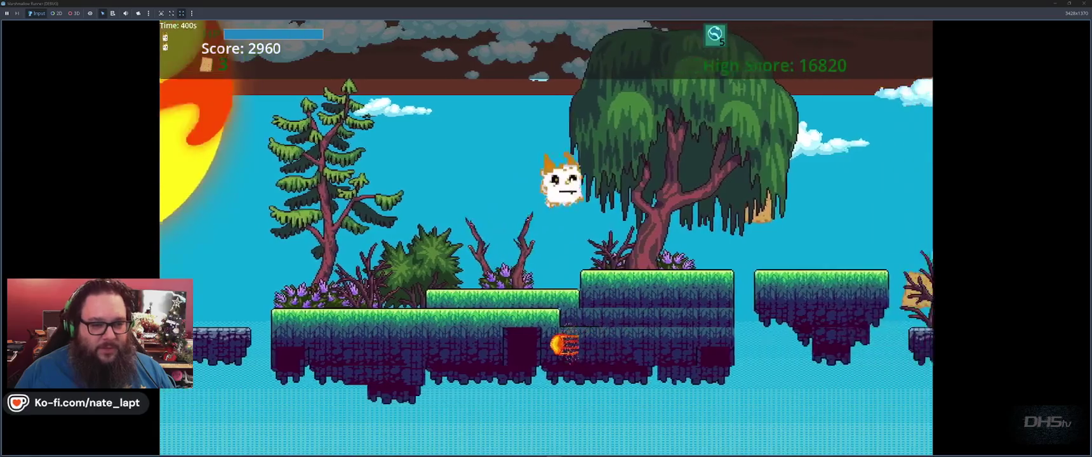
pyautogui.press('space')
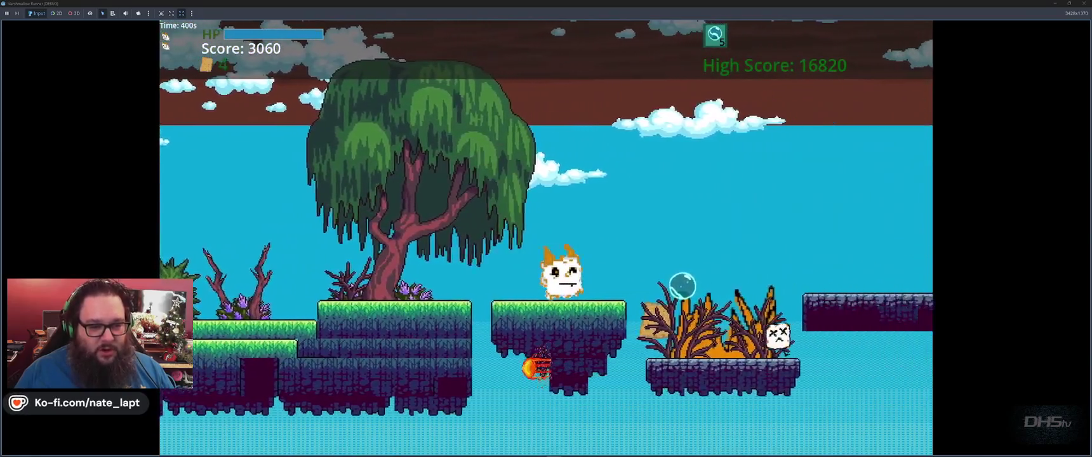
pyautogui.press('space')
pyautogui.press('Left')
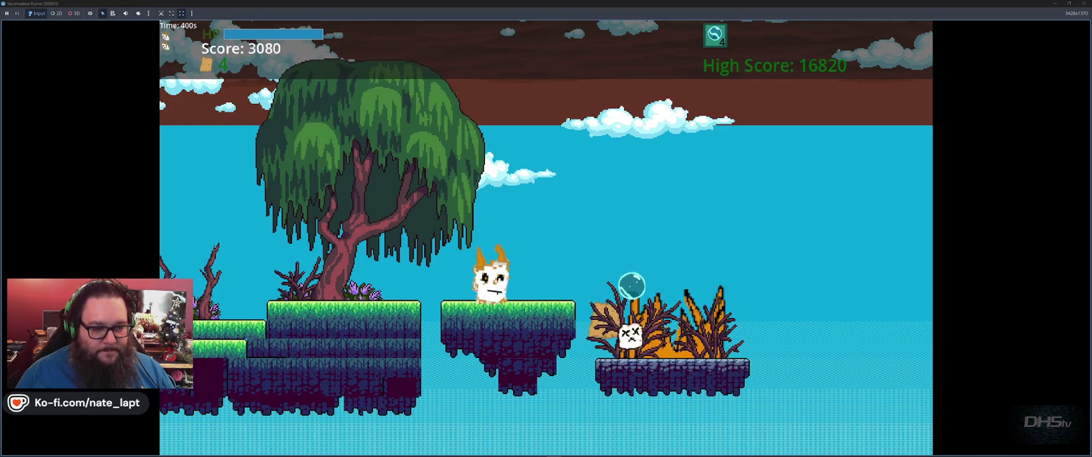
pyautogui.press('space')
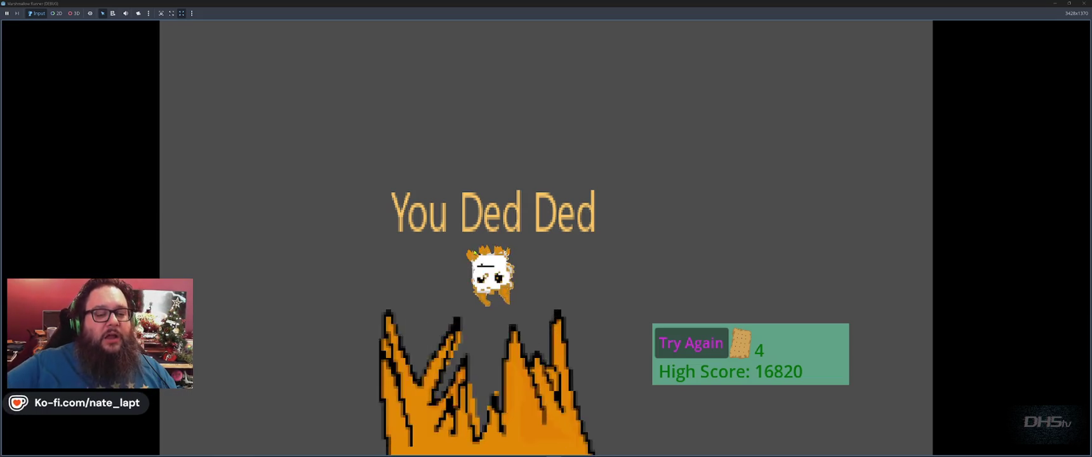
# - Restart the level with Enter and jump toward the platform on the right
pyautogui.press('Return')
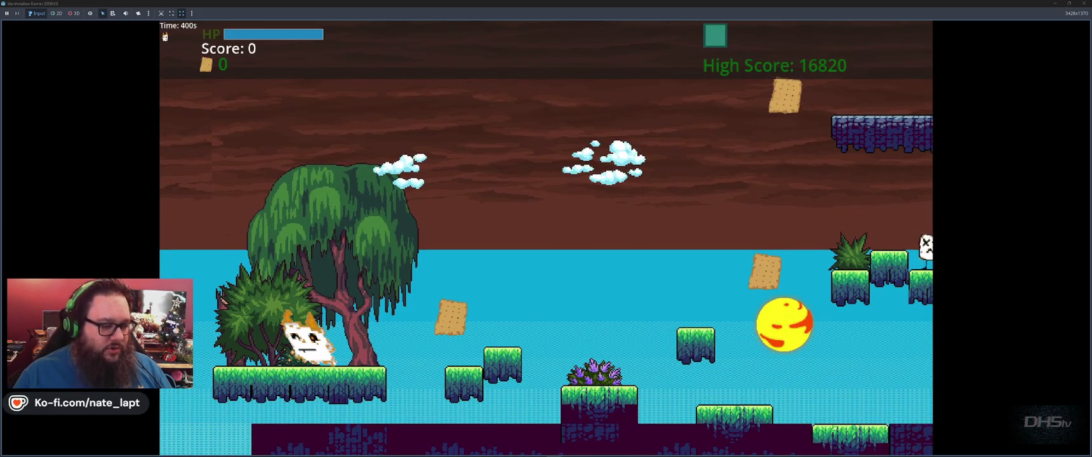
pyautogui.press('Right')
pyautogui.press('space')
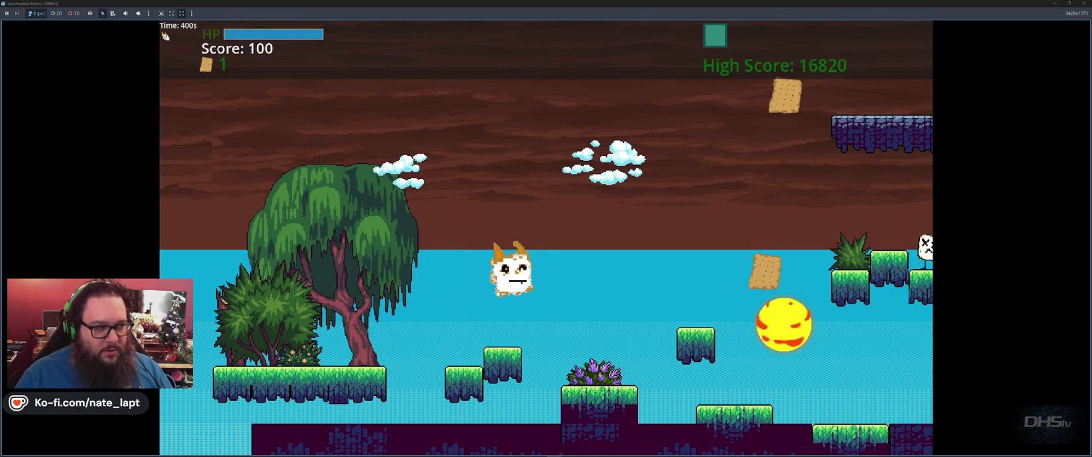
# - Run right through the level, hopping onto grass platforms and dropping to lower ground
pyautogui.press('Right')
pyautogui.press('space')
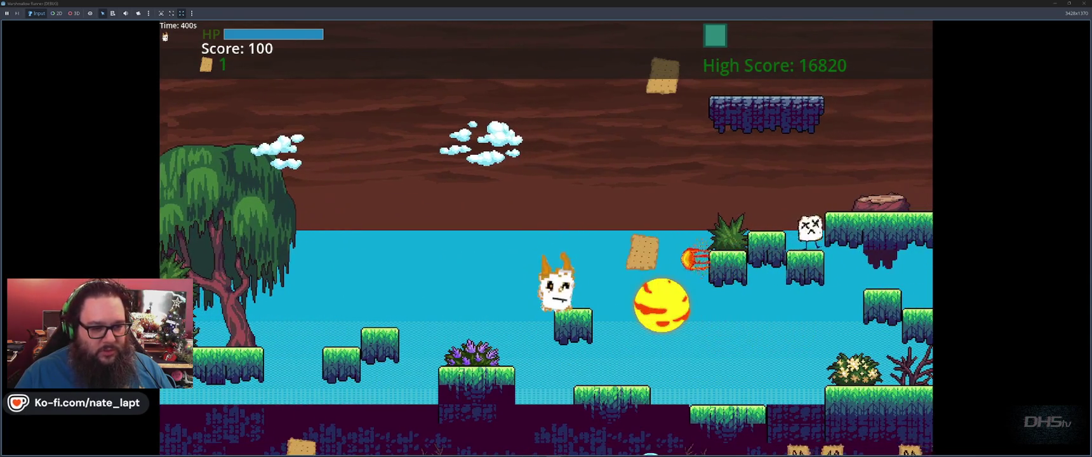
pyautogui.press('Down')
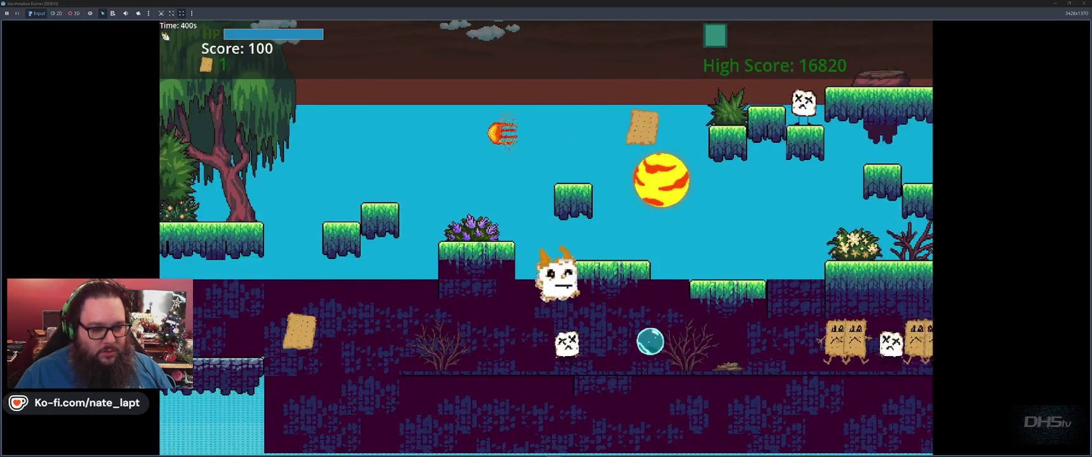
pyautogui.press('Right')
pyautogui.press('space')
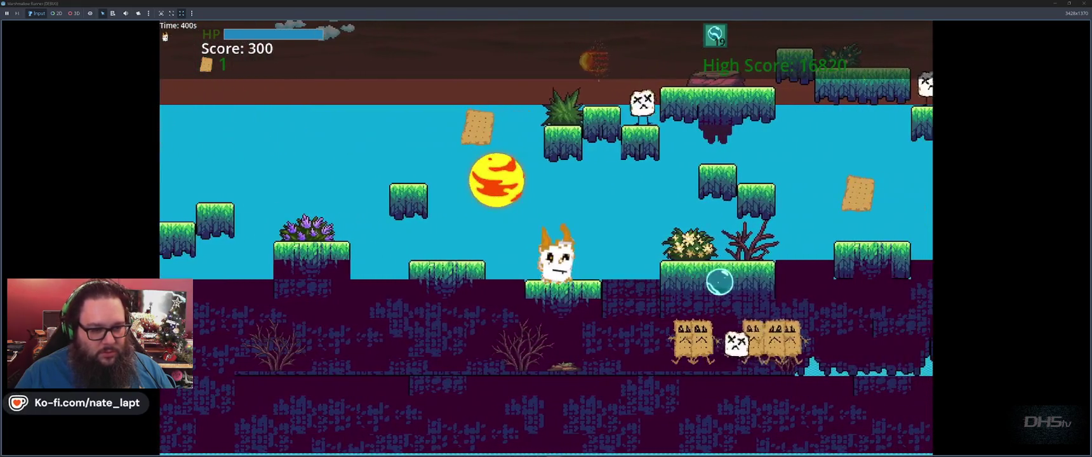
pyautogui.press('Down')
pyautogui.press('Right')
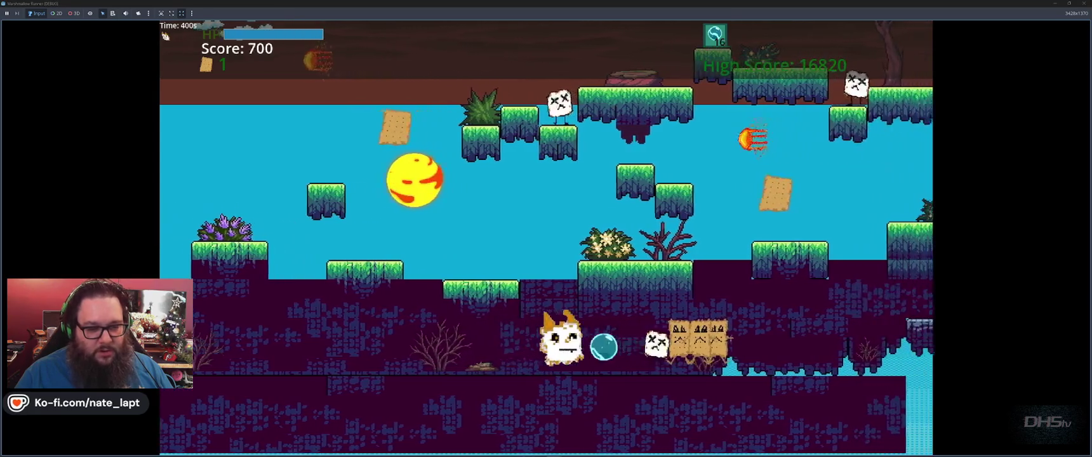
pyautogui.press('Right')
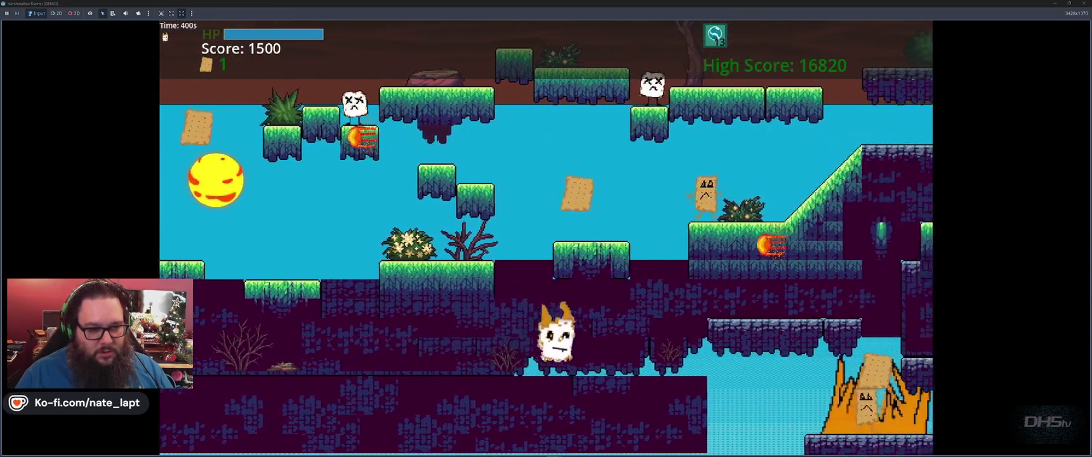
# - Clear the rock ledge, tunnel and tree, collect a cracker across the islands, then stop the game
pyautogui.press('space')
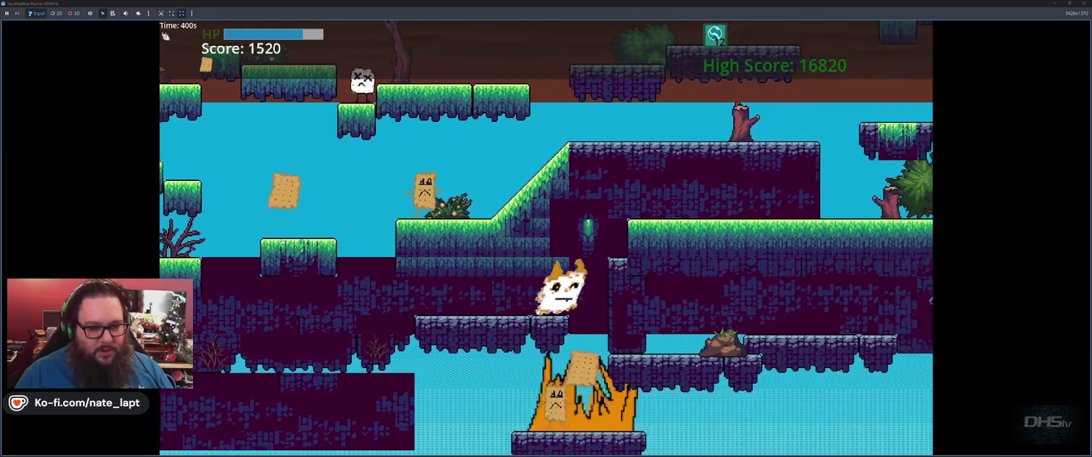
pyautogui.press('space')
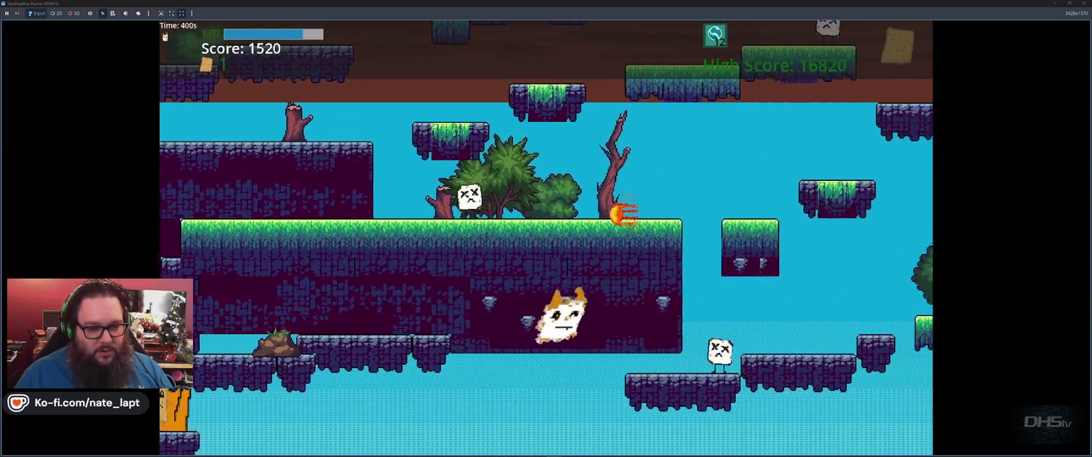
pyautogui.press('space')
pyautogui.press('space')
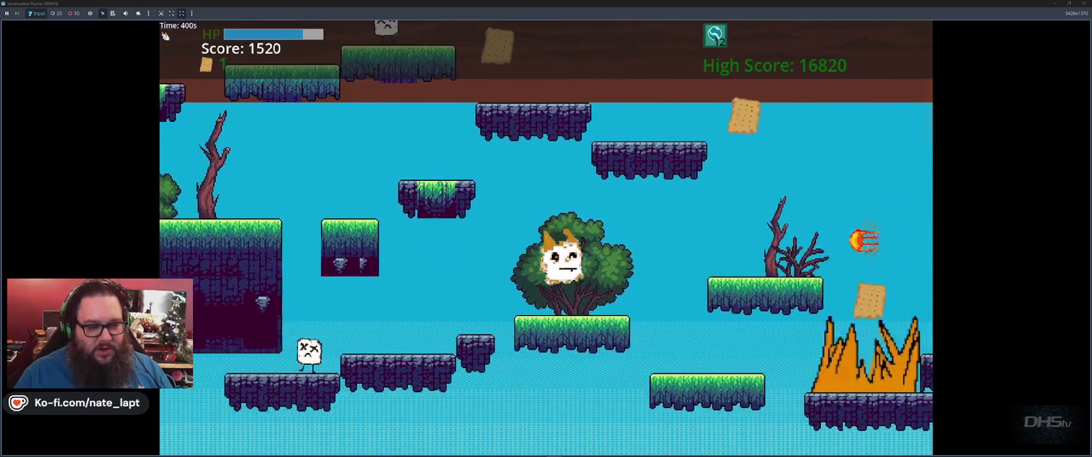
pyautogui.press('space')
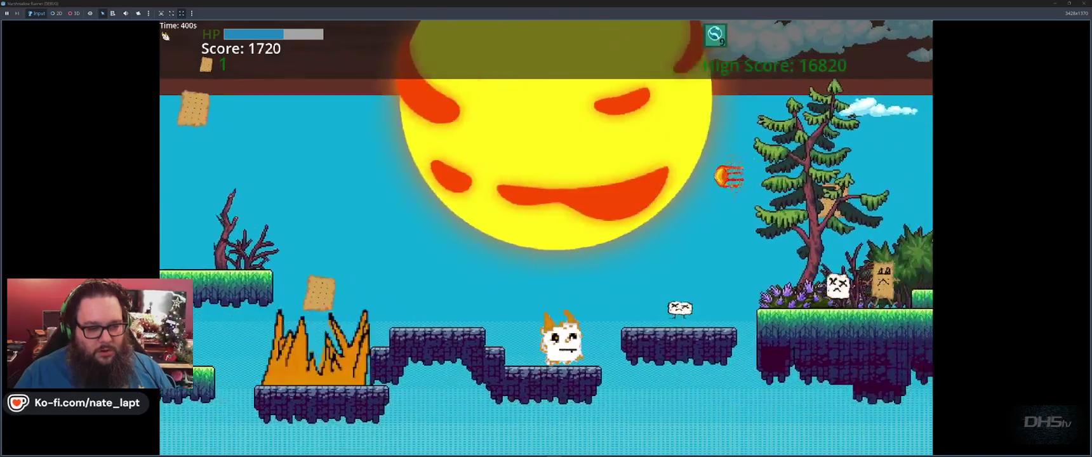
pyautogui.press('space')
pyautogui.press('space')
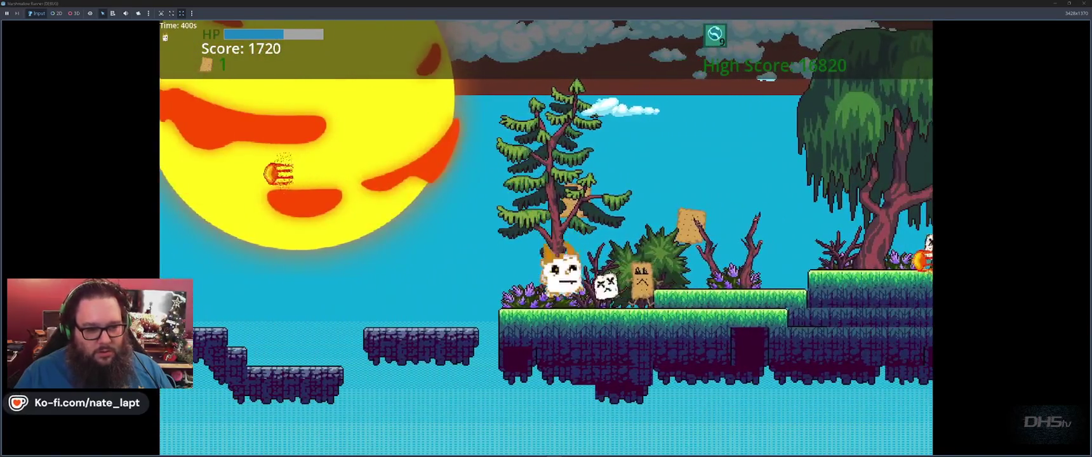
pyautogui.press('space')
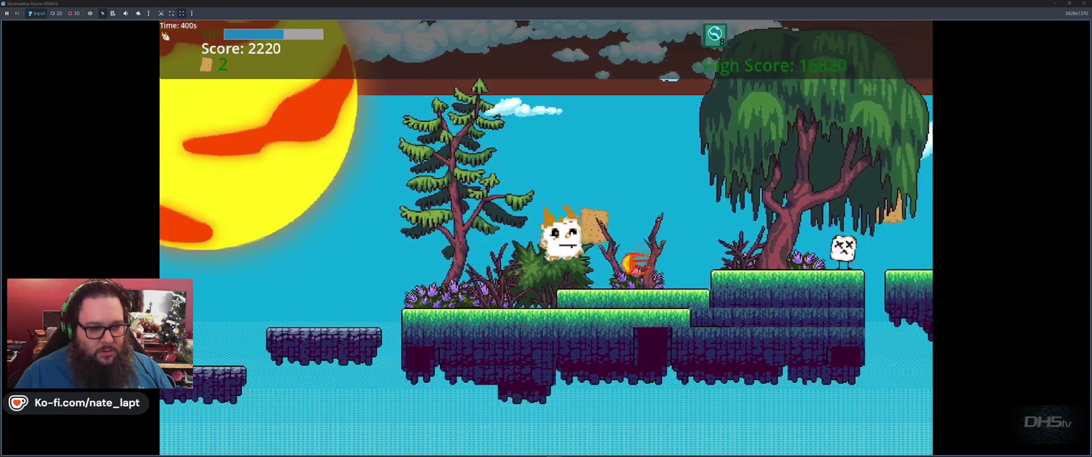
pyautogui.press('space')
pyautogui.press('space')
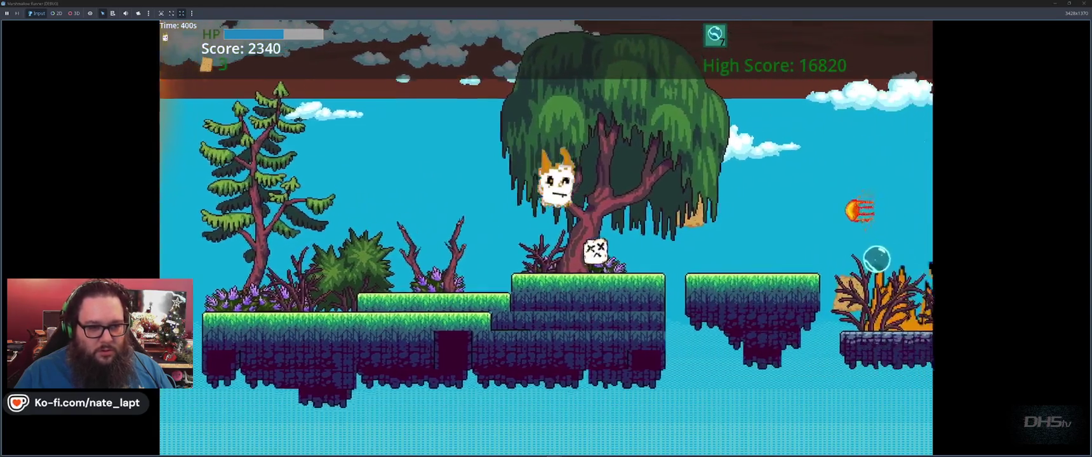
pyautogui.press('space')
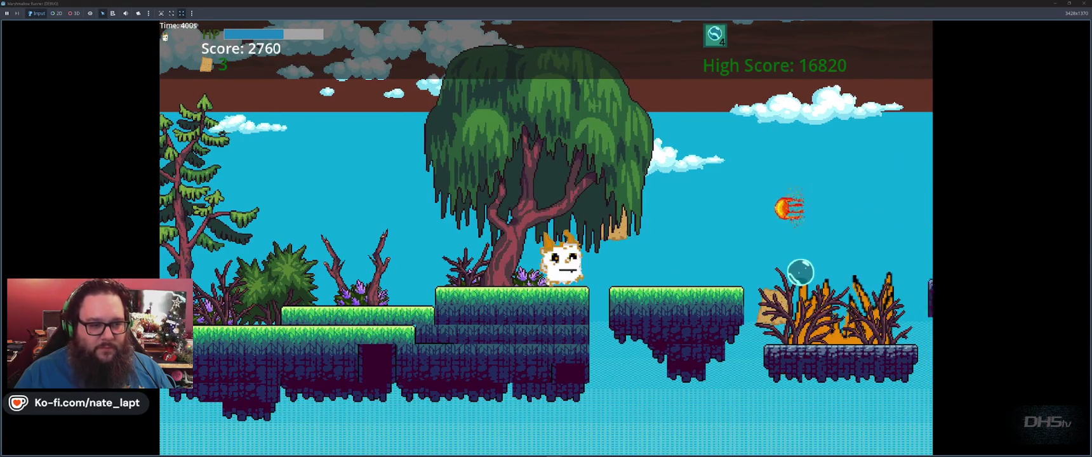
pyautogui.press('space')
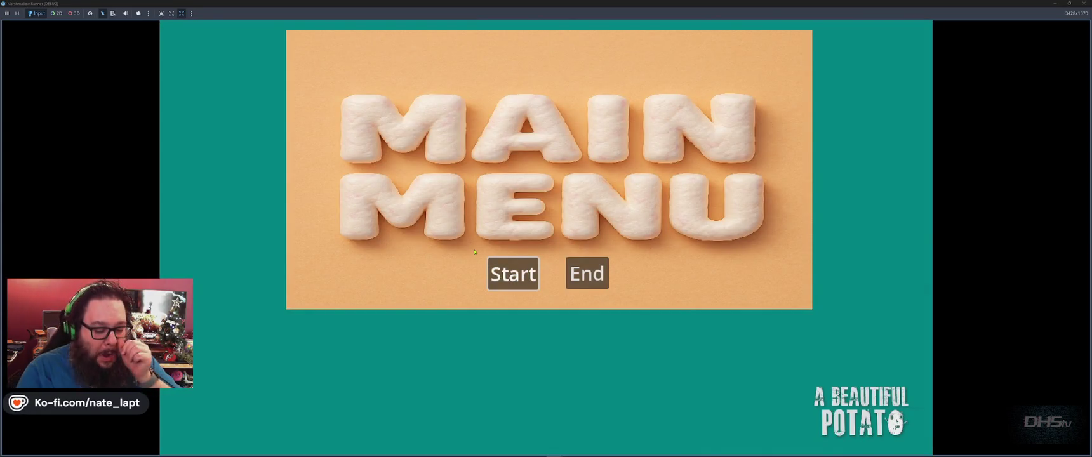
pyautogui.press('F8')
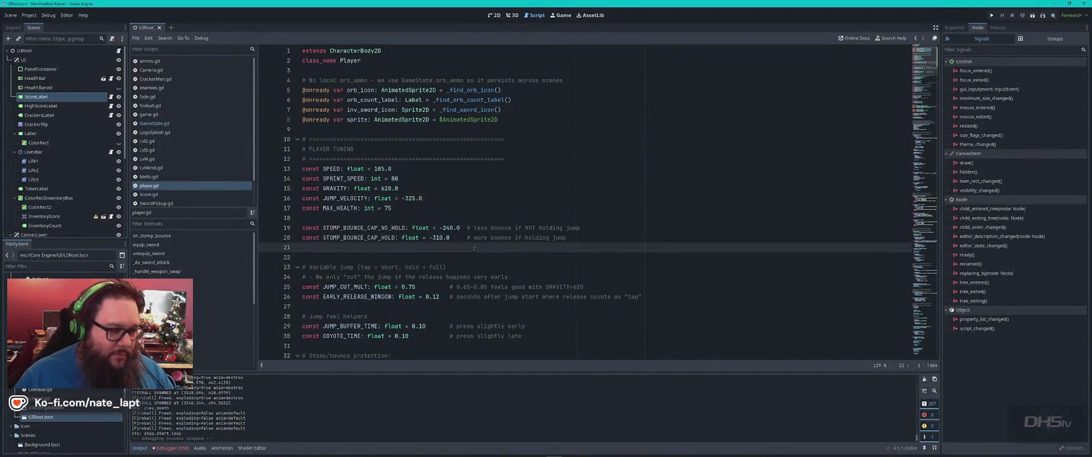
pyautogui.press('super')
pyautogui.press('super')
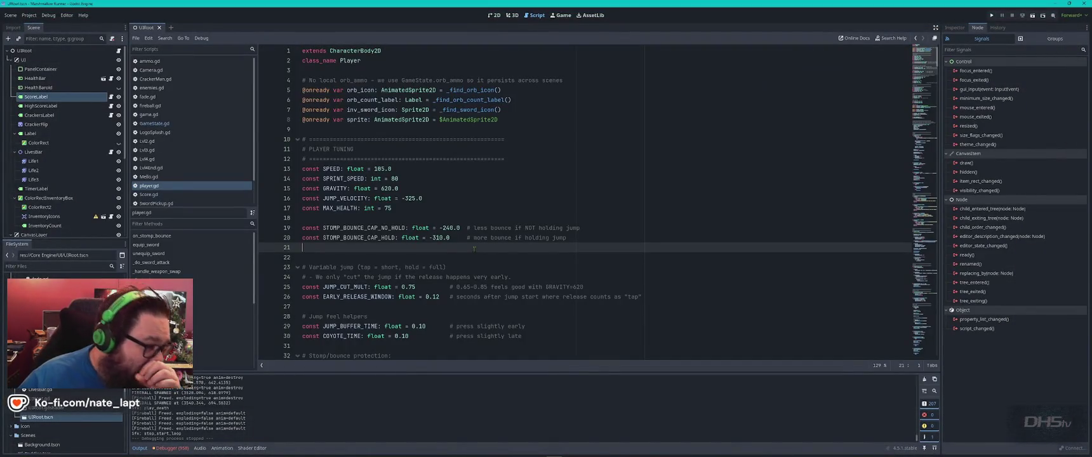
pyautogui.click(411, 198)
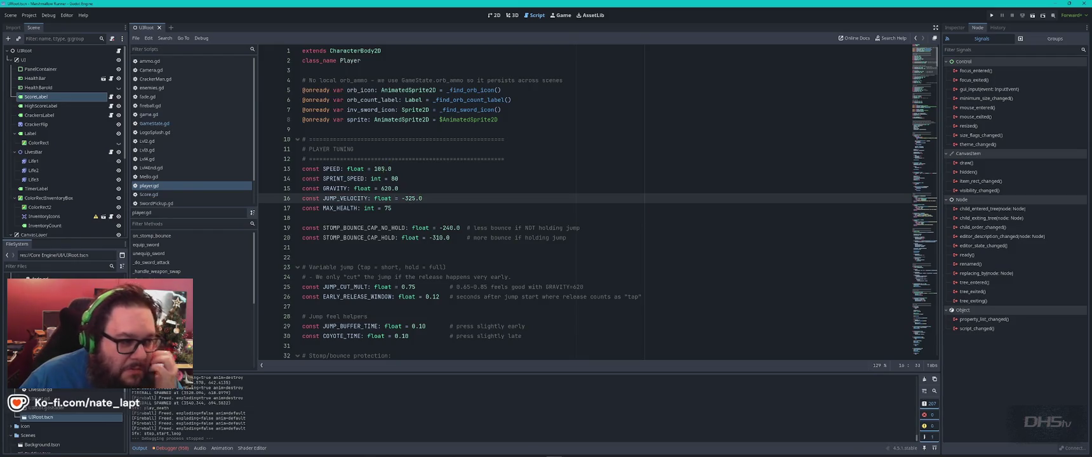
pyautogui.click(381, 169)
pyautogui.press('BackSpace')
pyautogui.write('6')
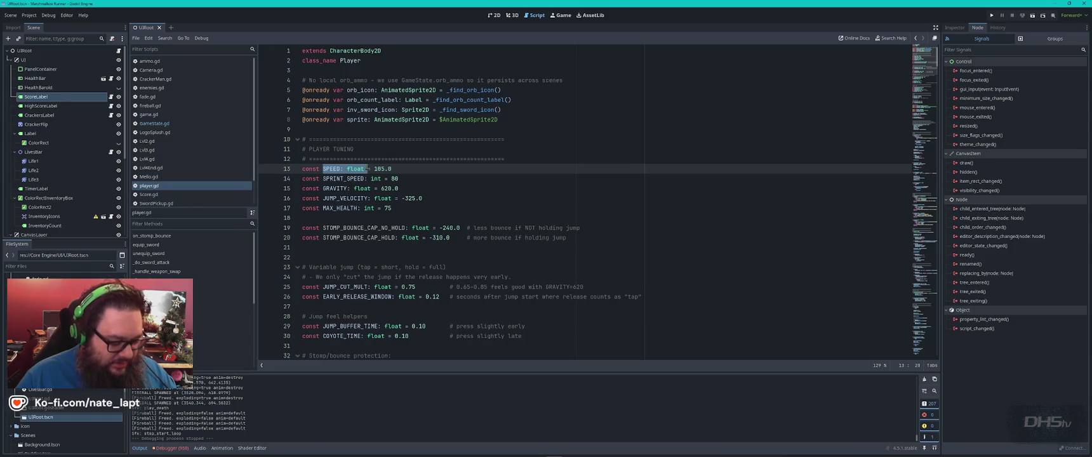
pyautogui.hotkey('alt', 'Tab')
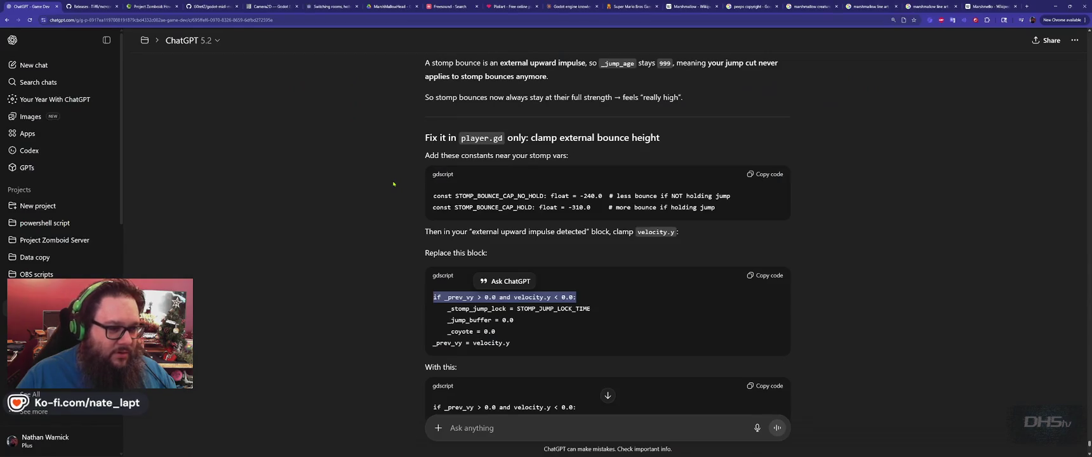
pyautogui.write('SPEED: float')
pyautogui.press('Return')
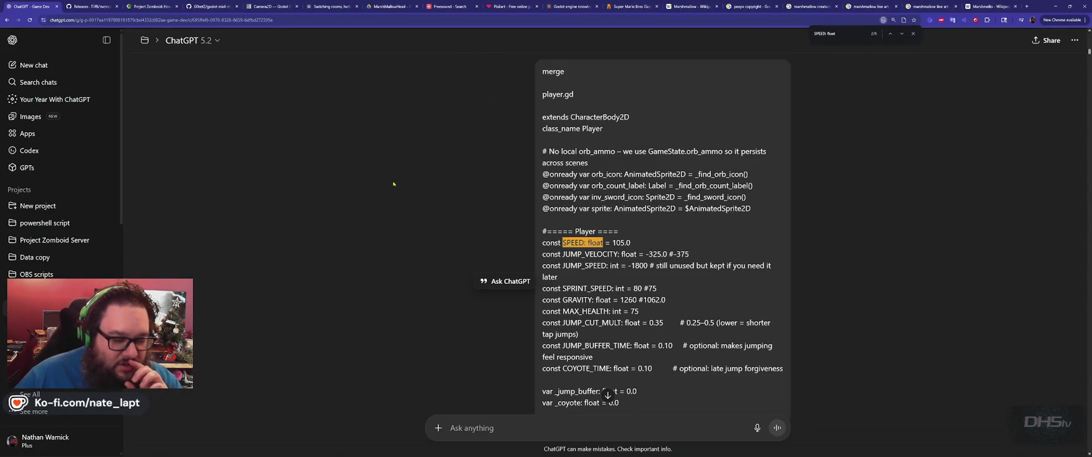
pyautogui.press('Return')
pyautogui.press('Return')
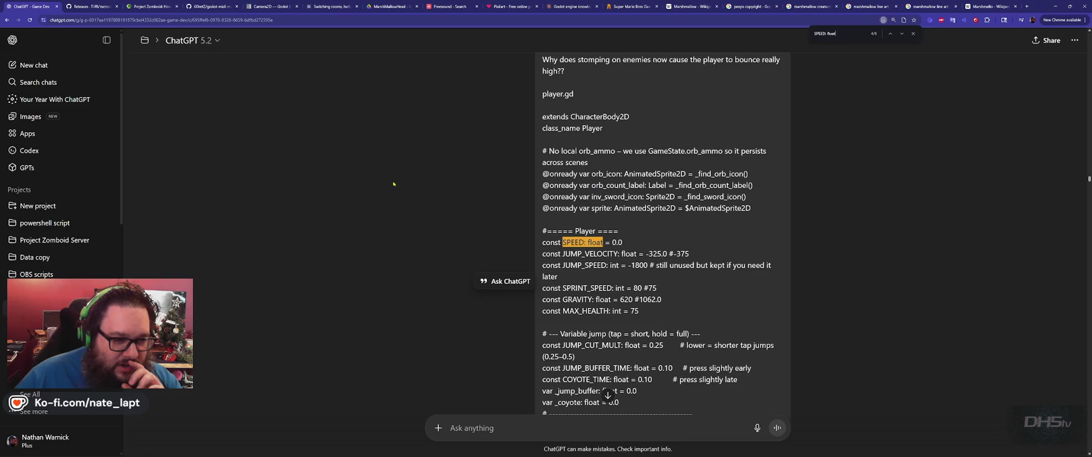
pyautogui.press('Return')
pyautogui.press('Return')
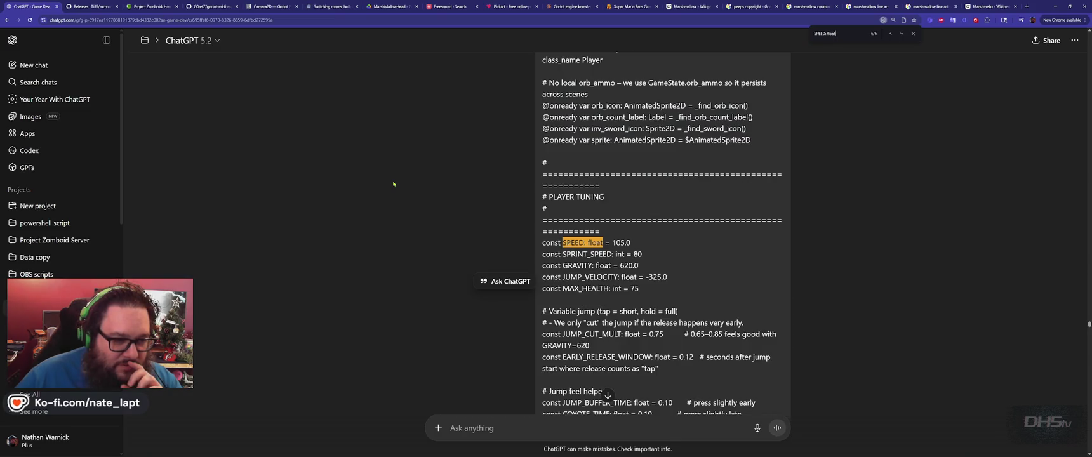
pyautogui.press('Return')
pyautogui.press('Return')
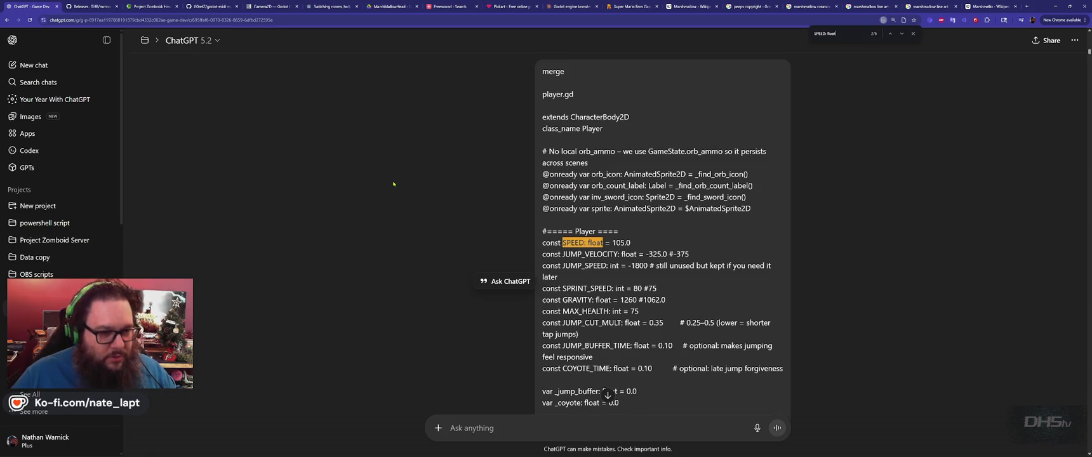
pyautogui.hotkey('alt', 'Tab')
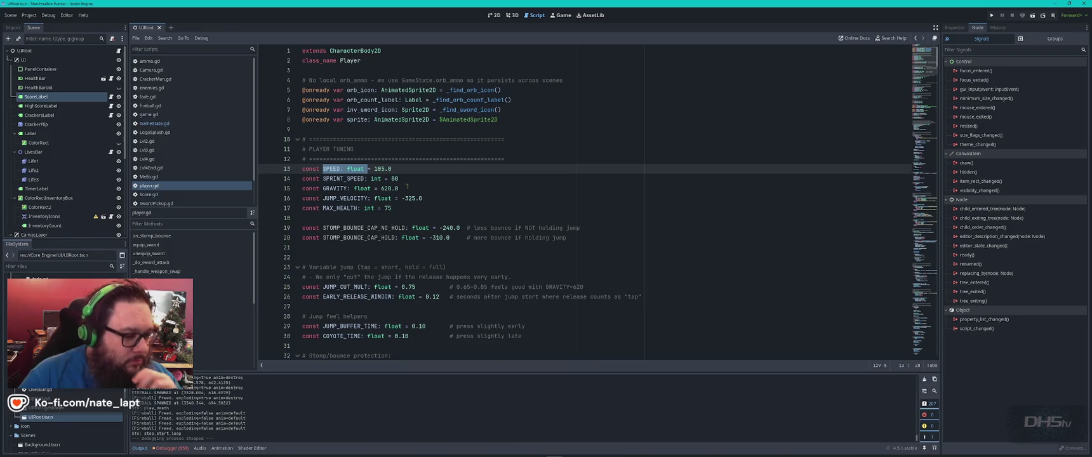
pyautogui.click(429, 451)
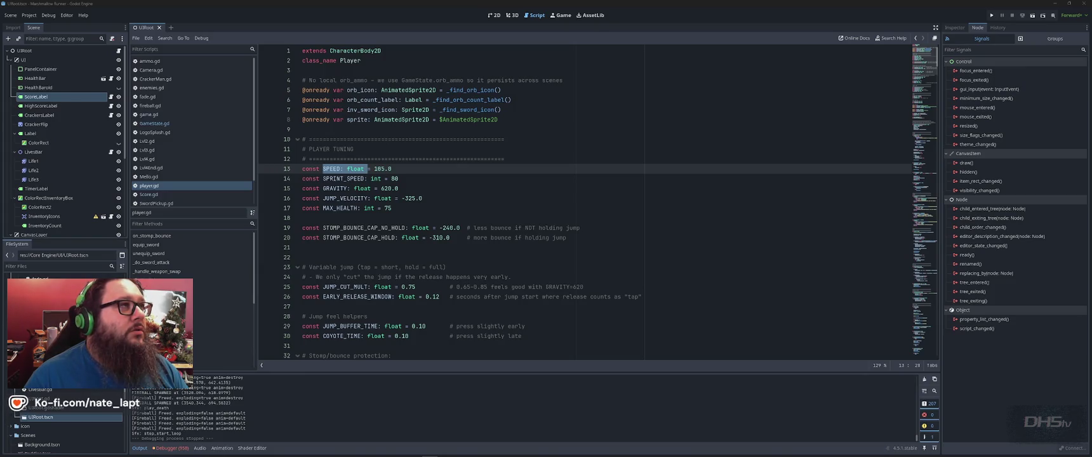
# - Replace the 105 SPEED value on line 13 of player.gd, leaving SPEED at 0.0
pyautogui.click(551, 205)
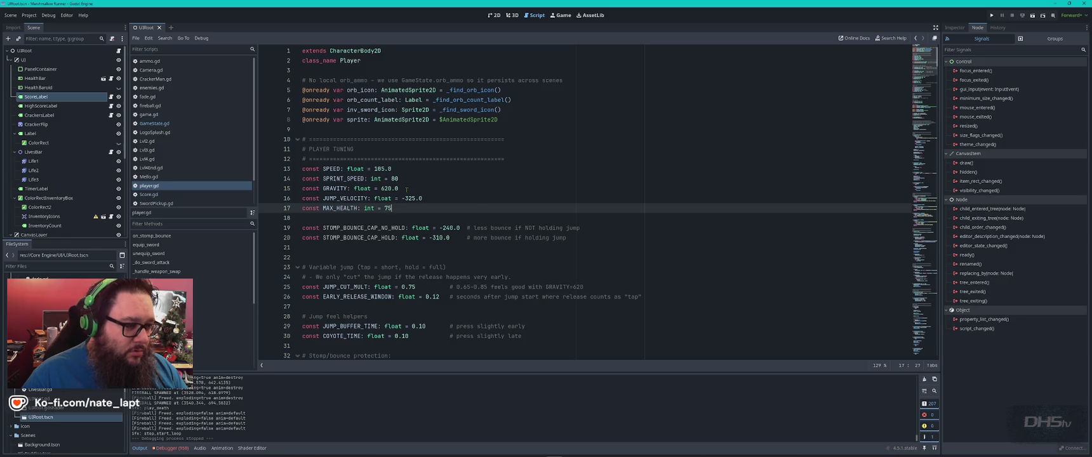
pyautogui.click(384, 168)
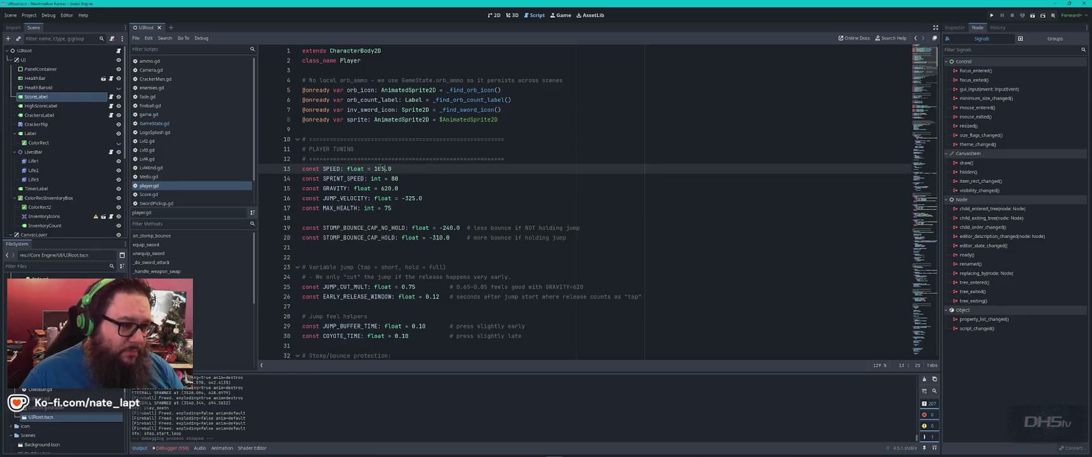
pyautogui.doubleClick(381, 169)
pyautogui.write('8')
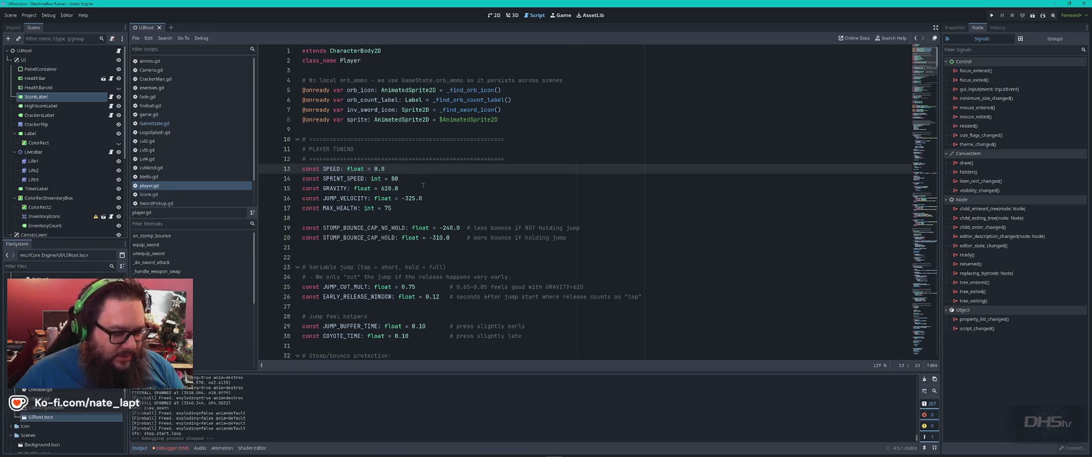
# - Search player.gd for SPEED with Ctrl+F, then run the project with F5
pyautogui.doubleClick(330, 169)
pyautogui.hotkey('ctrl', 'f')
pyautogui.press('Return')
pyautogui.press('Return')
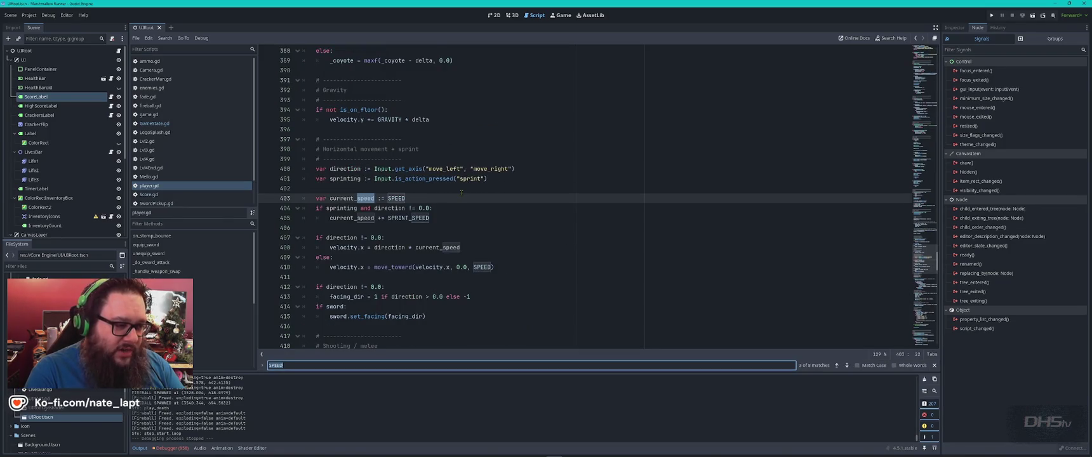
pyautogui.press('F5')
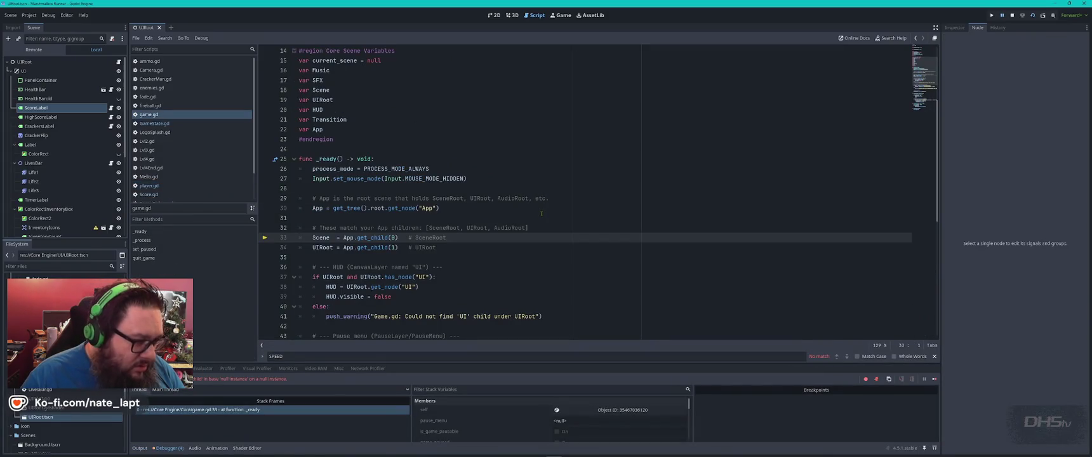
# - Replace all of game.gd with the revised, comment-free code
pyautogui.click(523, 219)
pyautogui.hotkey('ctrl', 'a')
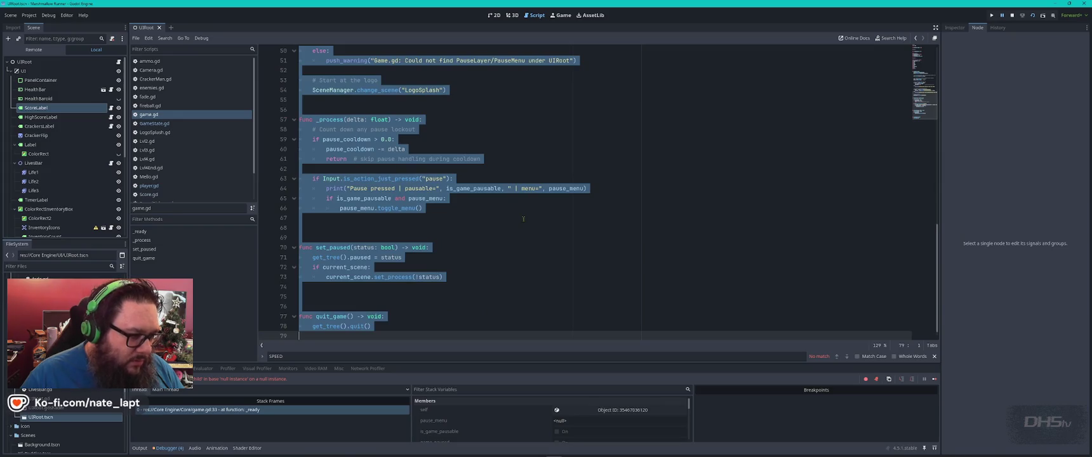
pyautogui.hotkey('ctrl', 'v')
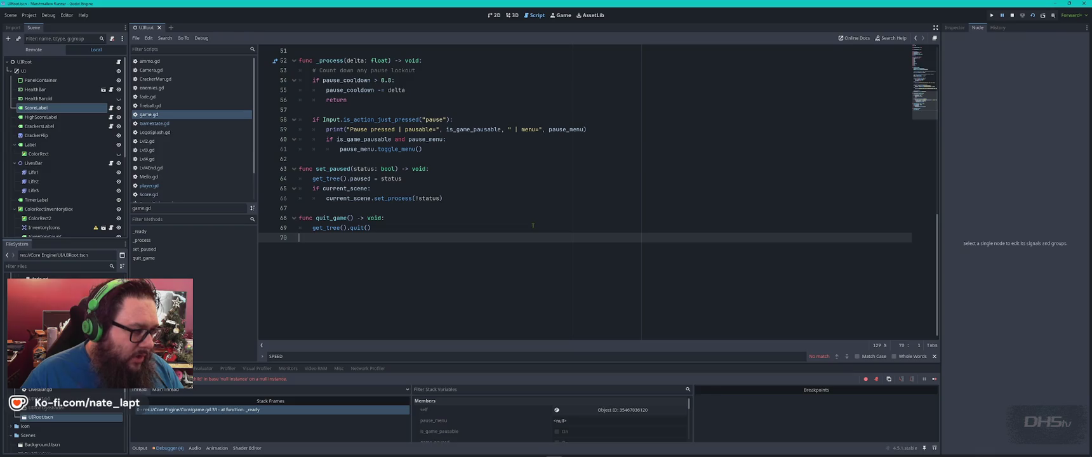
# - Return to player.gd at the sprinting check and run the project with F5
pyautogui.scroll(15, 533, 225)
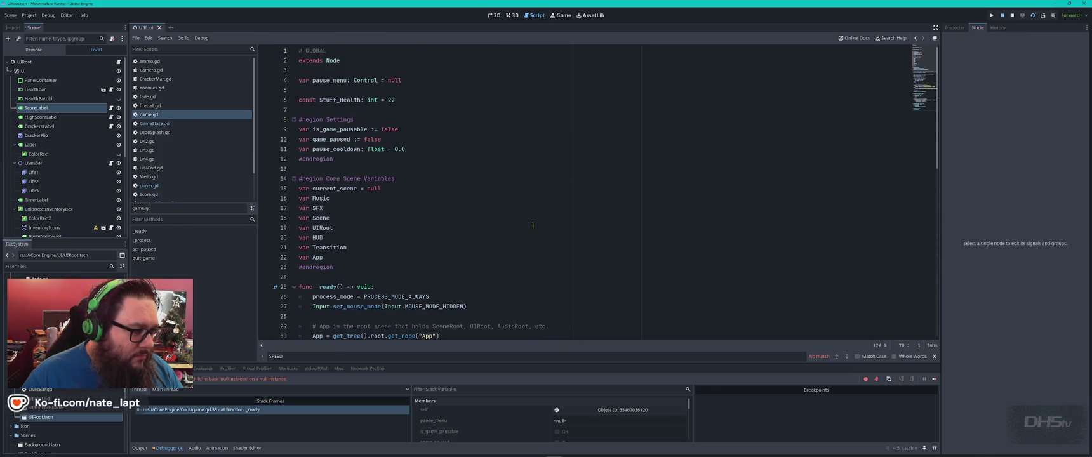
pyautogui.click(193, 186)
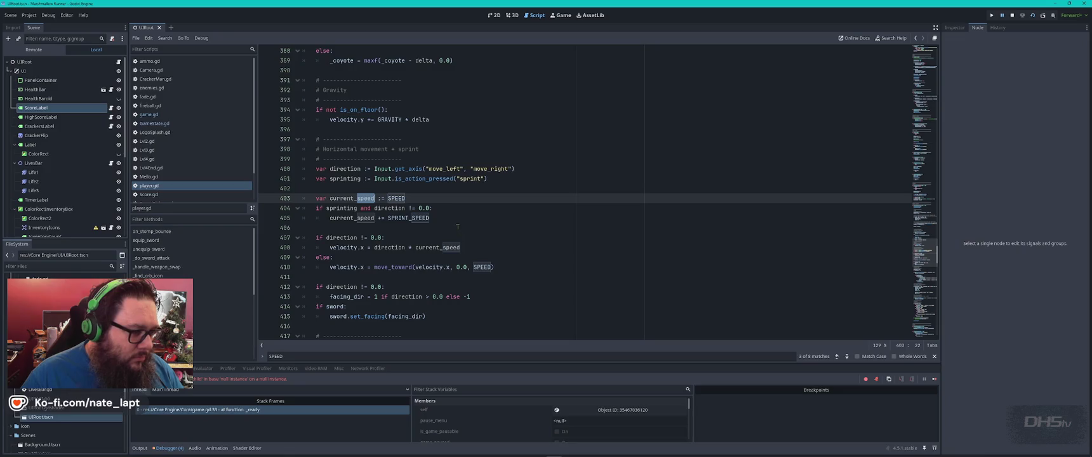
pyautogui.click(456, 205)
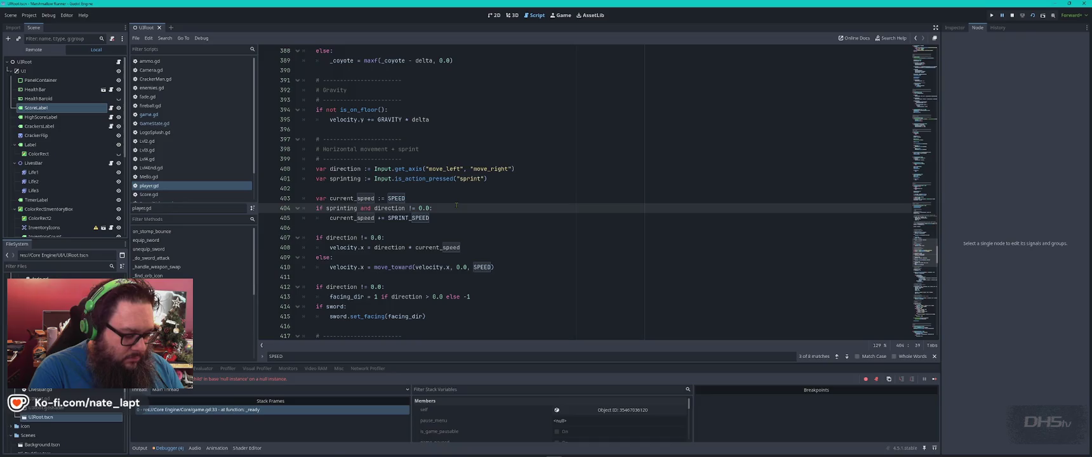
pyautogui.press('F5')
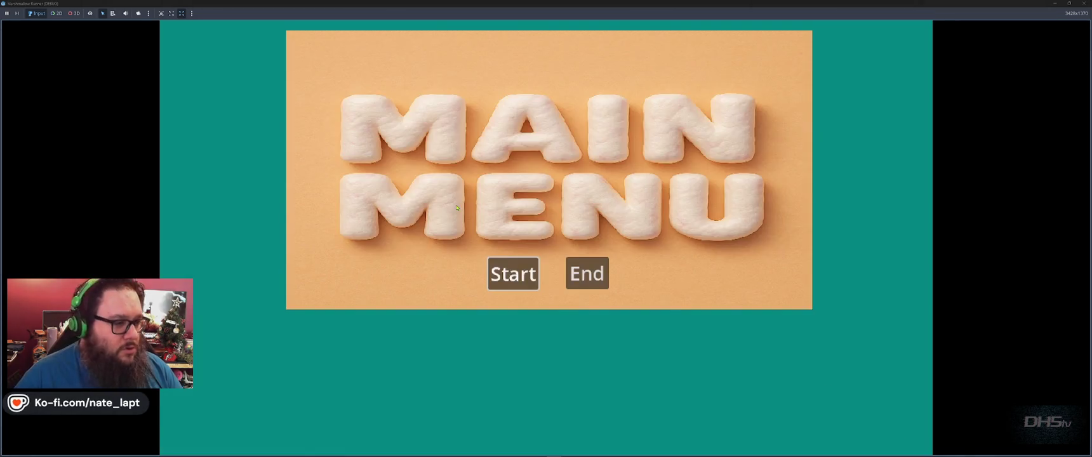
# - Start the level from the main menu, then stop the test run with F8
pyautogui.press('Return')
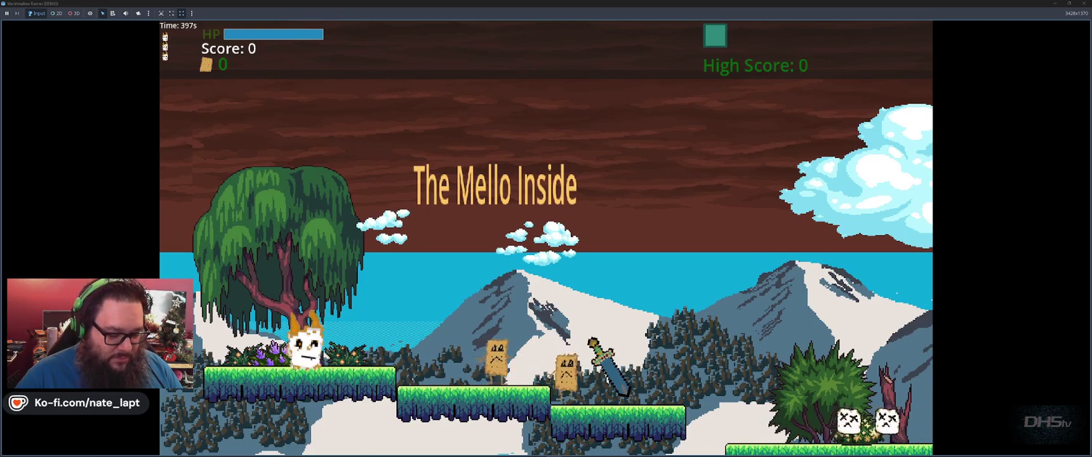
pyautogui.press('F8')
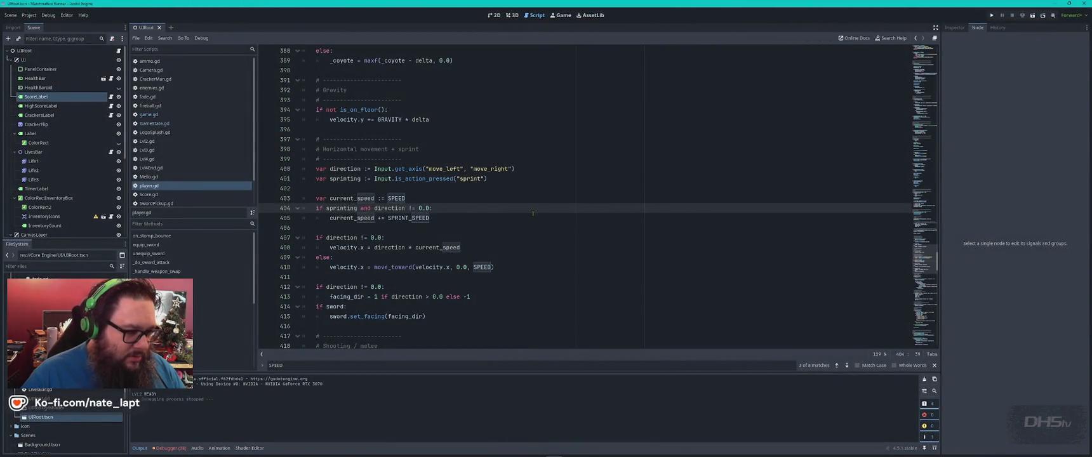
# - Change SPEED on line 13 to 110.0 by typing 11 before 0.0, then run with F5
pyautogui.scroll(20, 532, 213)
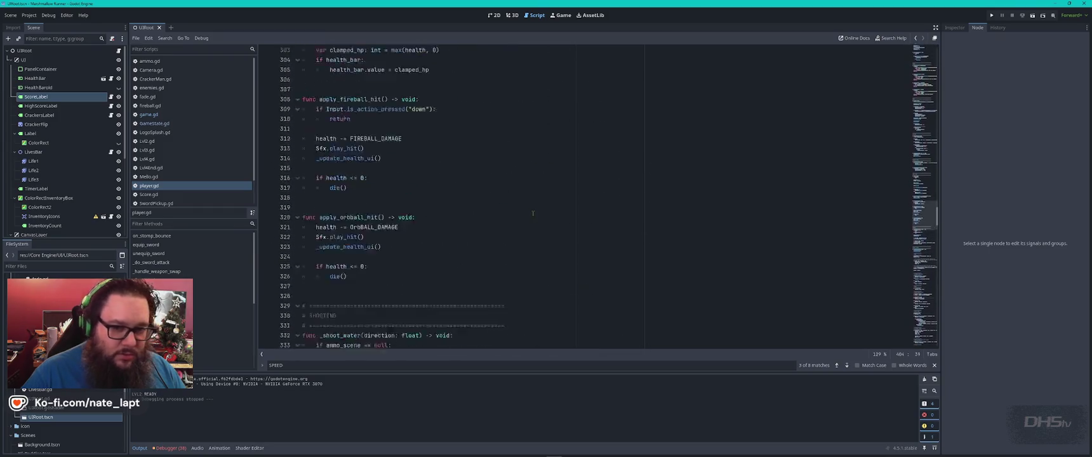
pyautogui.click(927, 60)
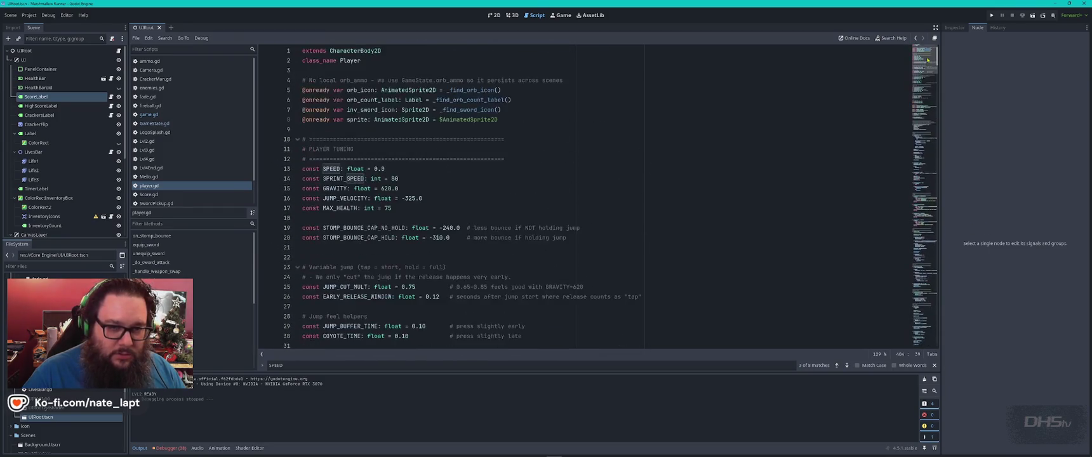
pyautogui.click(375, 169)
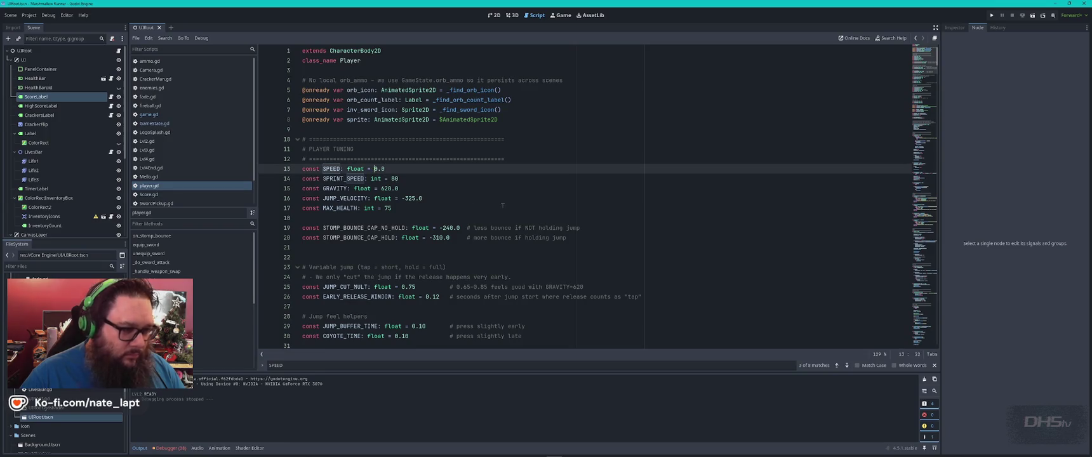
pyautogui.write('11')
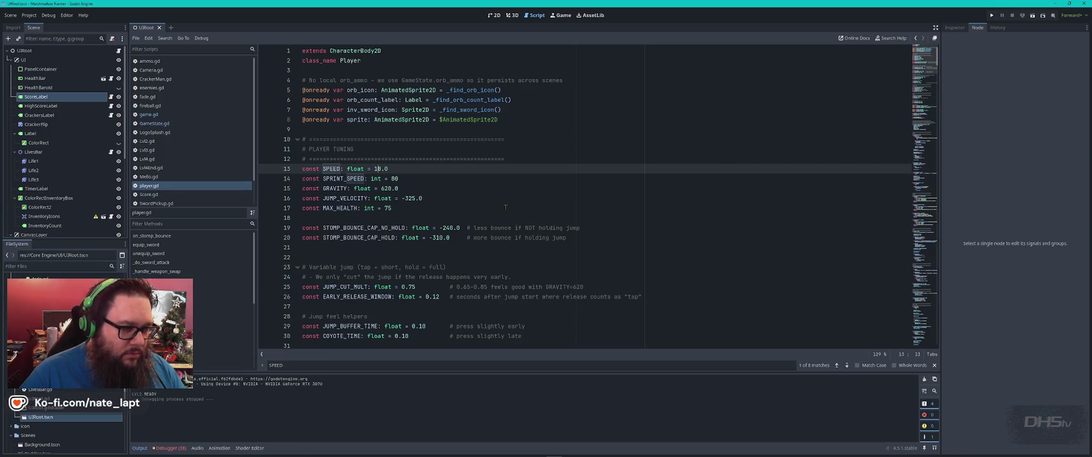
pyautogui.press('F5')
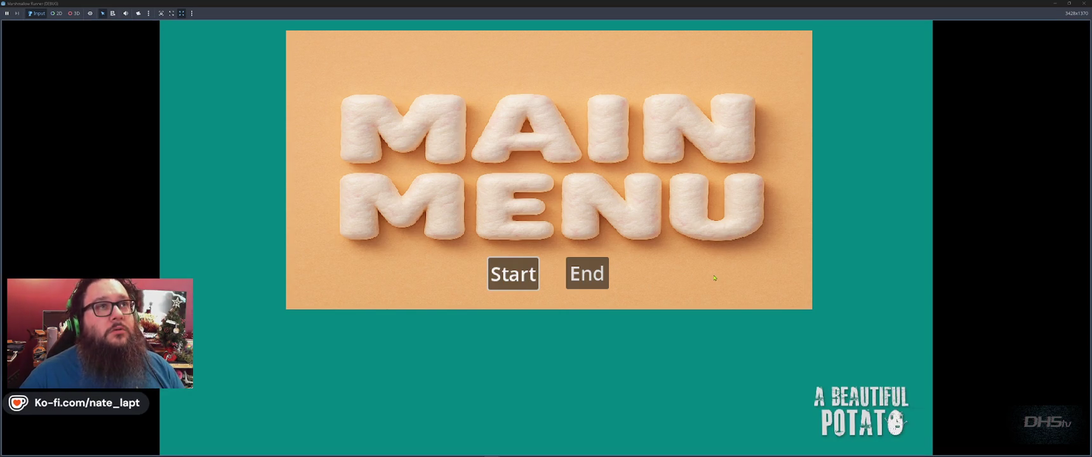
# - Start the level and run right, jumping to stomp the first enemies
pyautogui.click(512, 273)
pyautogui.press('Right')
pyautogui.press('Left')
pyautogui.press('Right')
pyautogui.press('Right')
pyautogui.press('space')
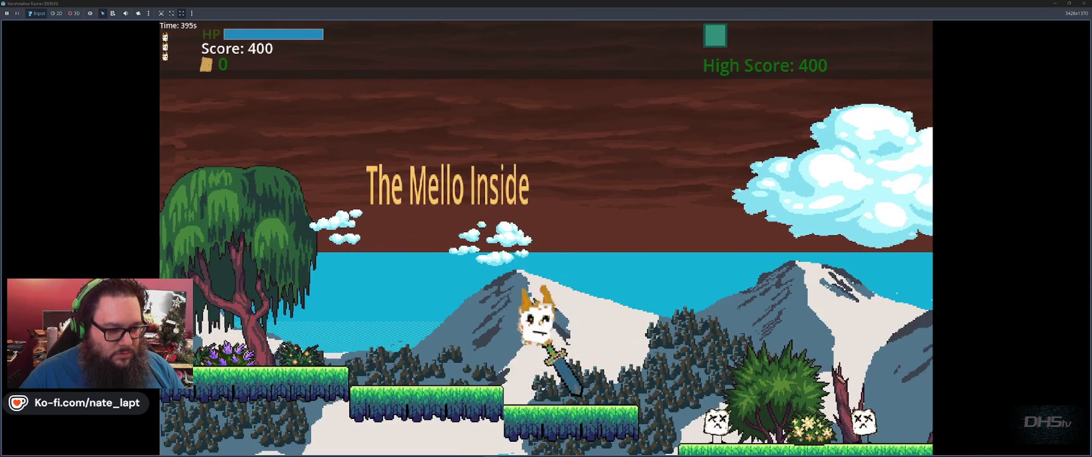
pyautogui.press('Right')
pyautogui.press('space')
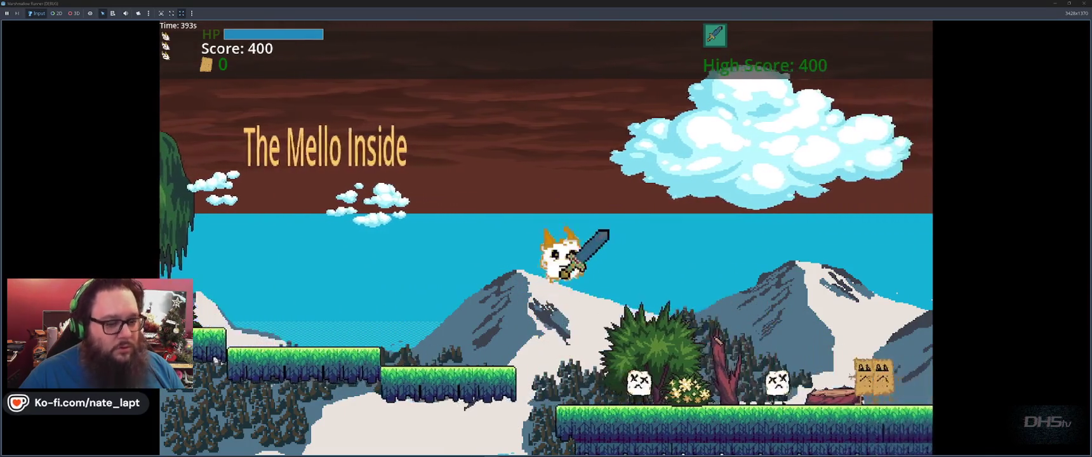
pyautogui.press('Right')
pyautogui.press('space')
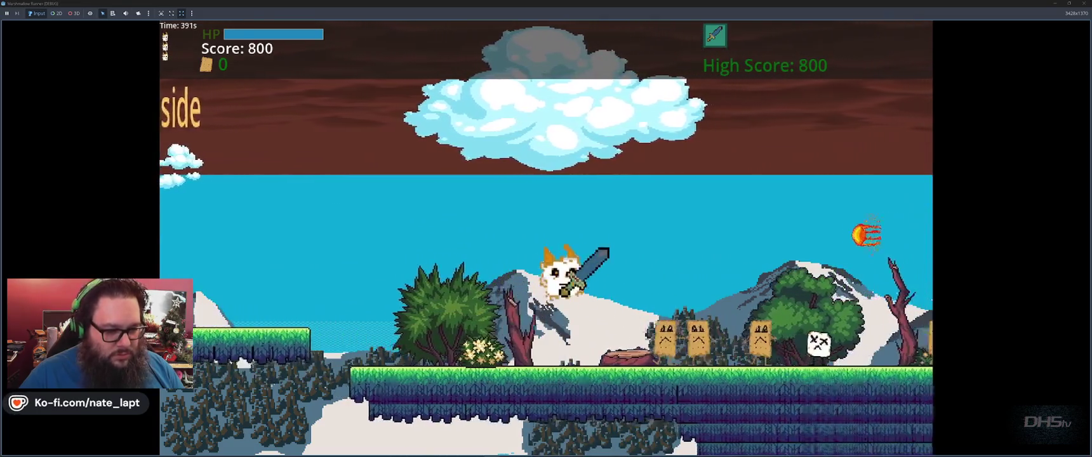
# - Keep running right, slashing enemies with the sword and jumping the platform gap
pyautogui.press('Right')
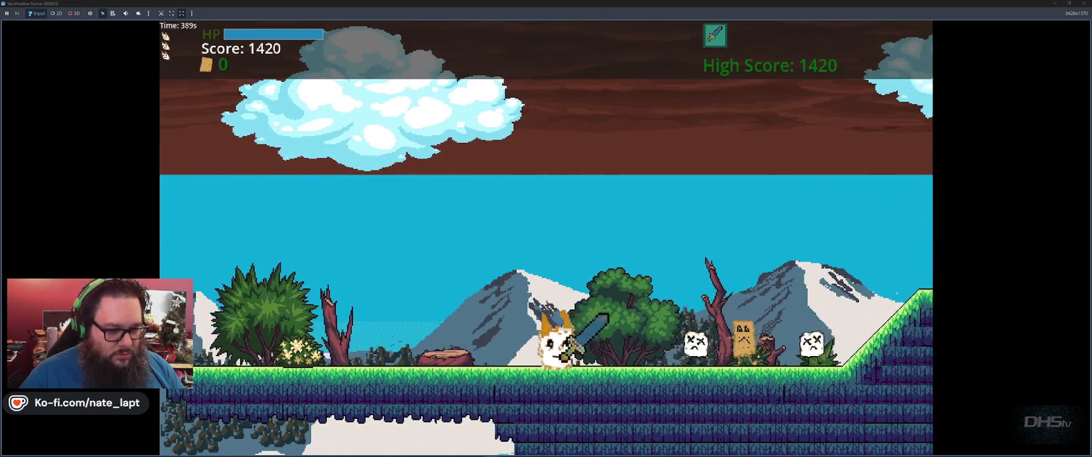
pyautogui.press('space')
pyautogui.press('Left')
pyautogui.press('space')
pyautogui.press('Right')
pyautogui.press('space')
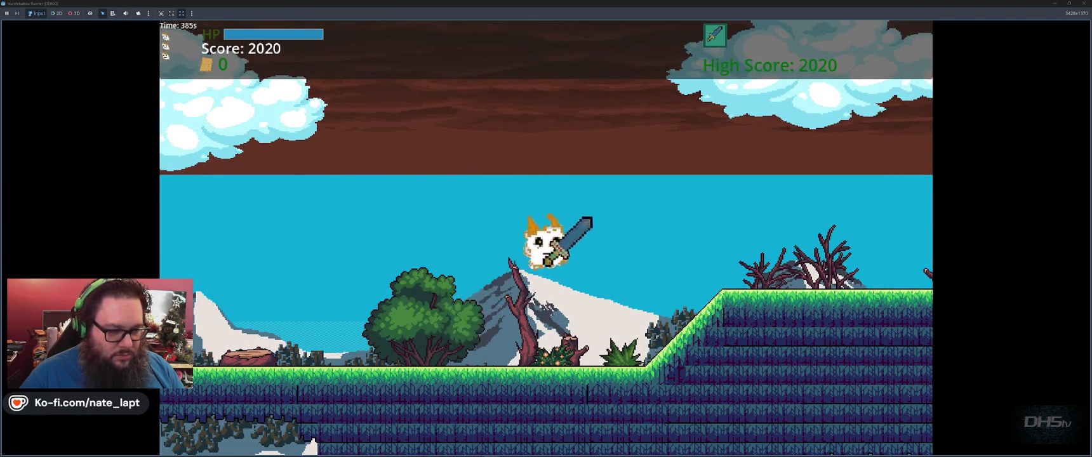
pyautogui.press('Right')
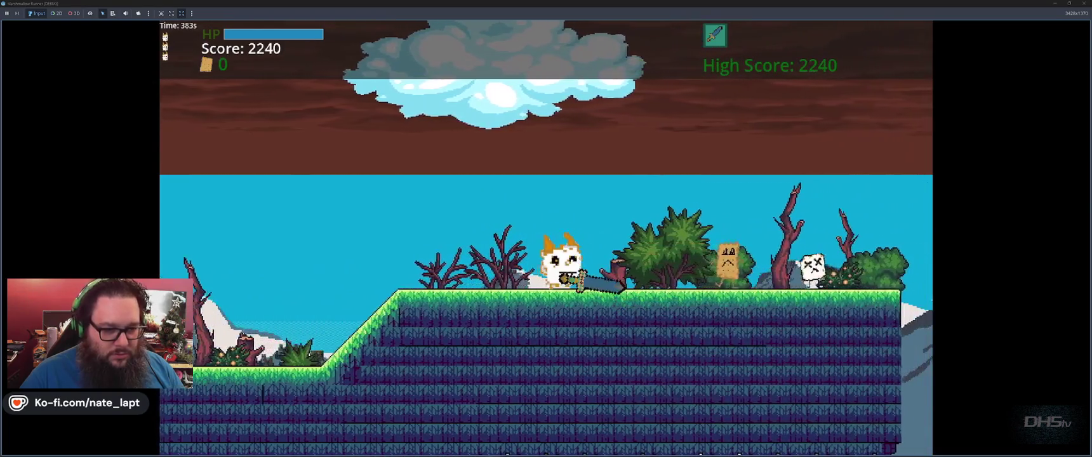
pyautogui.press('space')
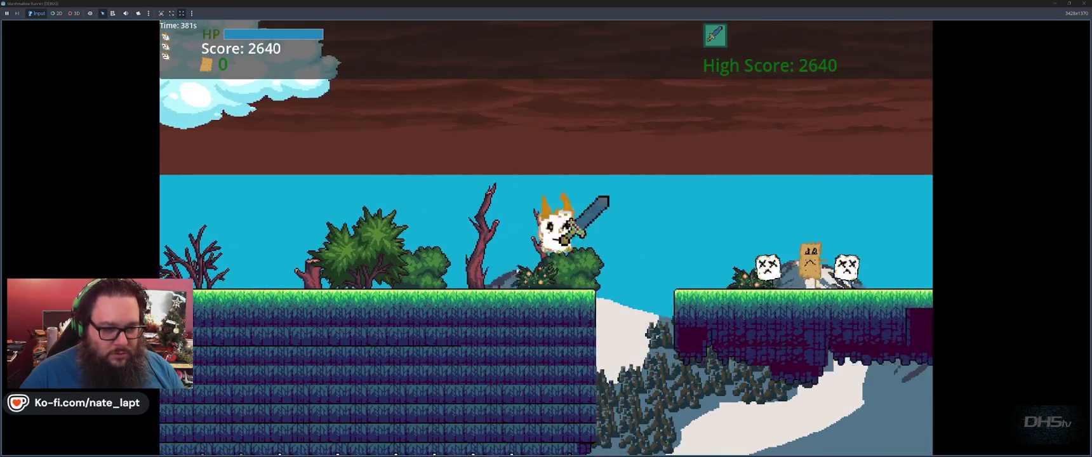
pyautogui.press('Right')
pyautogui.press('space')
pyautogui.press('space')
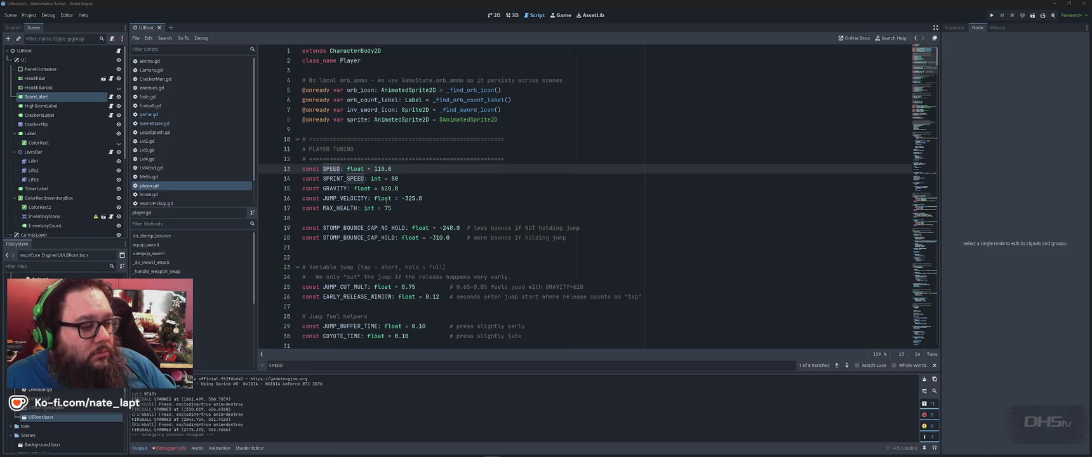
# - Set GRAVITY to 600.0 and JUMP_VELOCITY to -315.0 with #620 and #325 notes, then run the game
pyautogui.click(389, 188)
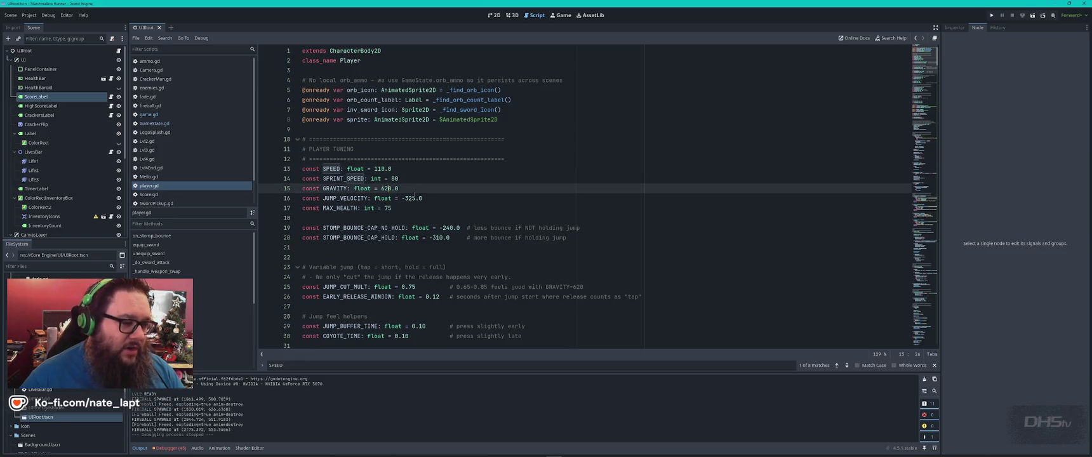
pyautogui.press('BackSpace')
pyautogui.write('0')
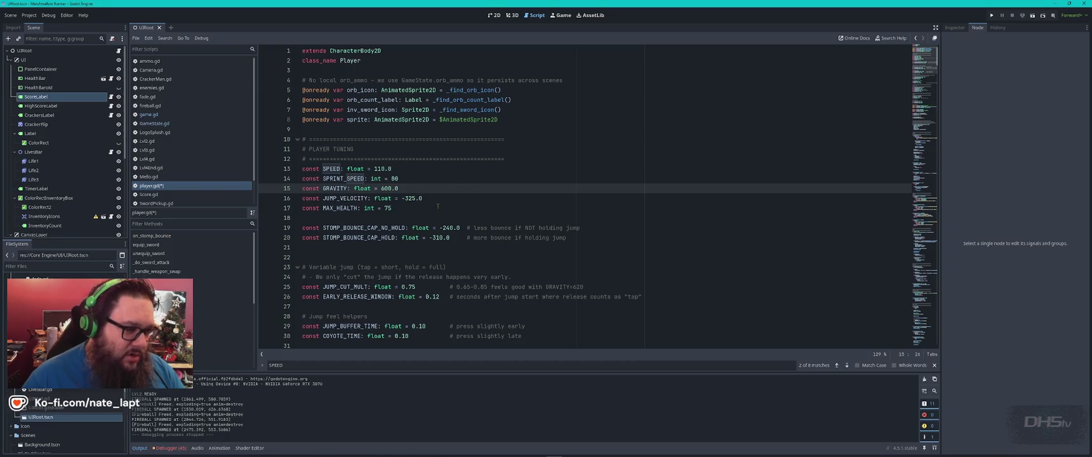
pyautogui.click(411, 198)
pyautogui.press('Left')
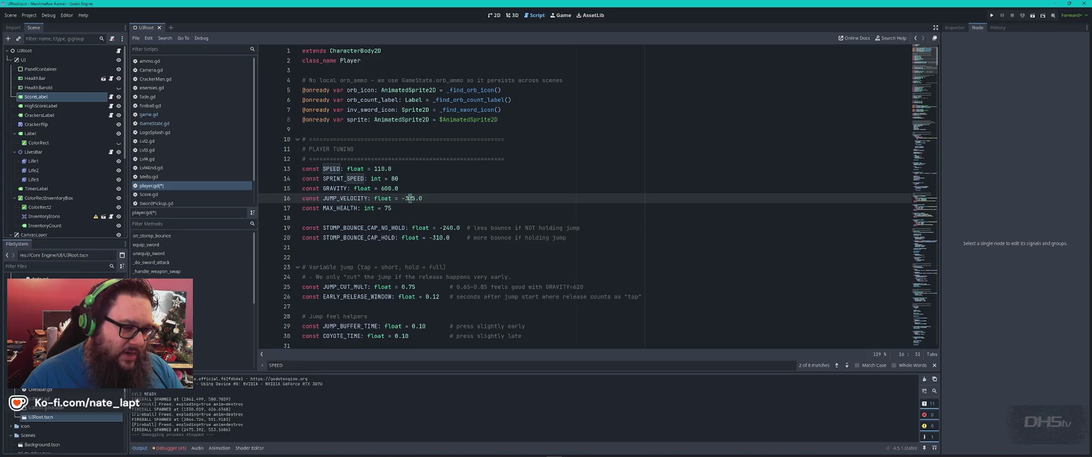
pyautogui.write('1')
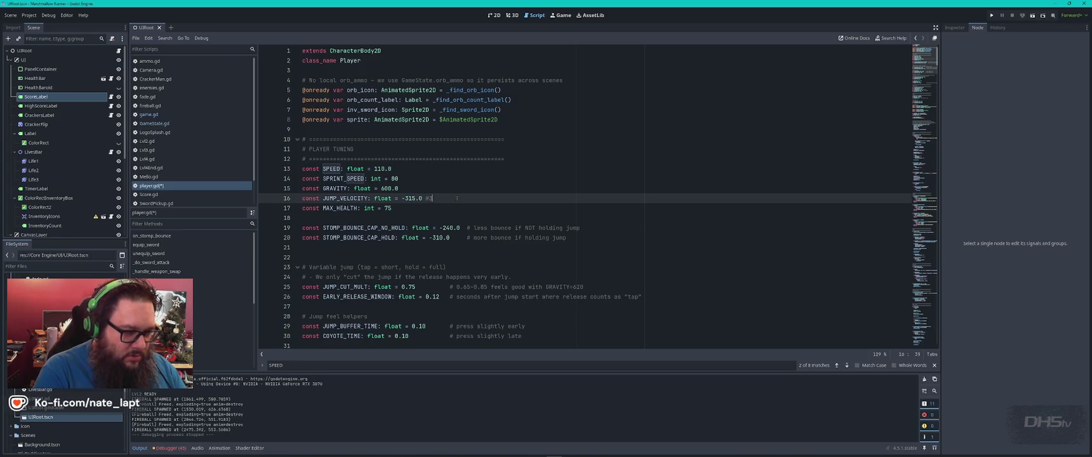
pyautogui.press('Up')
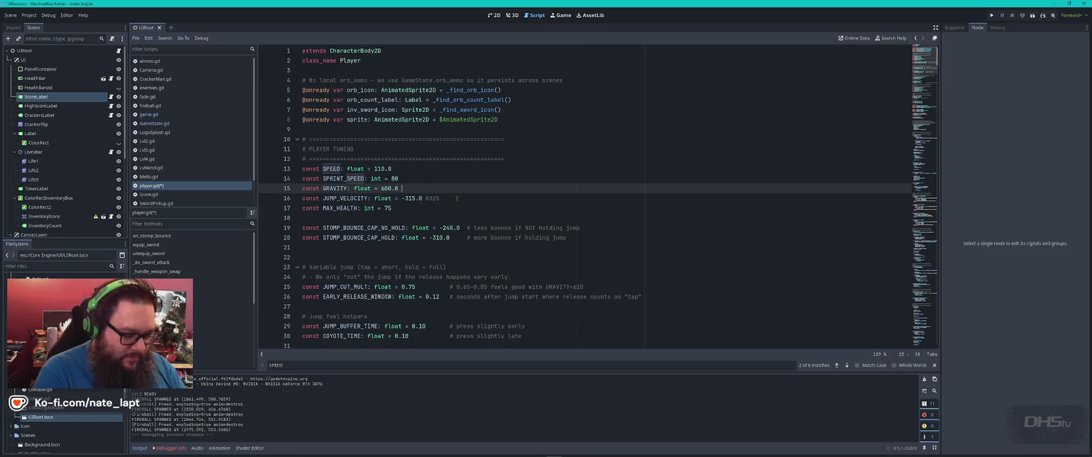
pyautogui.write('#620')
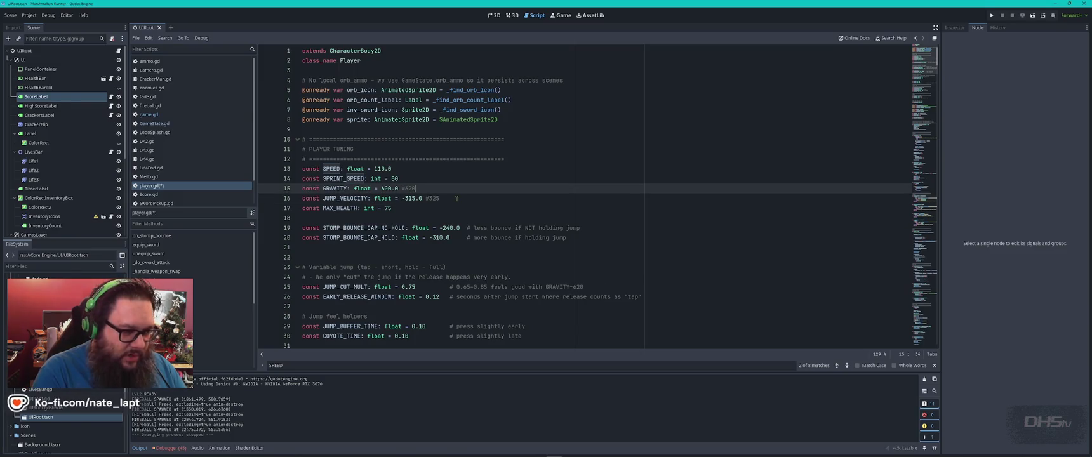
pyautogui.press('F5')
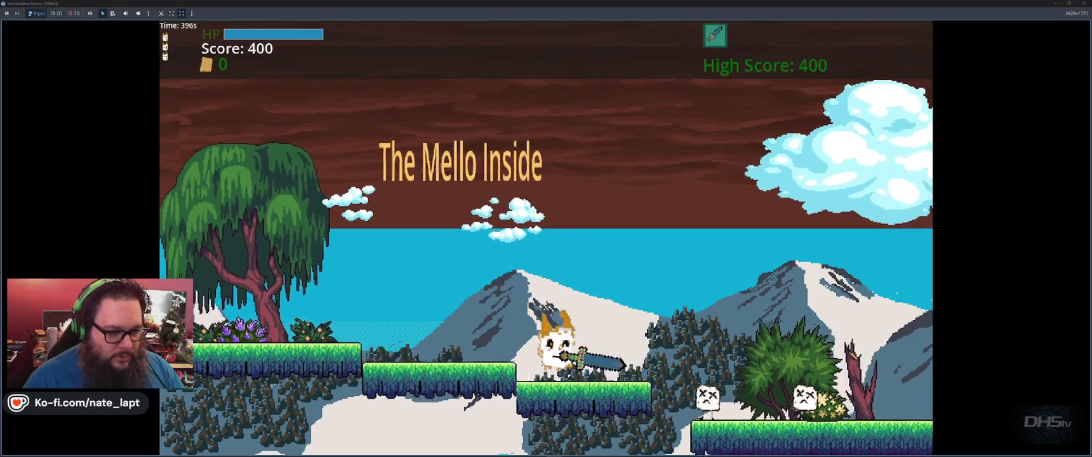
# - Playtest the level, jumping across slopes and platforms until dying at score 5240, then stop the game
pyautogui.press('space')
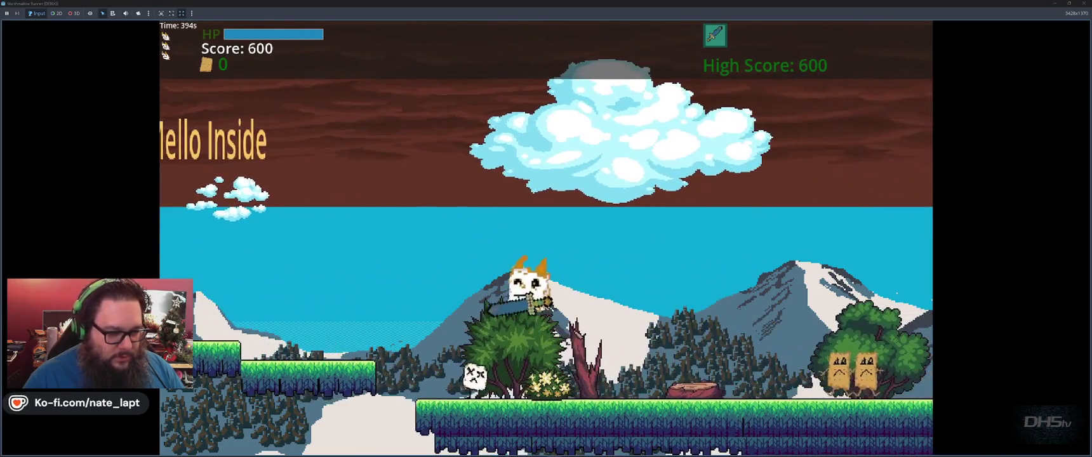
pyautogui.press('space')
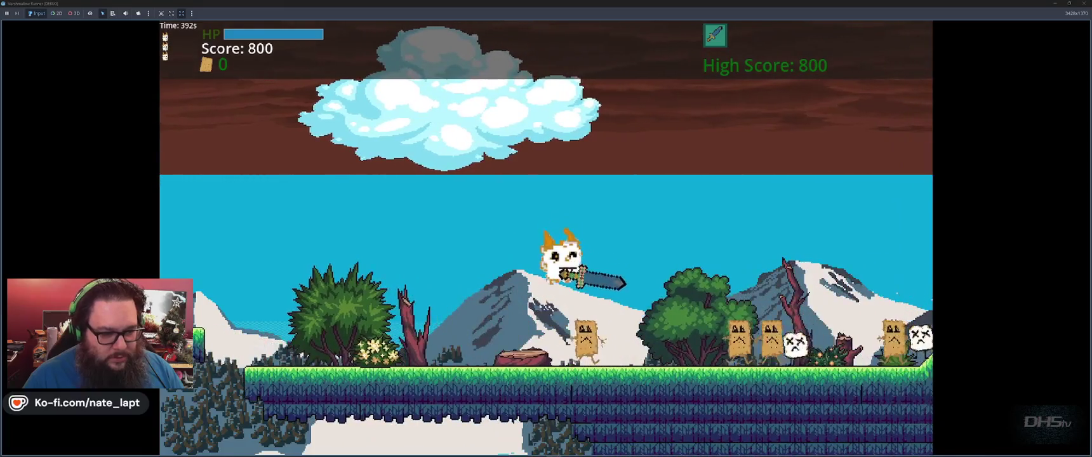
pyautogui.press('space')
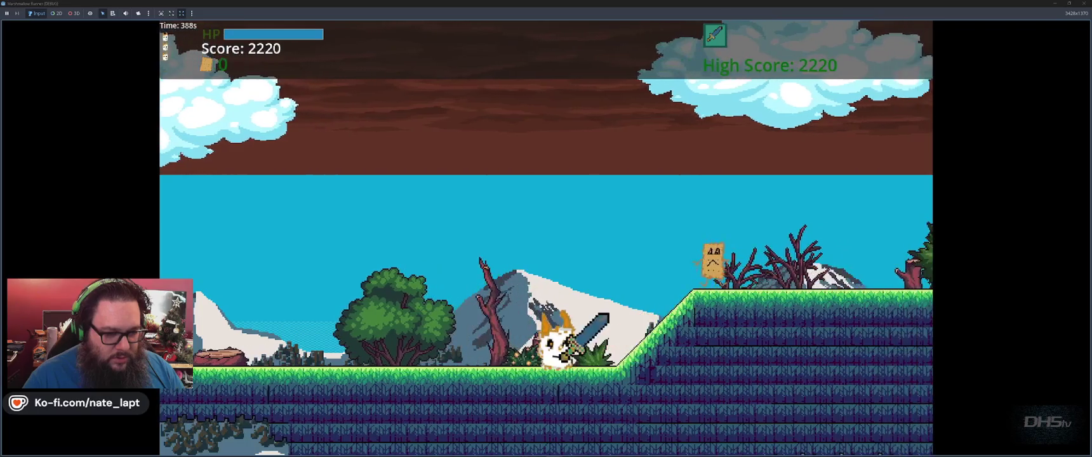
pyautogui.press('space')
pyautogui.press('space')
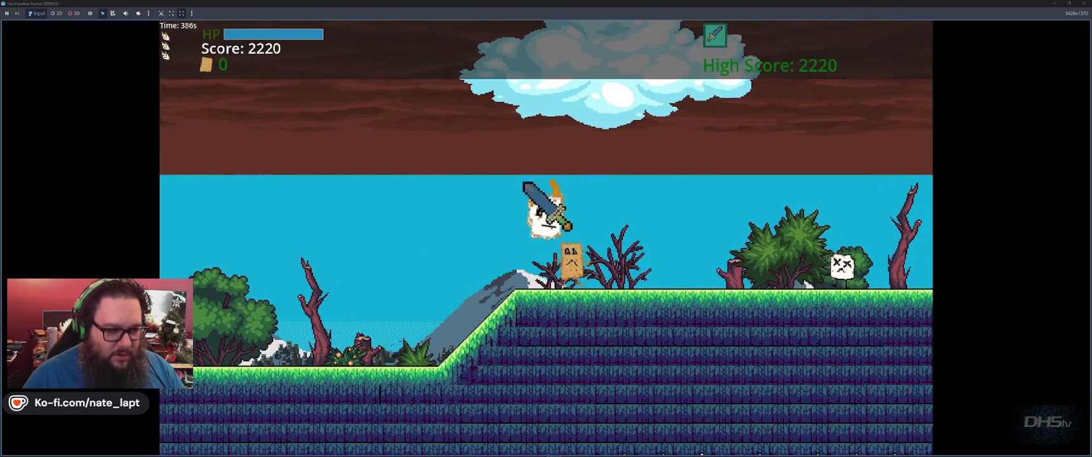
pyautogui.press('space')
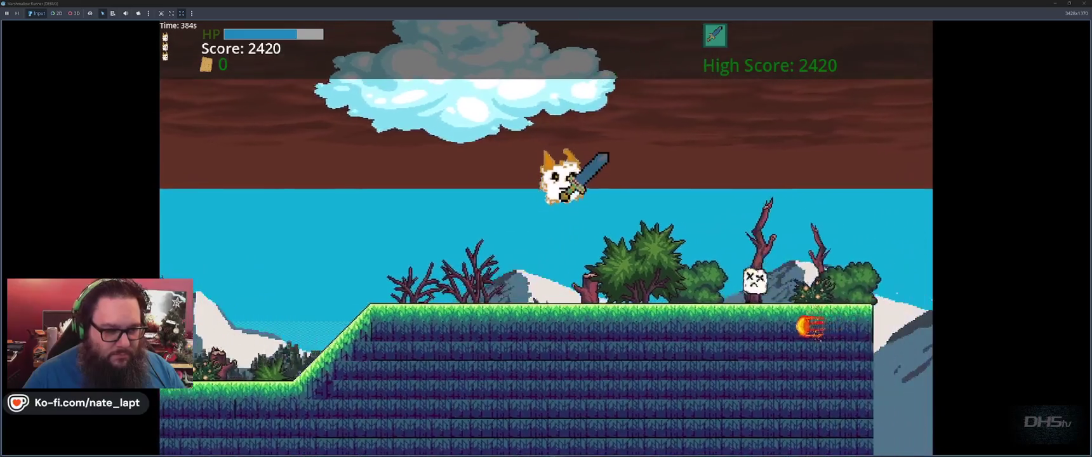
pyautogui.press('space')
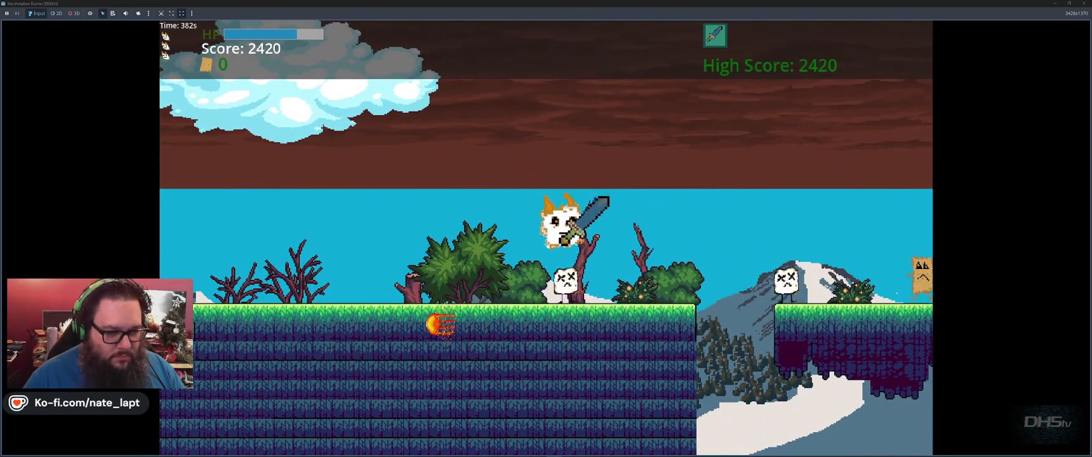
pyautogui.press('space')
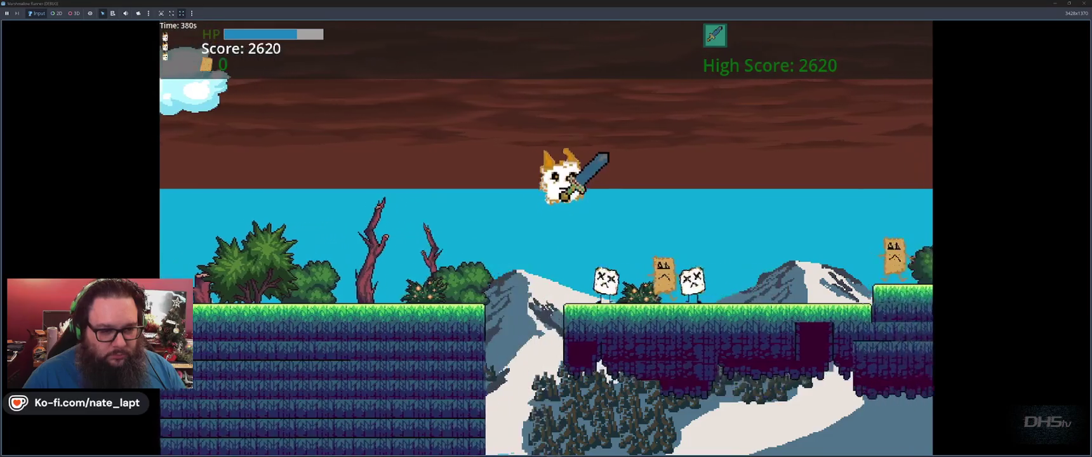
pyautogui.press('space')
pyautogui.press('space')
pyautogui.press('space')
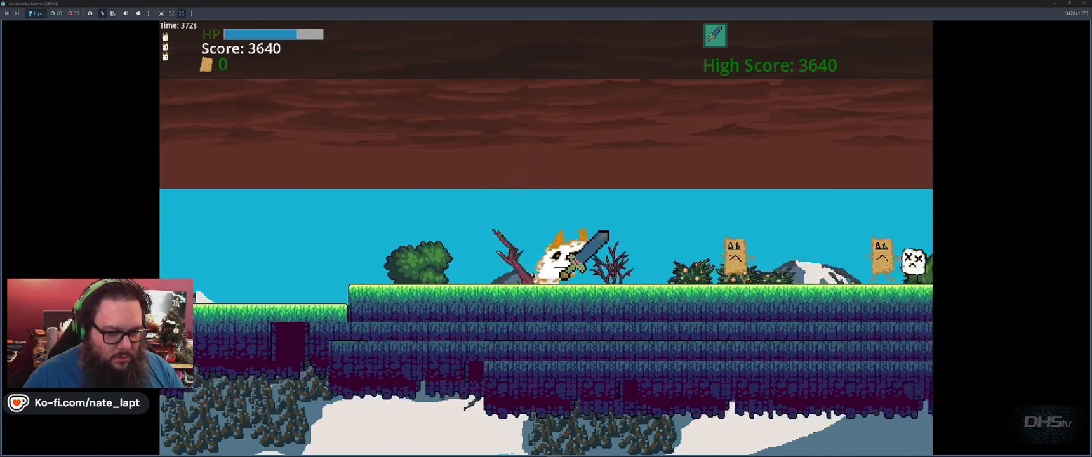
pyautogui.press('space')
pyautogui.press('space')
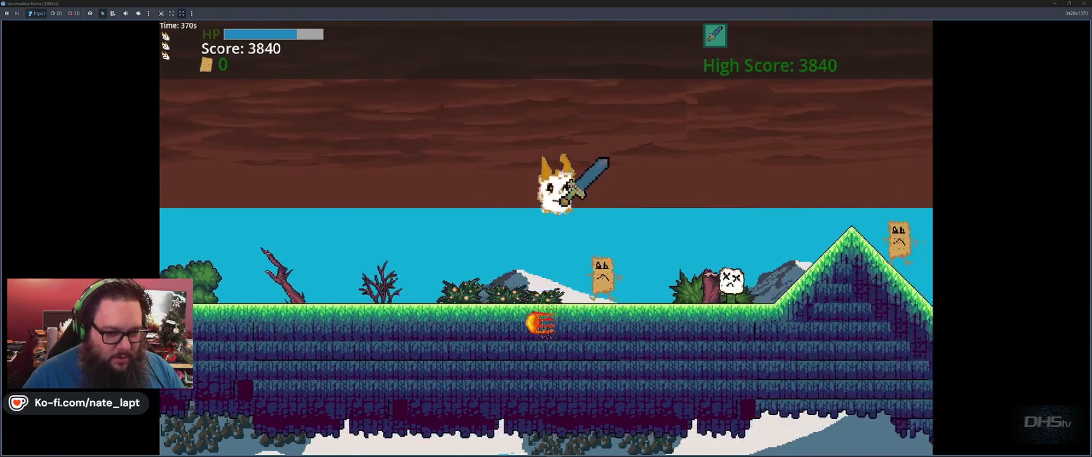
pyautogui.press('space')
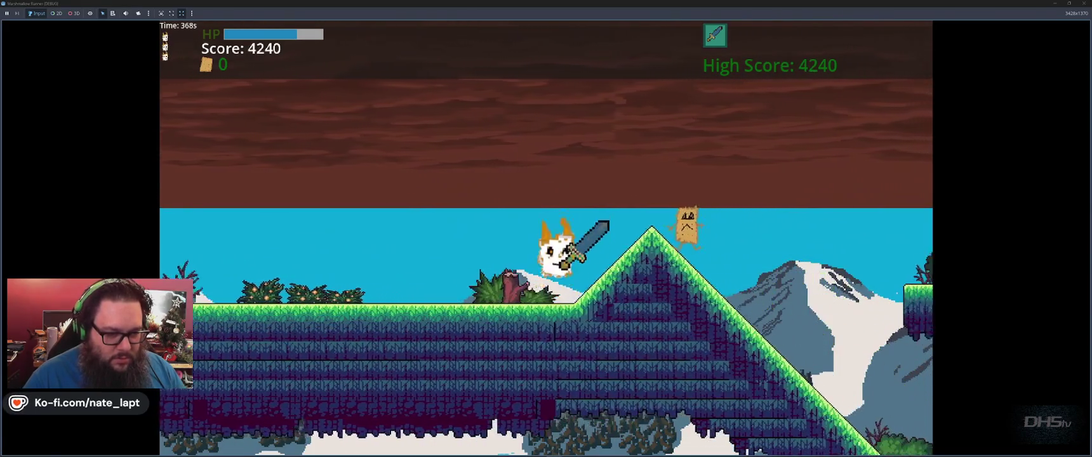
pyautogui.press('space')
pyautogui.press('space')
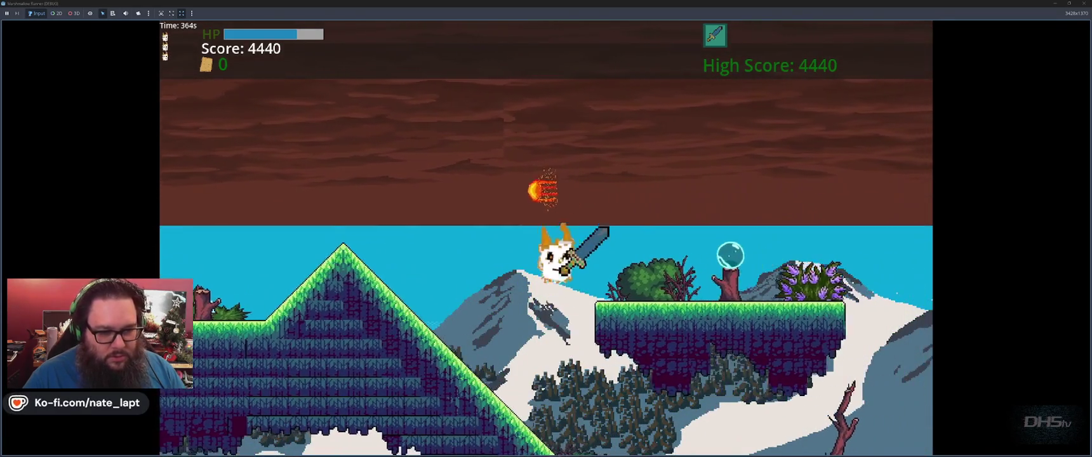
pyautogui.press('space')
pyautogui.press('space')
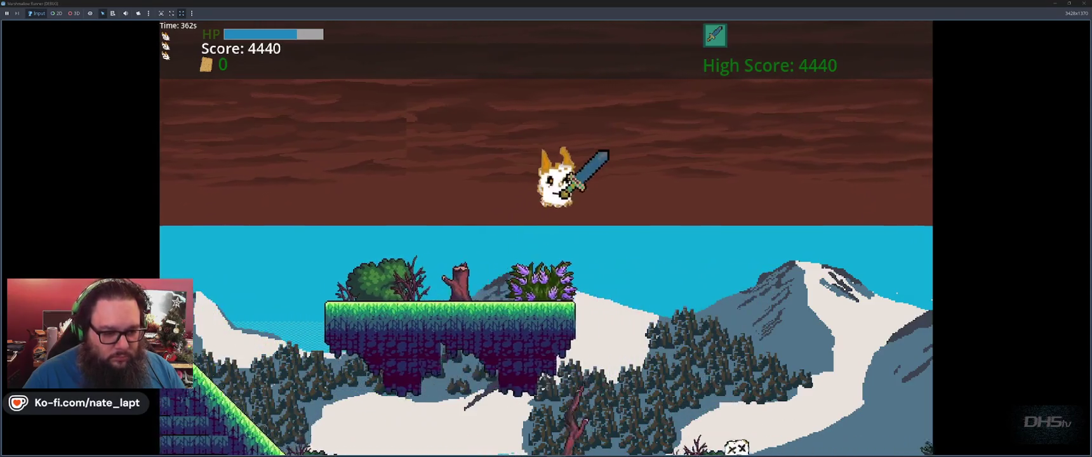
pyautogui.press('space')
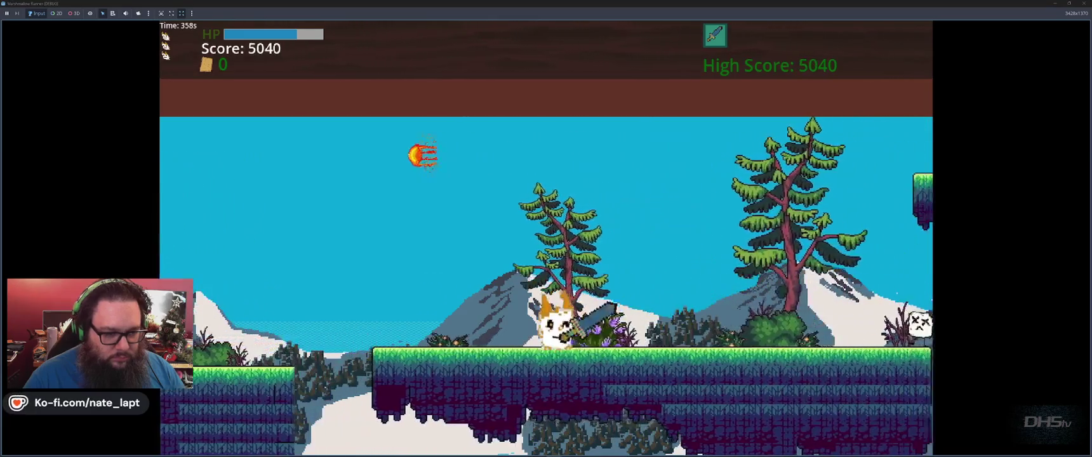
pyautogui.press('space')
pyautogui.press('space')
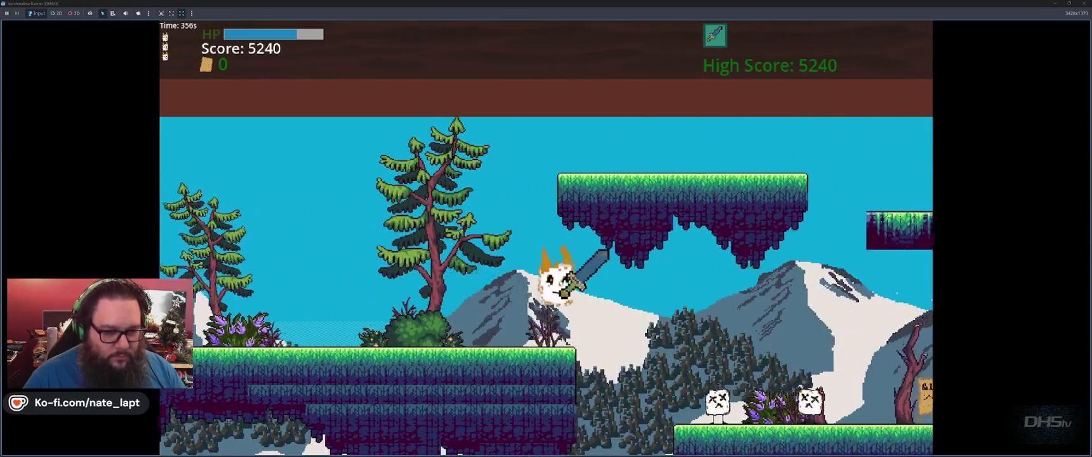
pyautogui.press('space')
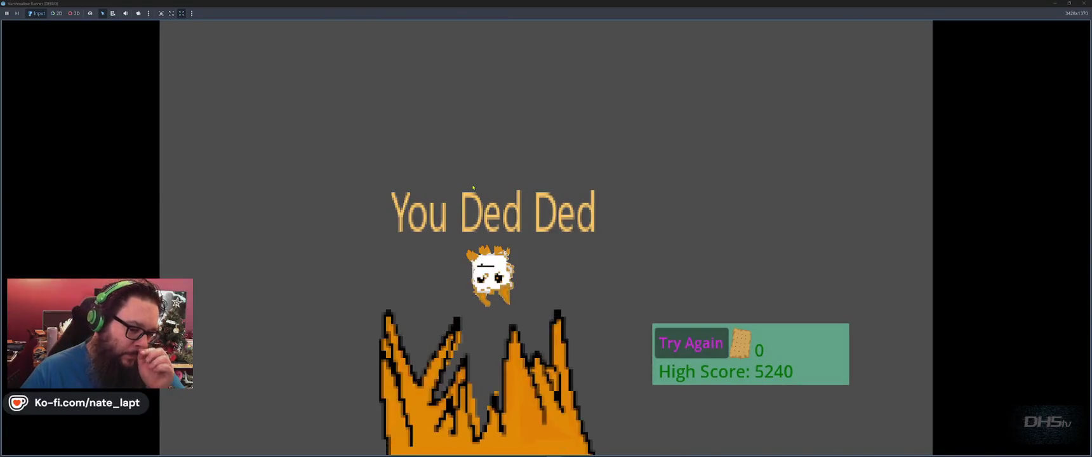
pyautogui.press('F8')
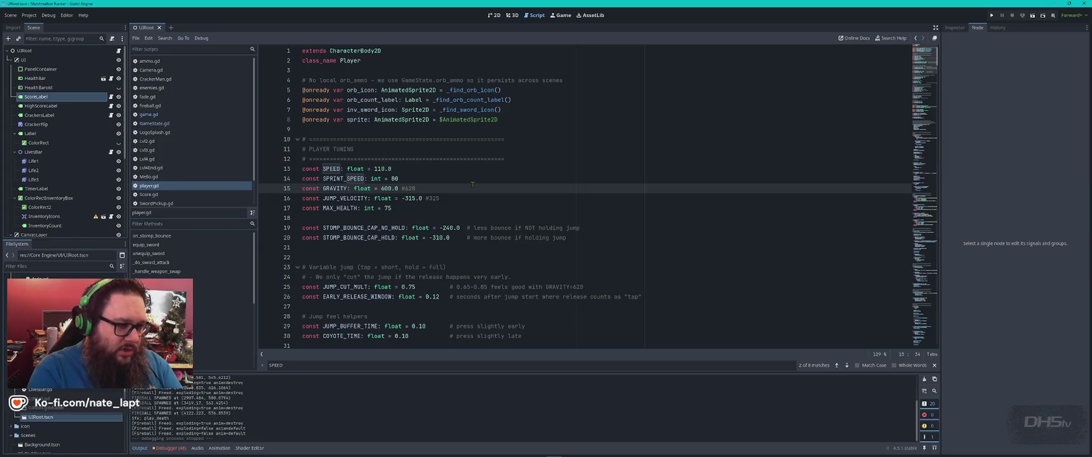
# - Lower JUMP_VELOCITY to -215.0 and run the game again
pyautogui.doubleClick(385, 189)
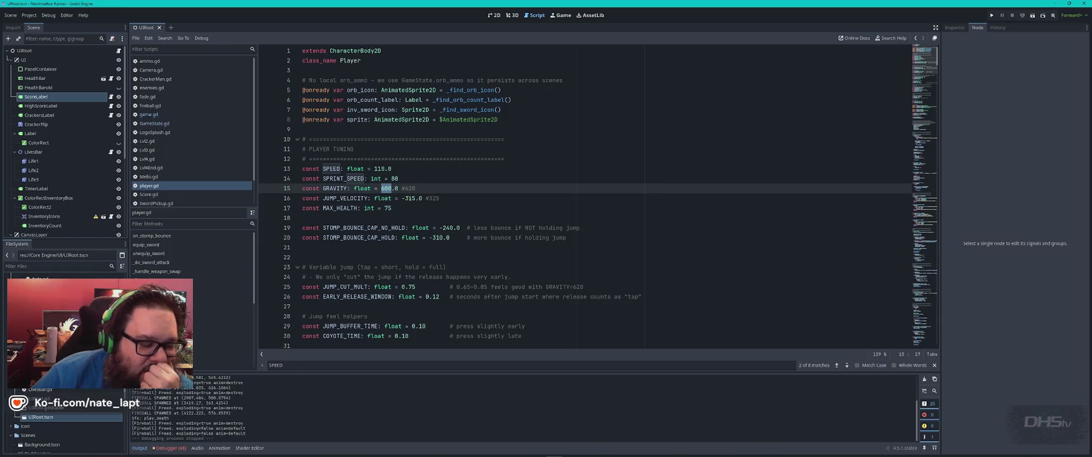
pyautogui.click(409, 198)
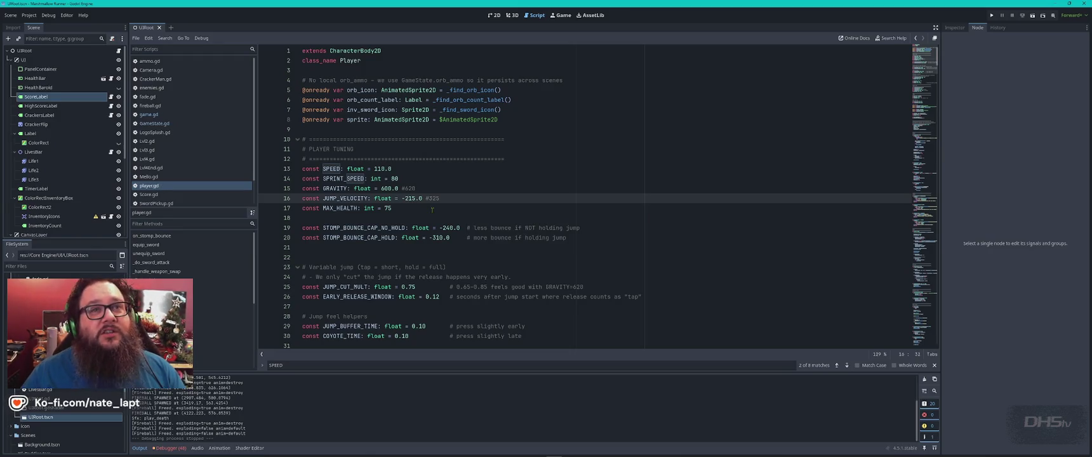
pyautogui.press('F5')
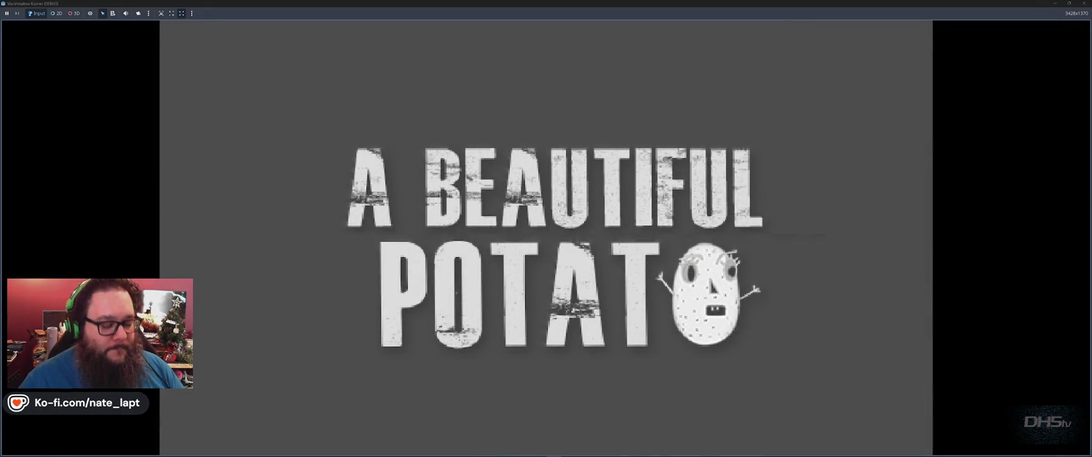
# - Start from the main menu, stomp two toast enemies to reach score 400, then stop the game
pyautogui.press('Return')
pyautogui.press('space')
pyautogui.press('Right')
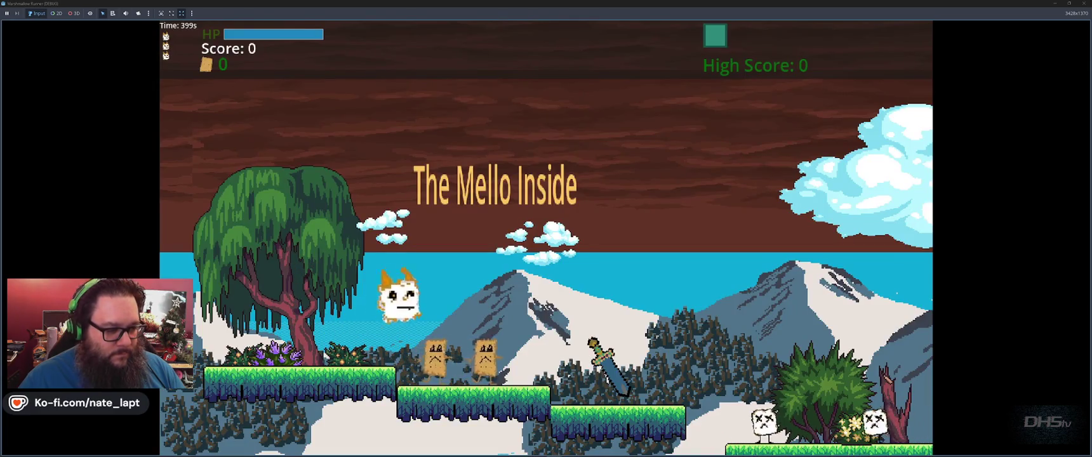
pyautogui.press('space')
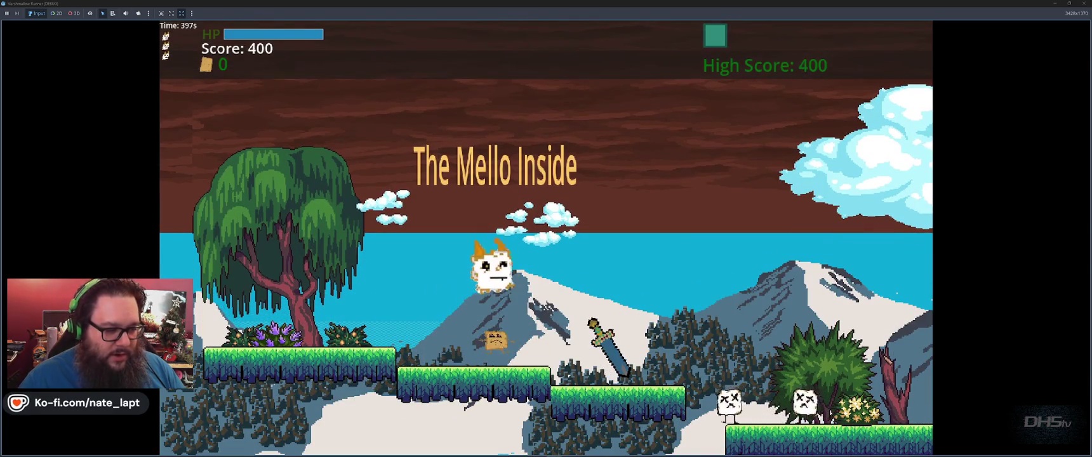
pyautogui.press('F8')
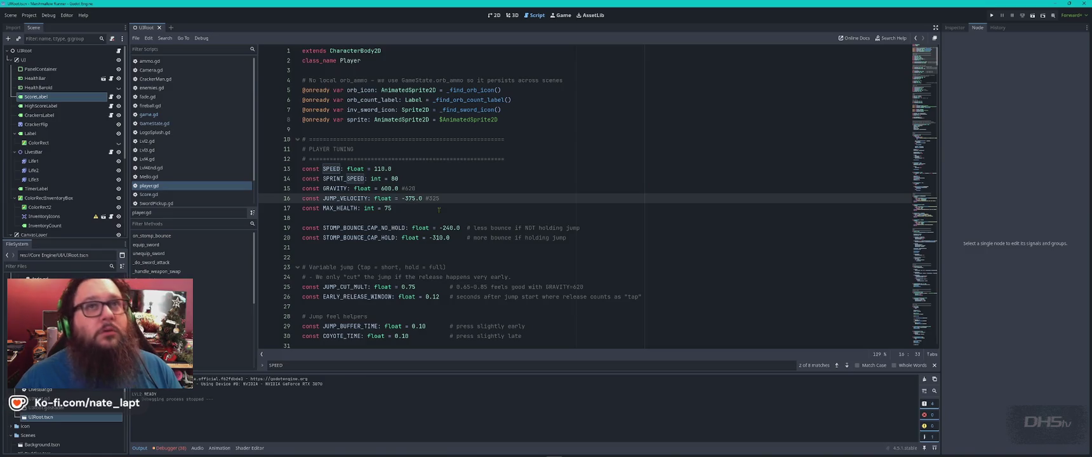
# - Relaunch the game with JUMP_VELOCITY set to -375.0
pyautogui.press('F5')
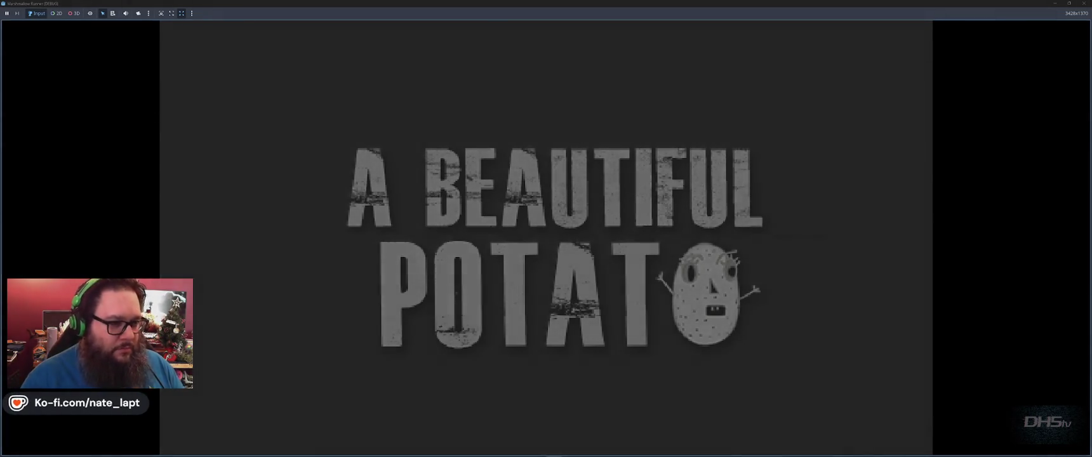
# - Start the -375.0 jump playtest, grab the sword and jump back and forth past the enemies
pyautogui.press('Return')
pyautogui.press('space')
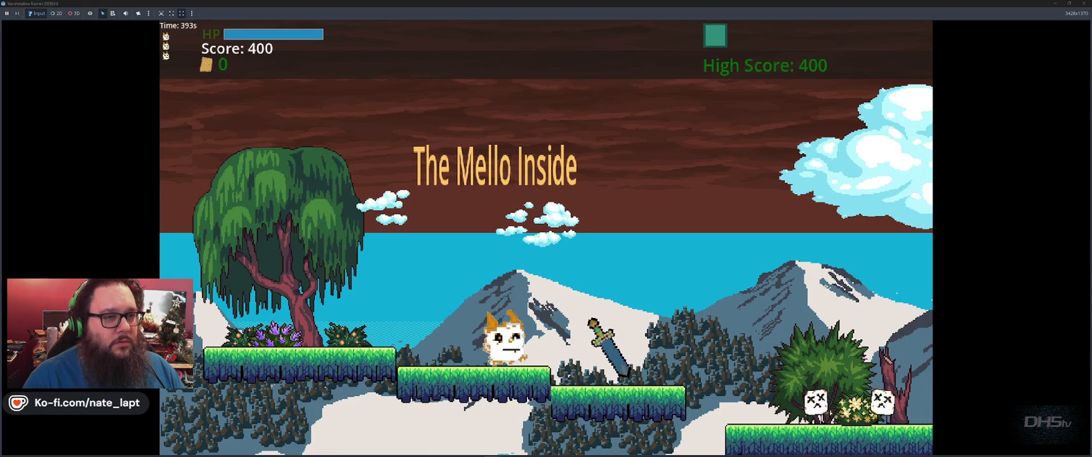
pyautogui.press('Right')
pyautogui.press('space')
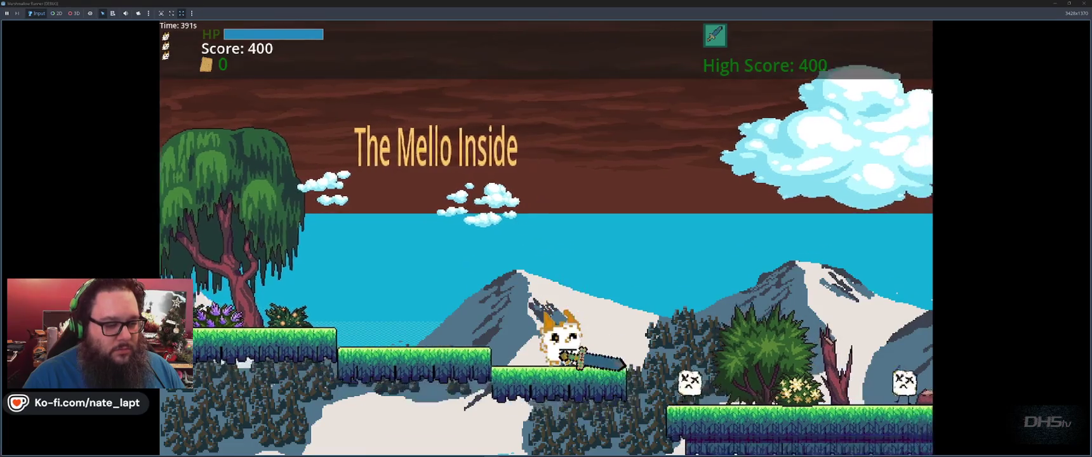
pyautogui.press('Right')
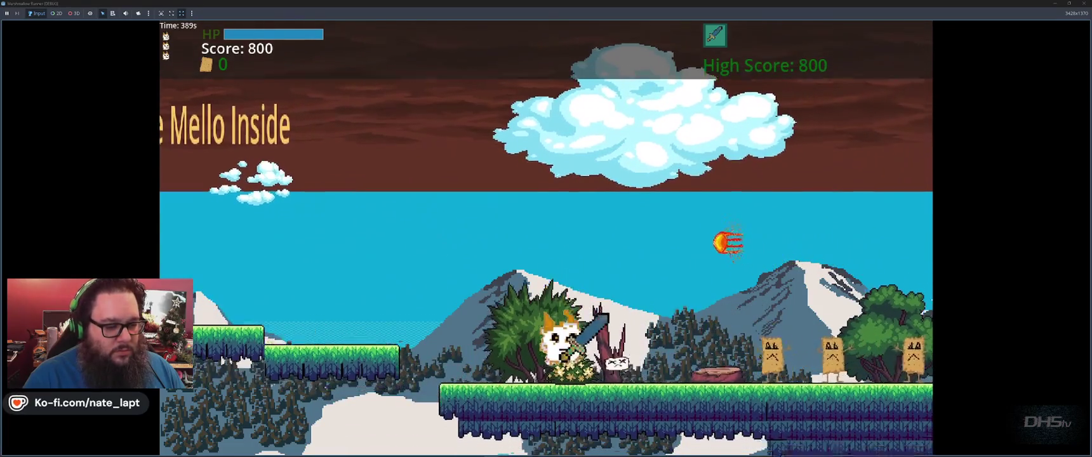
pyautogui.press('Left')
pyautogui.press('space')
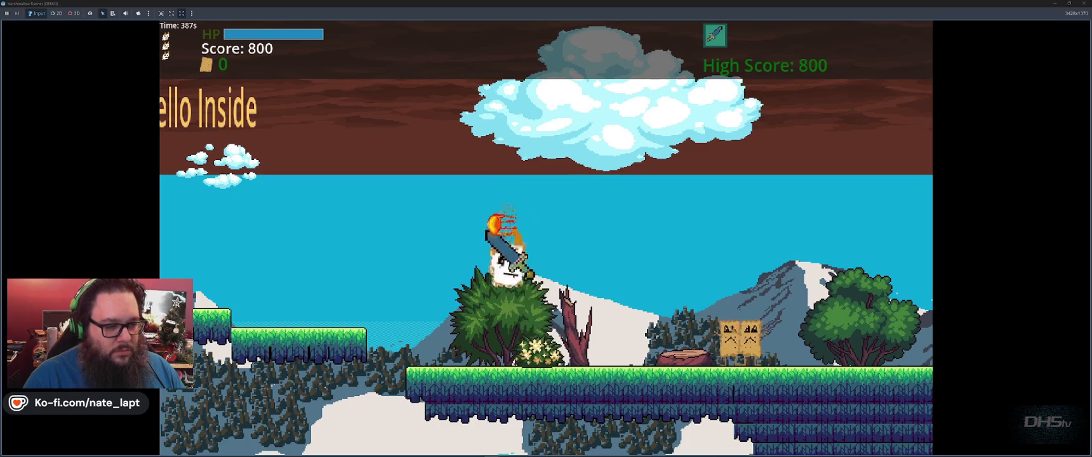
pyautogui.press('space')
pyautogui.press('Left')
pyautogui.press('space')
pyautogui.press('space')
pyautogui.press('Right')
pyautogui.press('space')
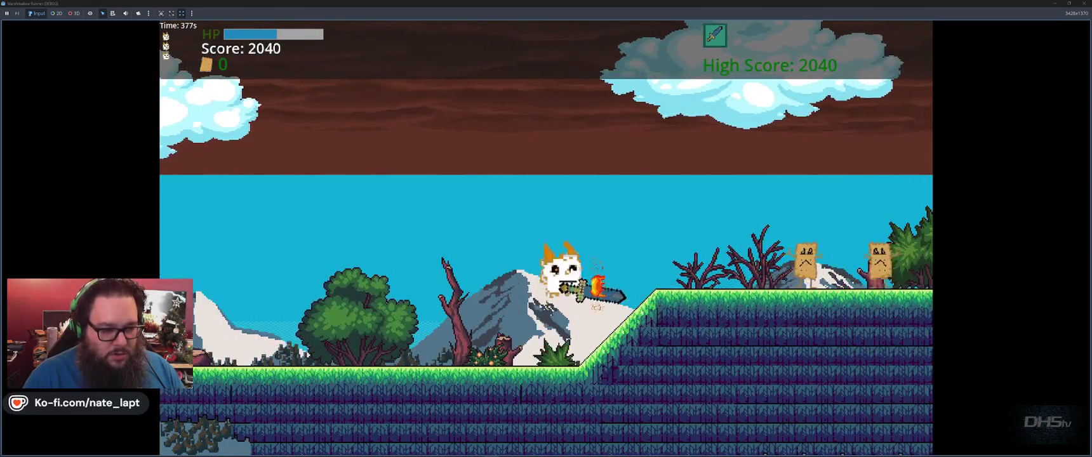
# - Jump and slash through the level until dying at high score 4500, then stop the game
pyautogui.press('space')
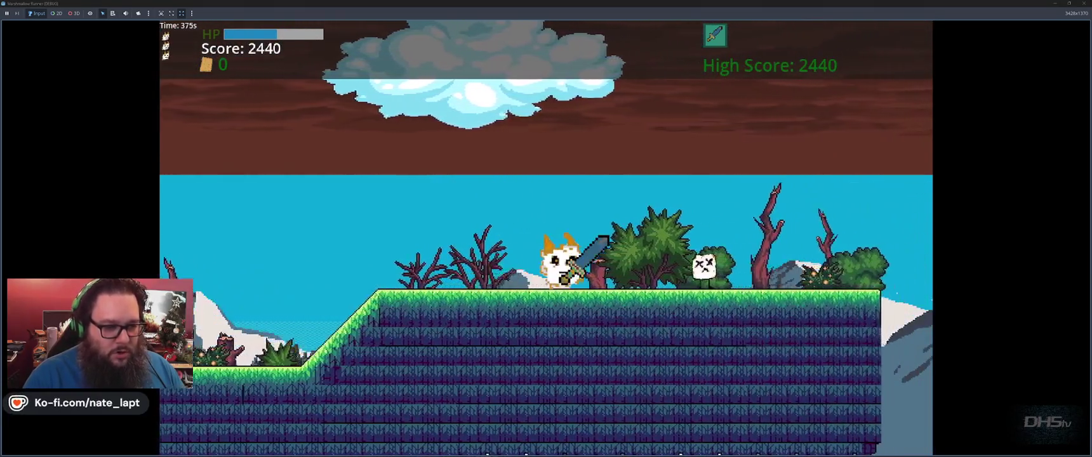
pyautogui.press('space')
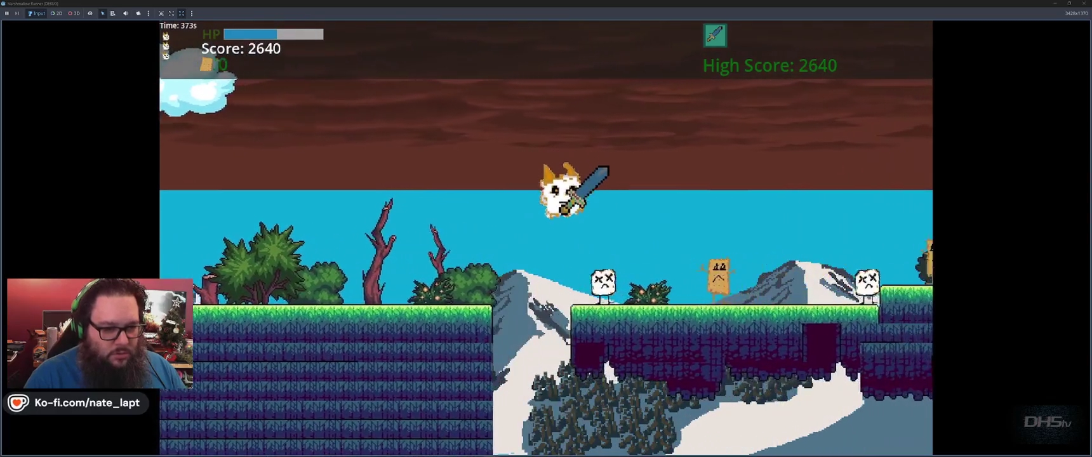
pyautogui.press('space')
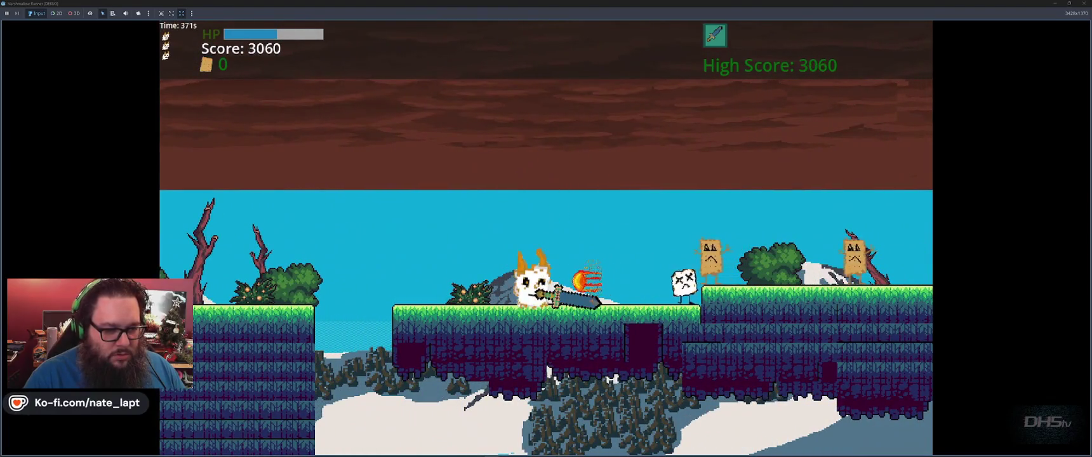
pyautogui.press('space')
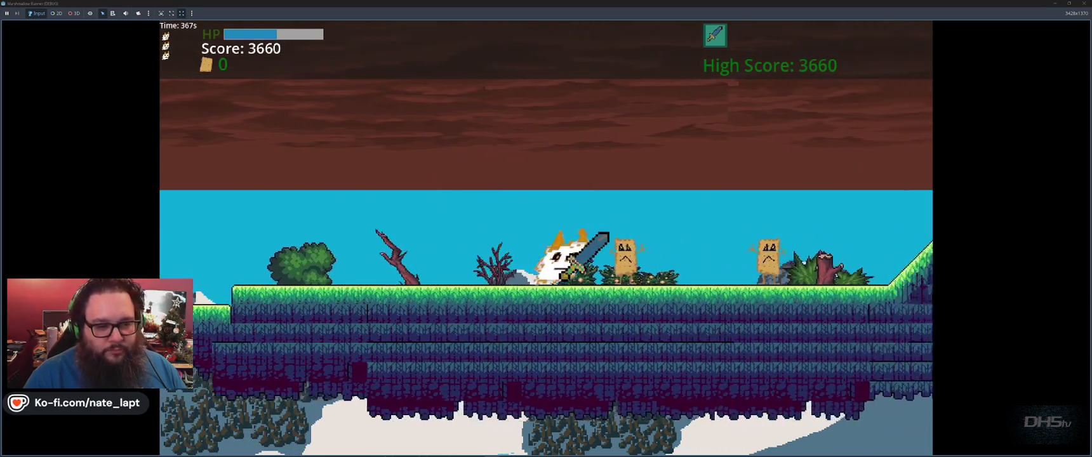
pyautogui.press('space')
pyautogui.press('space')
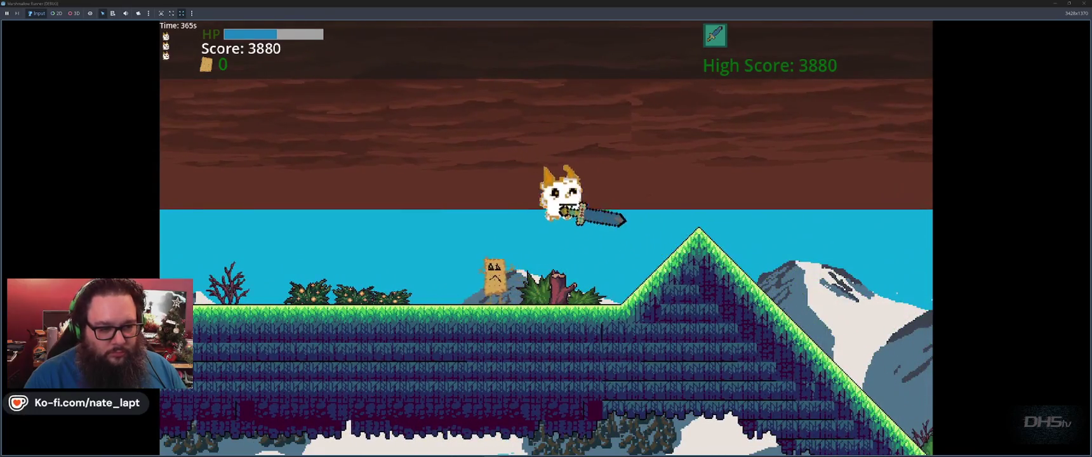
pyautogui.press('x')
pyautogui.press('space')
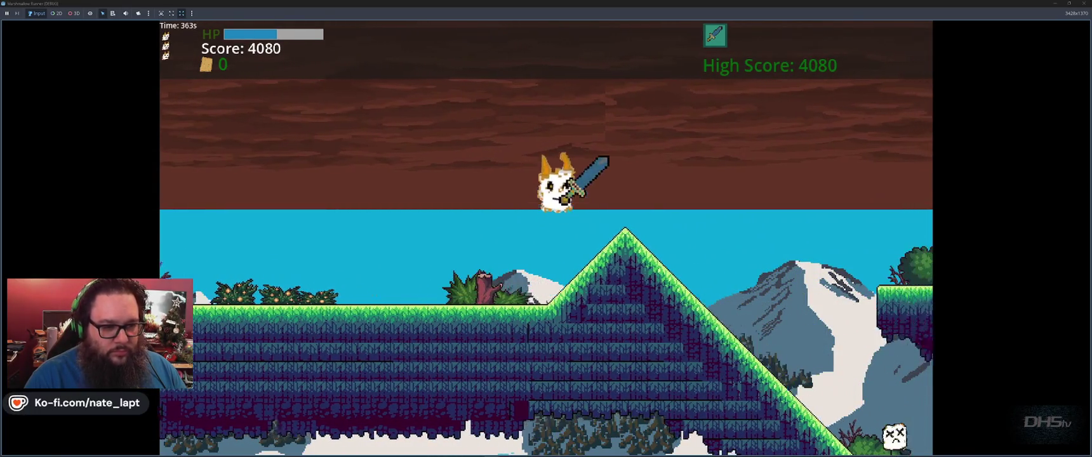
pyautogui.press('x')
pyautogui.press('space')
pyautogui.press('space')
pyautogui.press('space')
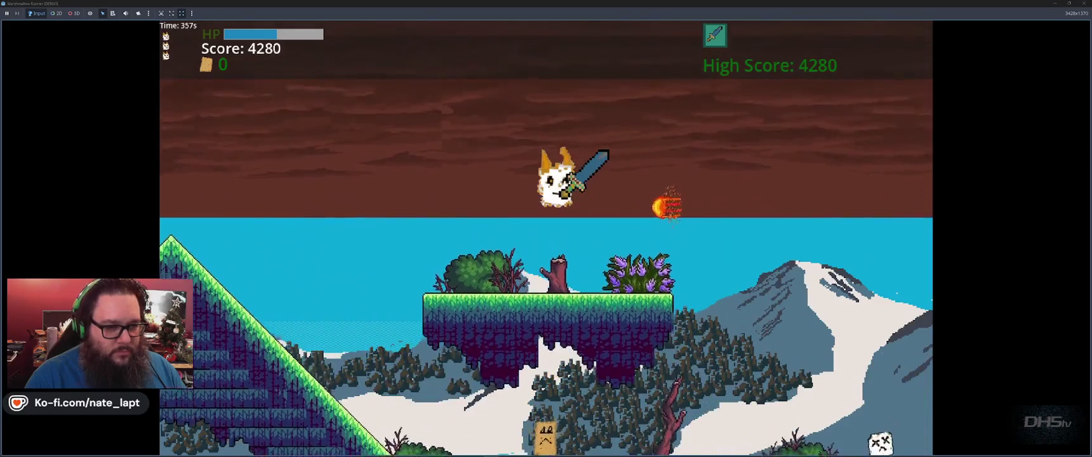
pyautogui.press('x')
pyautogui.press('Left')
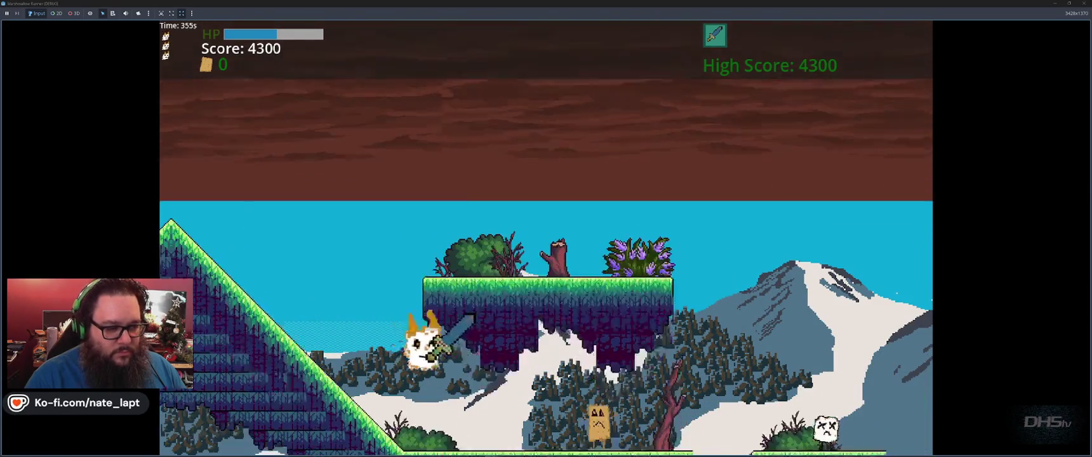
pyautogui.press('Right')
pyautogui.press('x')
pyautogui.press('space')
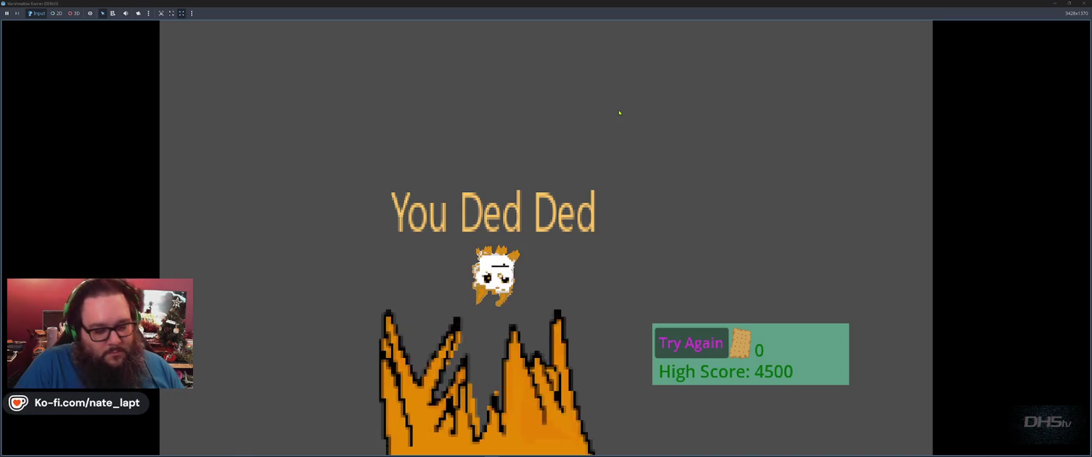
pyautogui.press('F8')
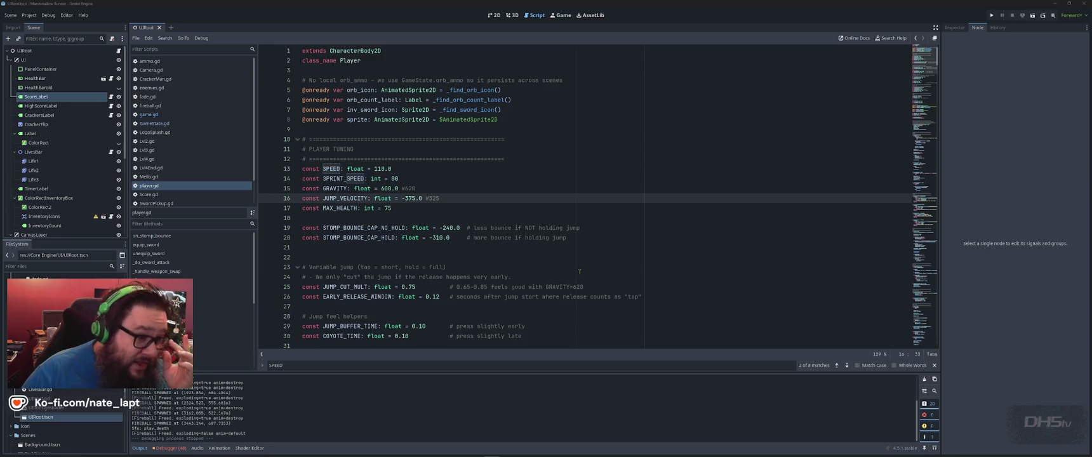
# - Open Lvl2.gd and select and copy its entire script
pyautogui.click(524, 184)
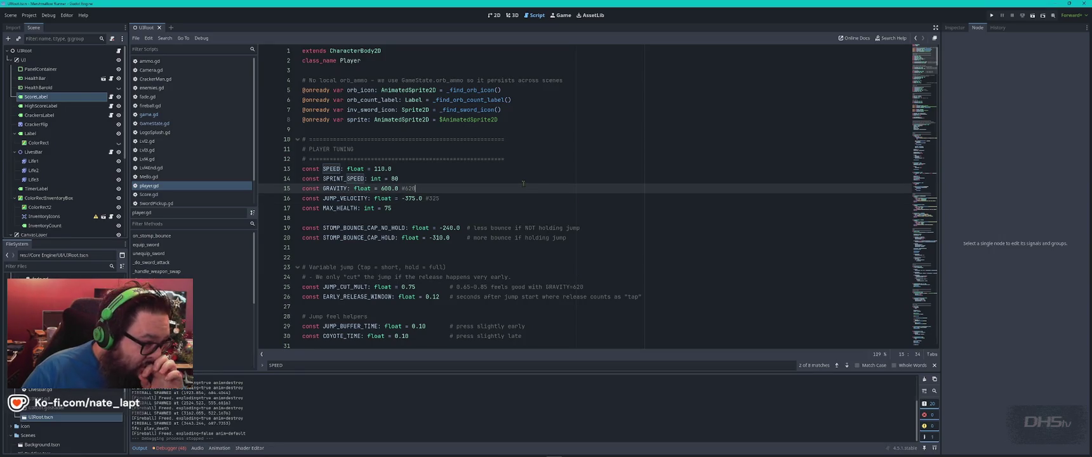
pyautogui.click(166, 142)
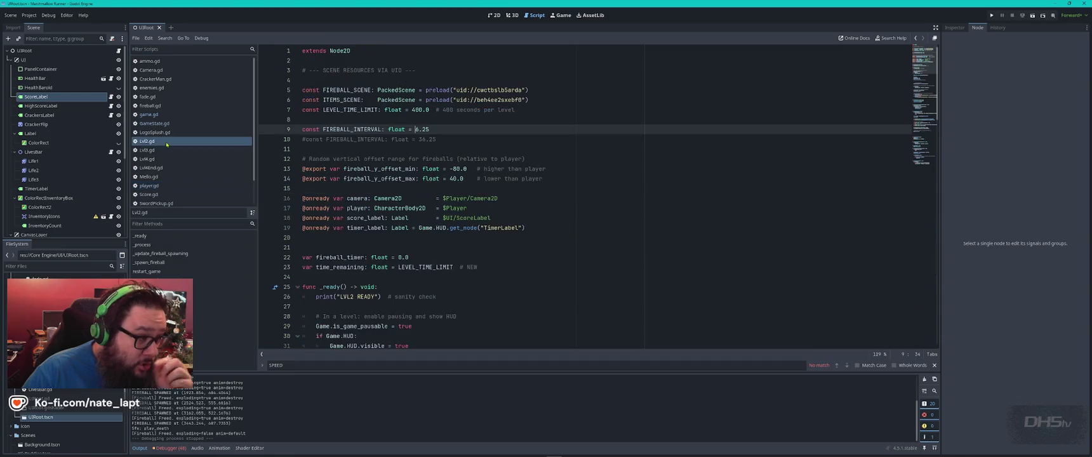
pyautogui.click(414, 179)
pyautogui.hotkey('ctrl', 'a')
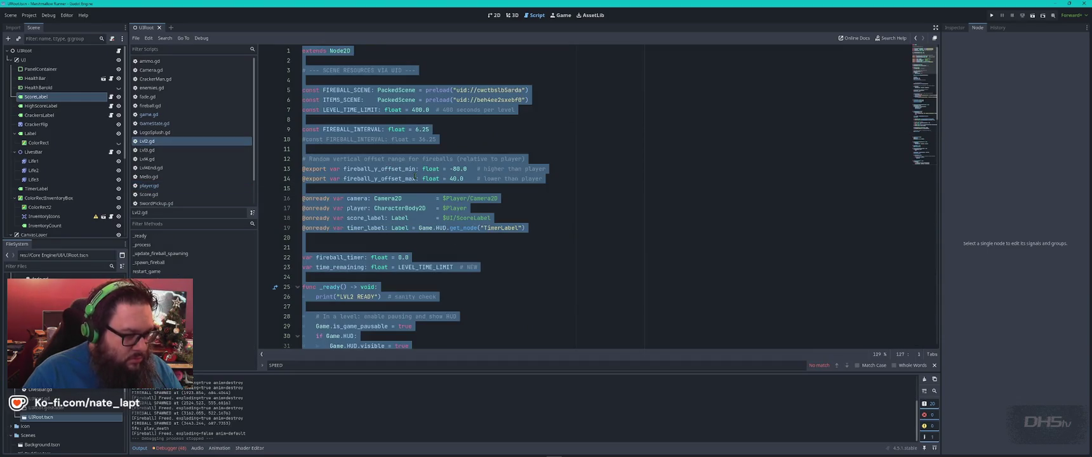
pyautogui.hotkey('alt', 'Tab')
pyautogui.hotkey('alt', 'Tab')
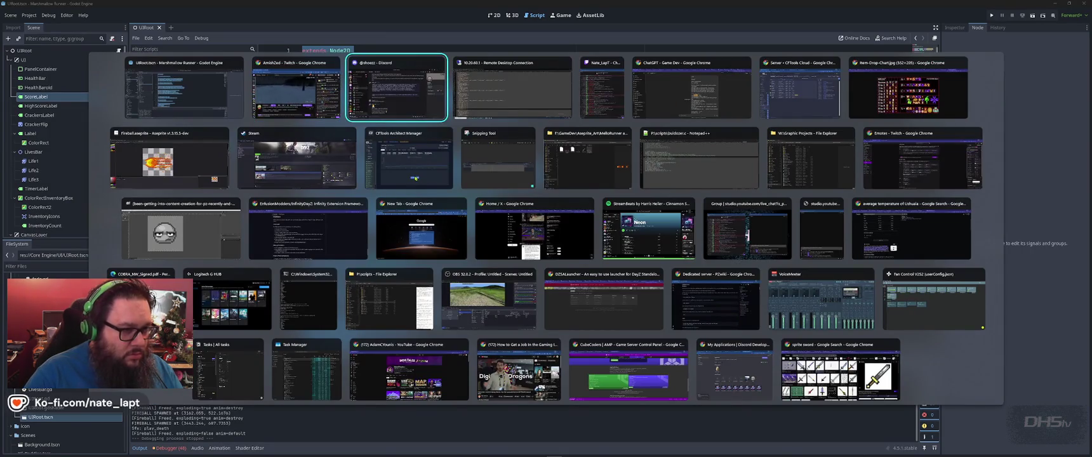
# - In the ChatGPT Game Dev project, draft a new message with 'lvl2.gd' followed by the pasted Lvl2 script
pyautogui.hotkey('alt', 'Tab')
pyautogui.hotkey('alt', 'Tab')
pyautogui.hotkey('alt', 'Tab')
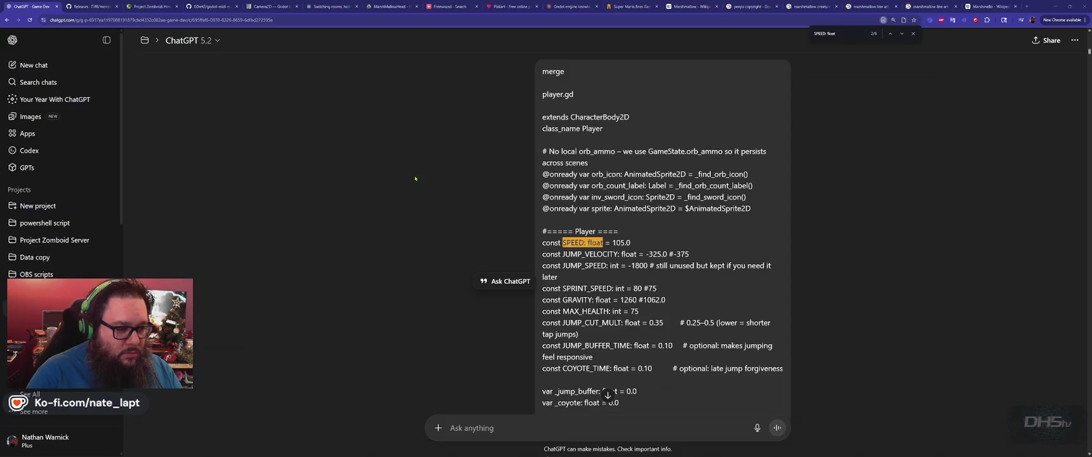
pyautogui.hotkey('alt', 'Left')
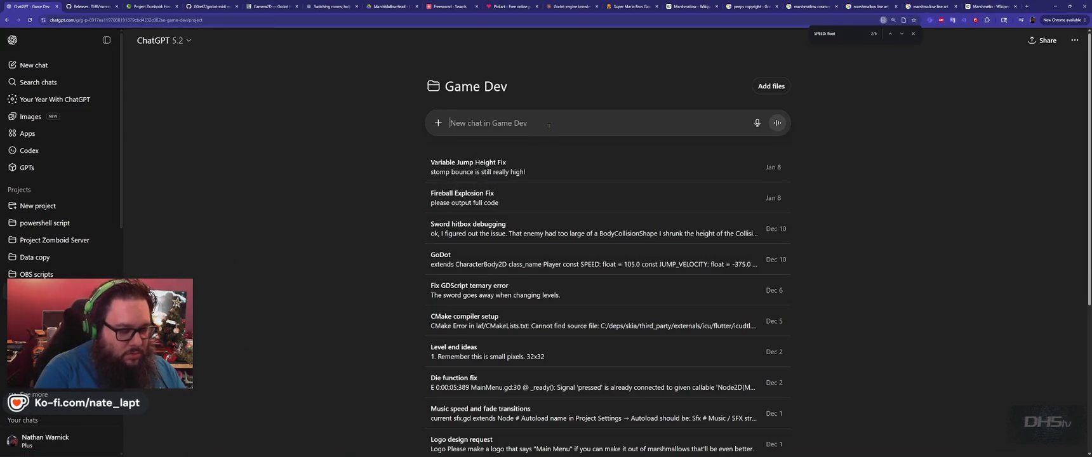
pyautogui.click(548, 124)
pyautogui.write('lvl2')
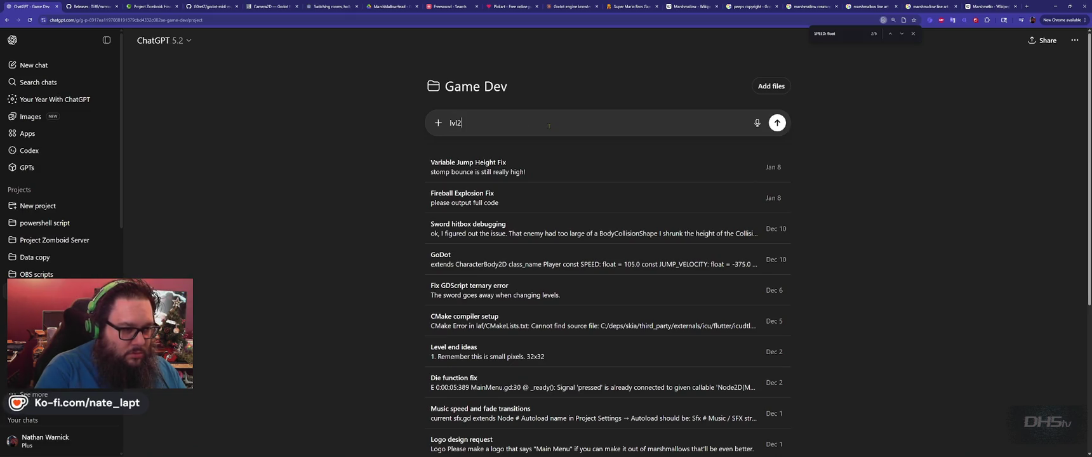
pyautogui.hotkey('shift', 'Return')
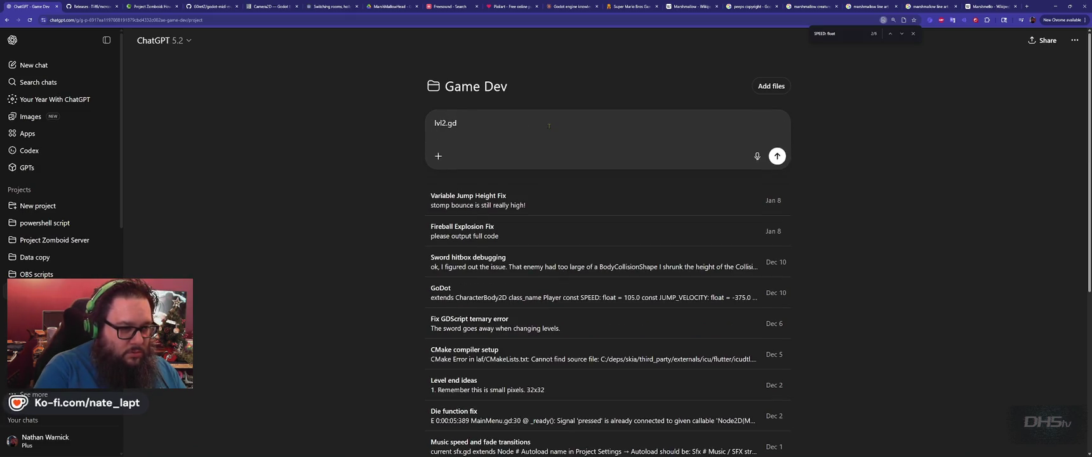
pyautogui.hotkey('ctrl', 'v')
pyautogui.hotkey('alt', 'space')
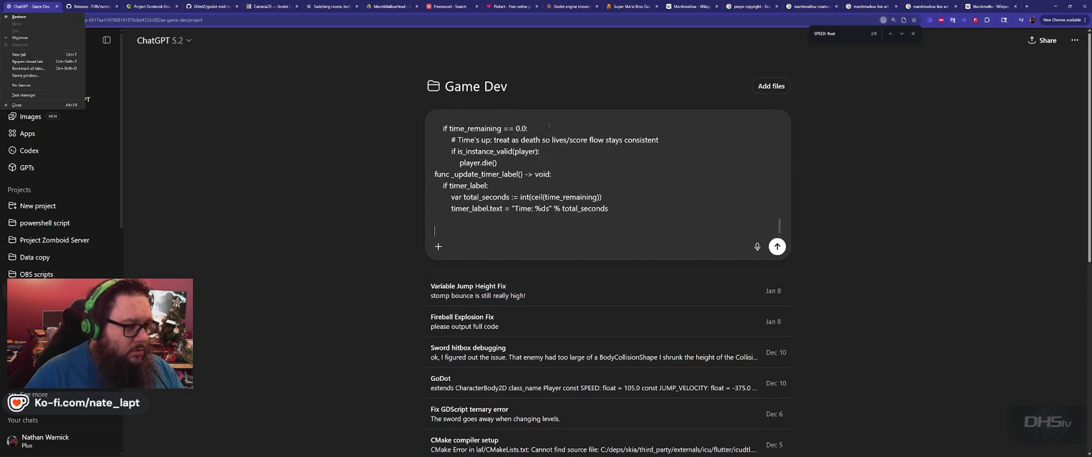
pyautogui.press('Escape')
pyautogui.hotkey('alt', 'Tab')
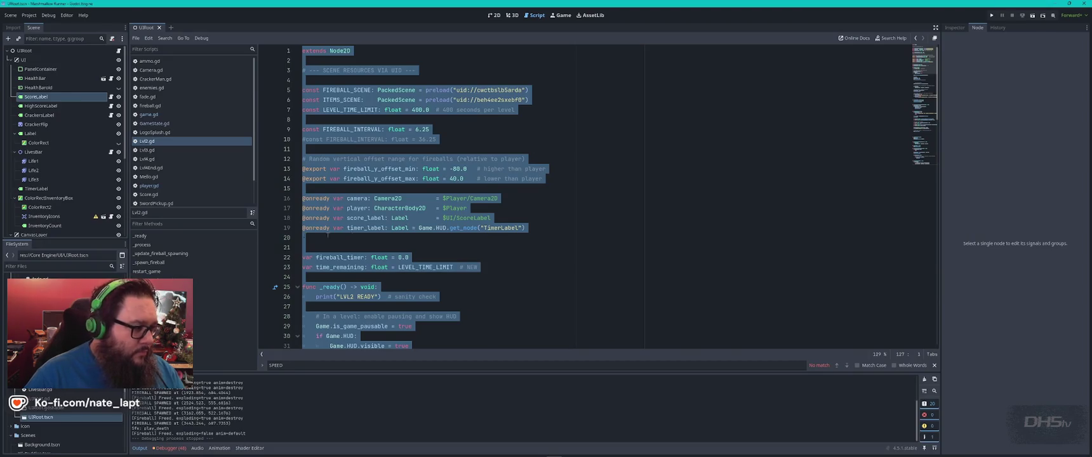
# - Copy the whole Lvl3.gd script into the ChatGPT draft under a 'lvl3.gd' label
pyautogui.click(153, 150)
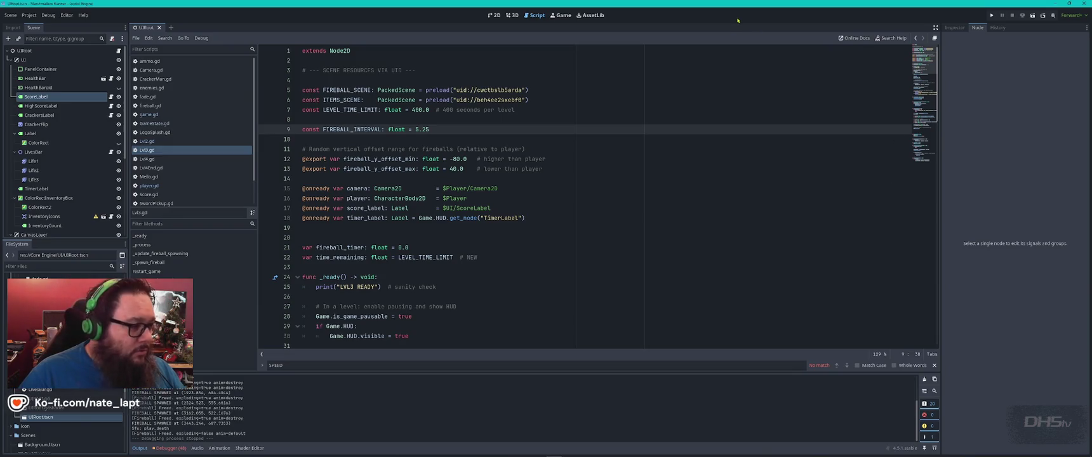
pyautogui.click(162, 152)
pyautogui.click(577, 181)
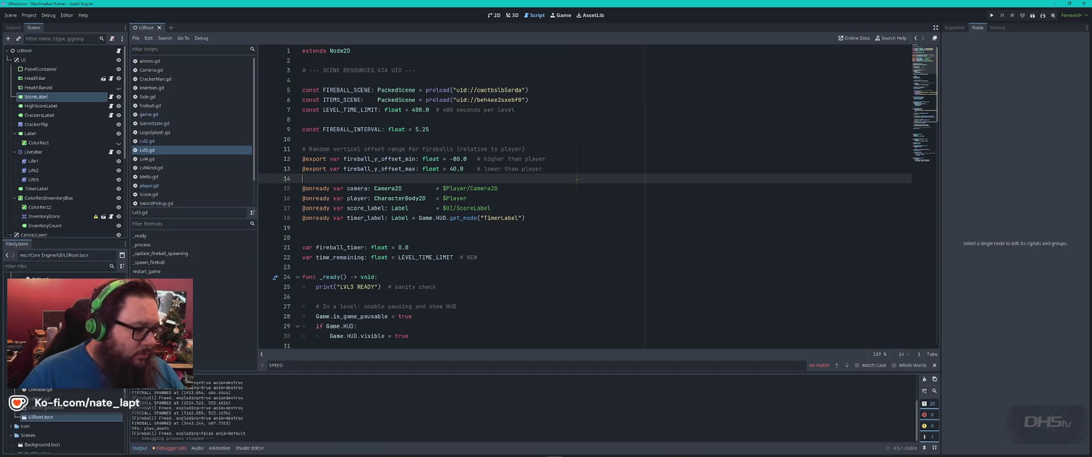
pyautogui.hotkey('ctrl', 'a')
pyautogui.hotkey('alt', 'Tab')
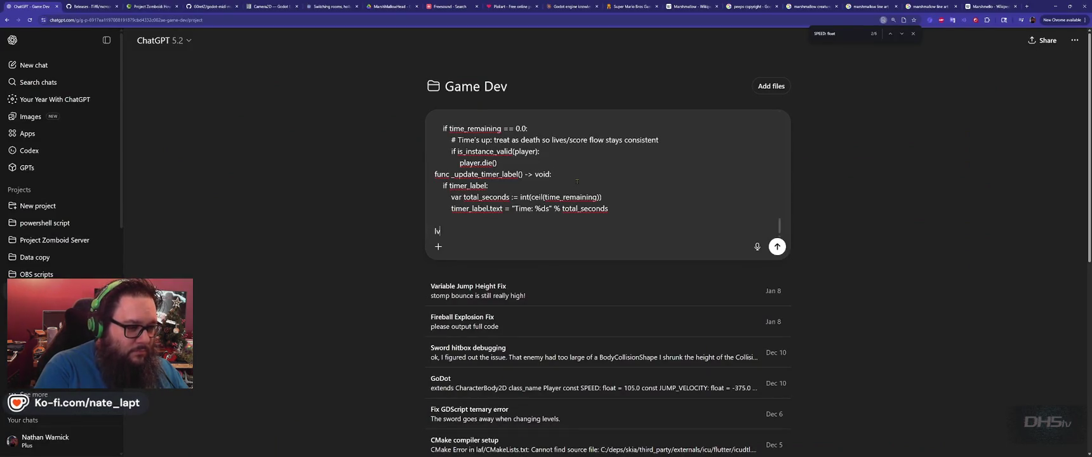
pyautogui.scroll(-1, 577, 181)
pyautogui.scroll(2, 577, 182)
pyautogui.scroll(-1, 577, 181)
pyautogui.hotkey('alt', 'Tab')
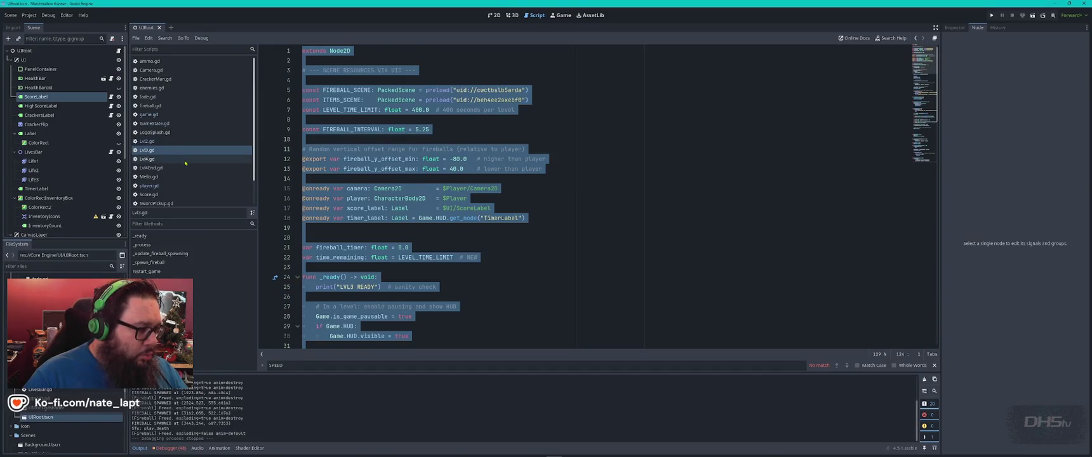
# - Open Lvl4.gd and select its entire script for copying
pyautogui.click(184, 159)
pyautogui.click(555, 210)
pyautogui.hotkey('ctrl', 'a')
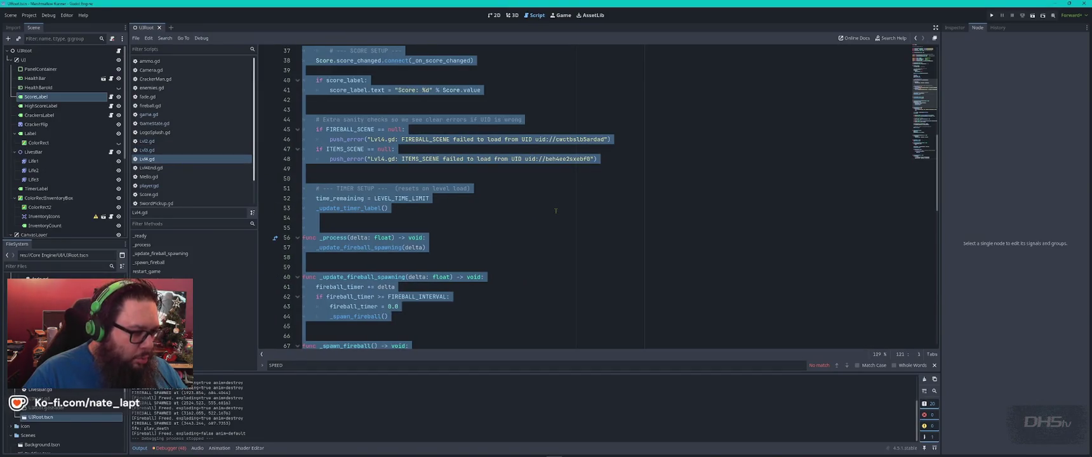
pyautogui.hotkey('alt', 'Tab')
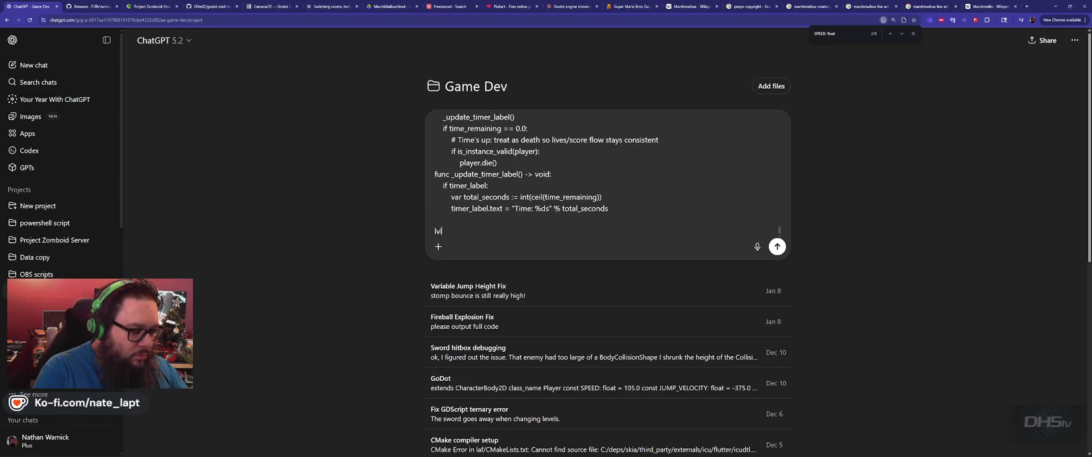
# - Finish the 'lvl4.gd' label, then open blank lines above the lvl2.gd code and begin writing the request
pyautogui.write('4.gd')
pyautogui.hotkey('shift', 'Return')
pyautogui.hotkey('shift', 'Return')
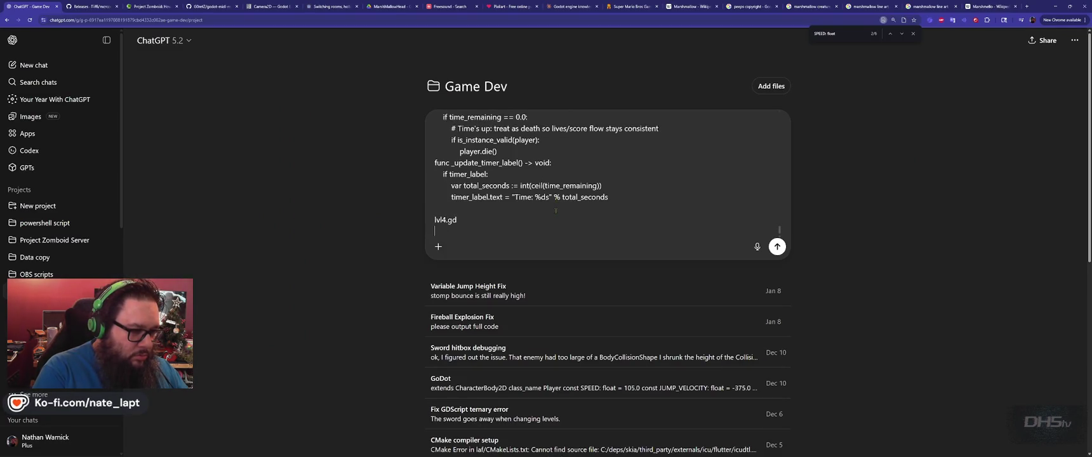
pyautogui.scroll(1, 556, 211)
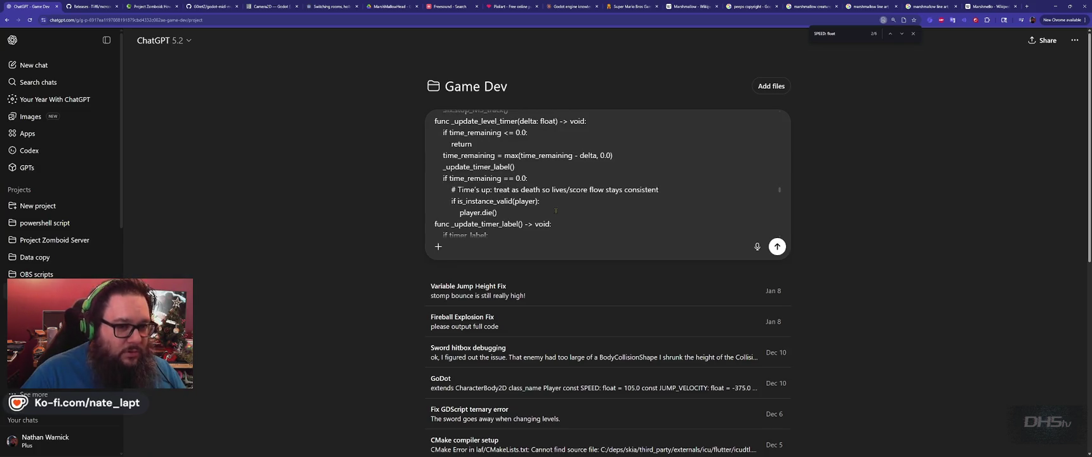
pyautogui.moveTo(780, 191); pyautogui.dragTo(766, 118)
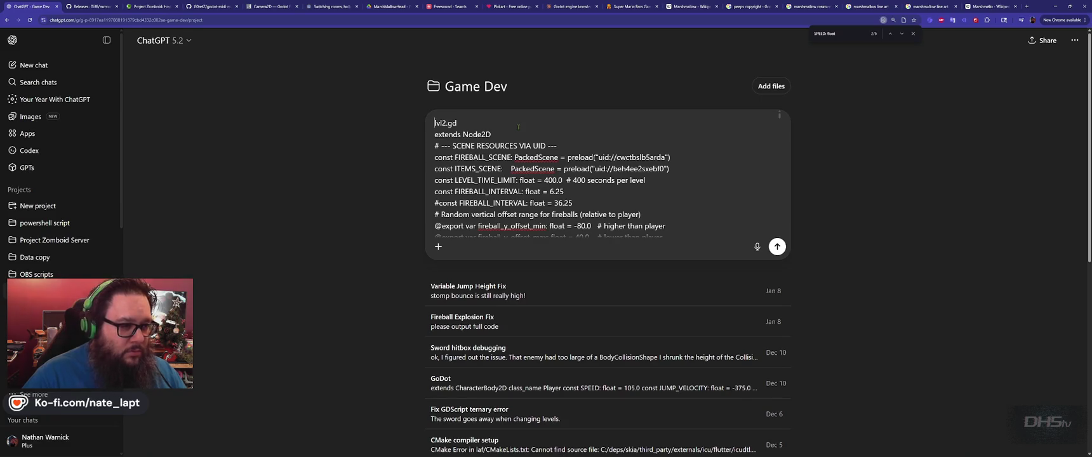
pyautogui.hotkey('shift', 'Return')
pyautogui.hotkey('shift', 'Return')
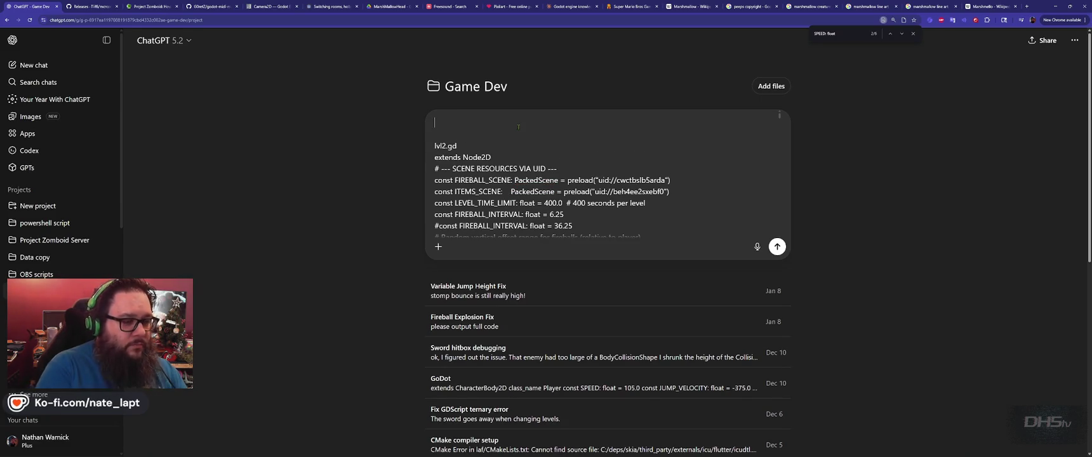
pyautogui.write('Between levels')
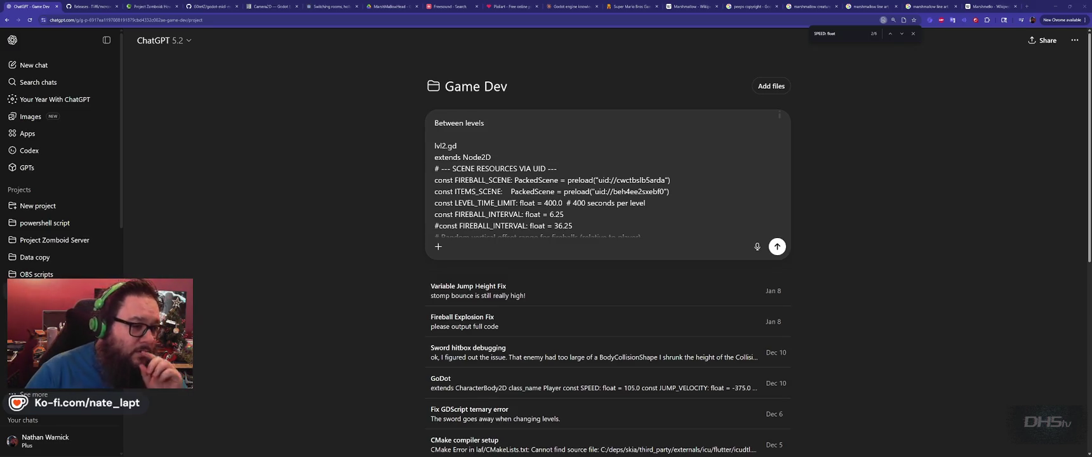
# - Send ChatGPT the request: the player moves before releasing keys, so pause them 2 seconds on level load
pyautogui.click(503, 126)
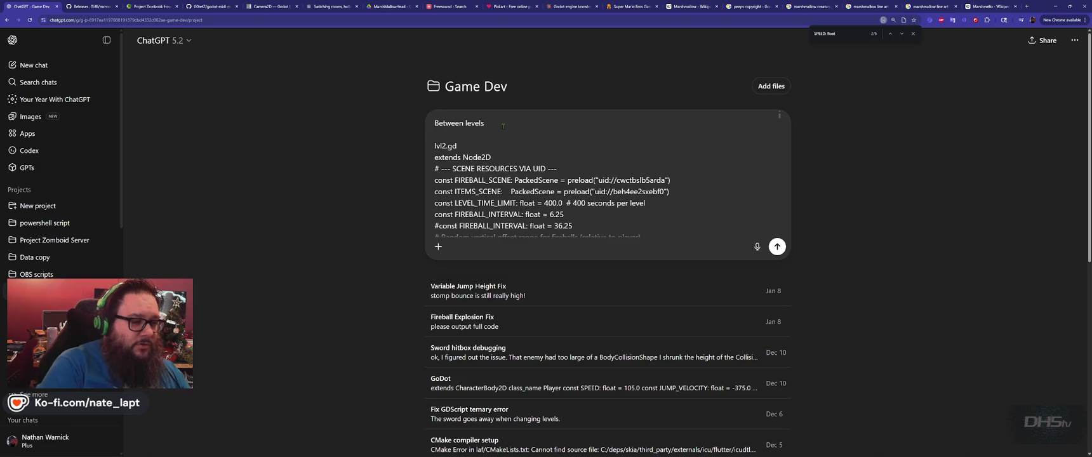
pyautogui.write('the player l')
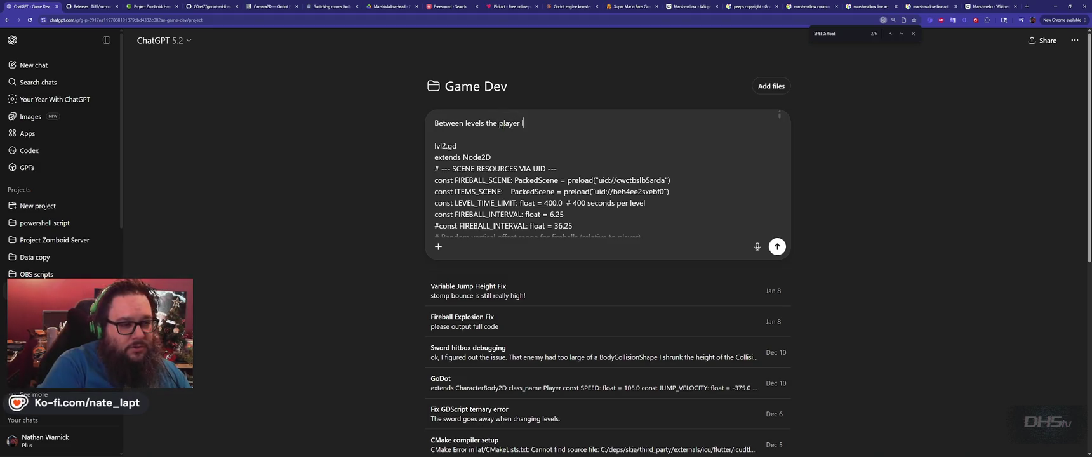
pyautogui.write('oads in too fast and can move before')
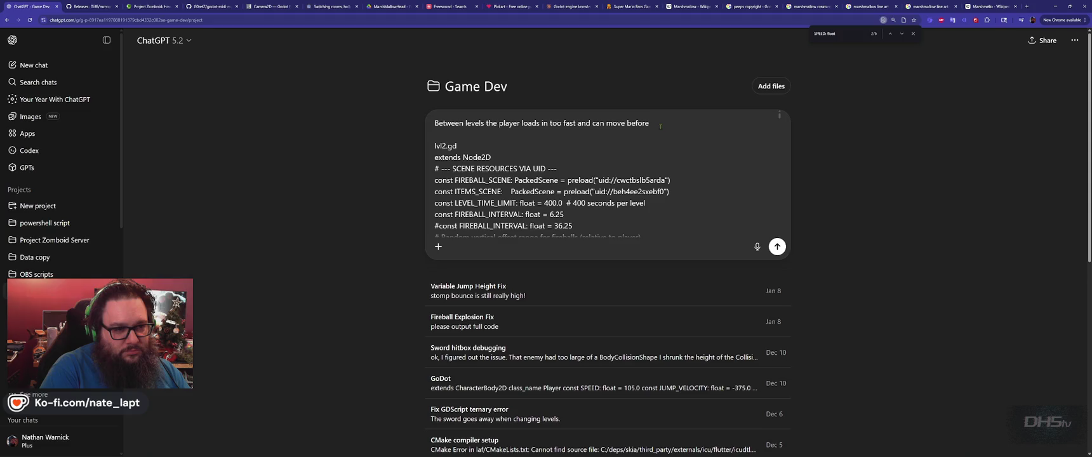
pyautogui.write('relea')
pyautogui.write('sing ')
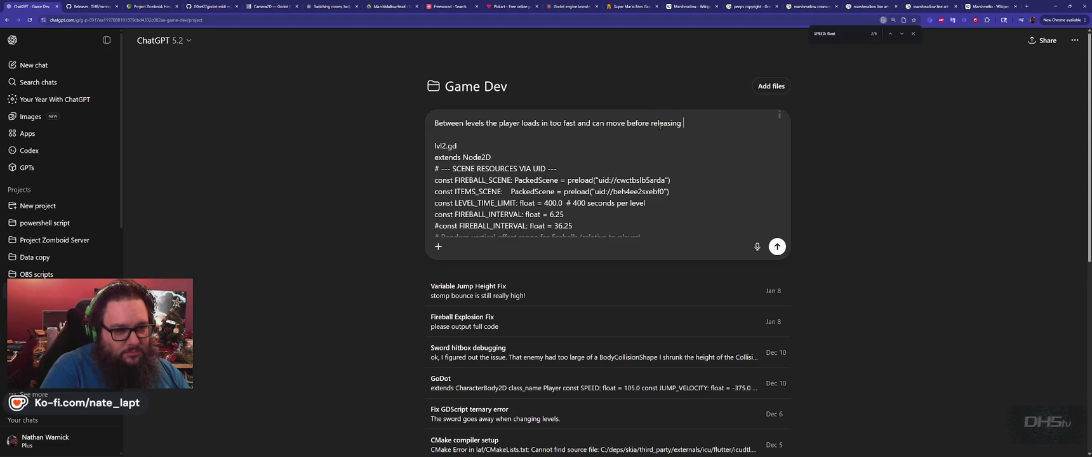
pyautogui.write('their keys.')
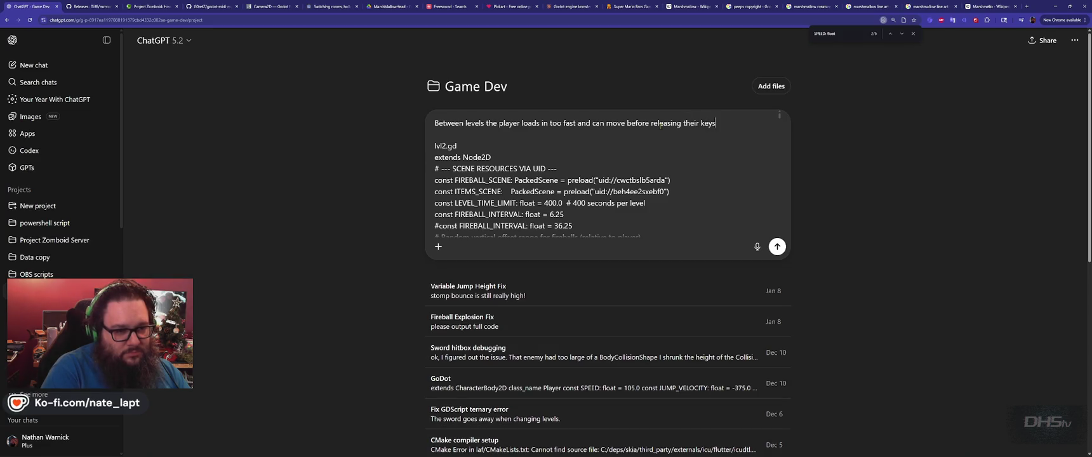
pyautogui.hotkey('shift', 'Return')
pyautogui.write('Player')
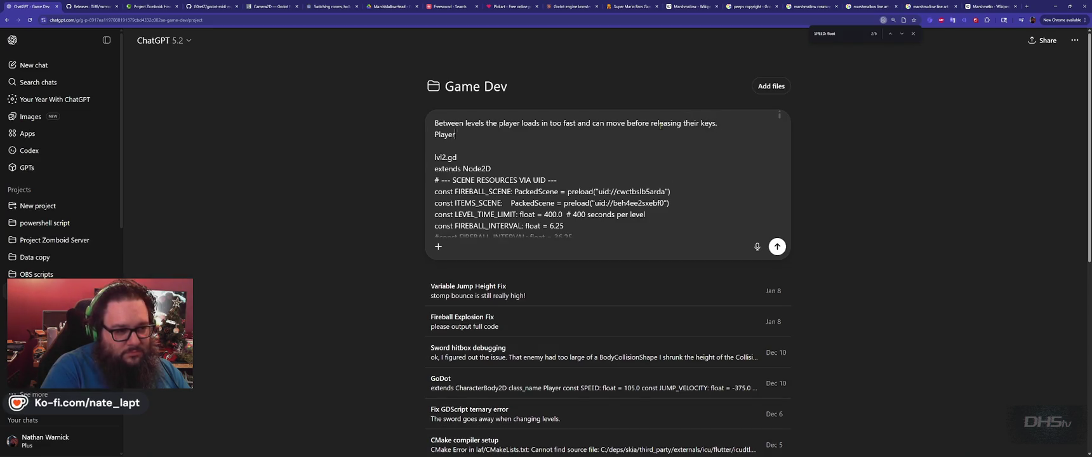
pyautogui.write(' should be')
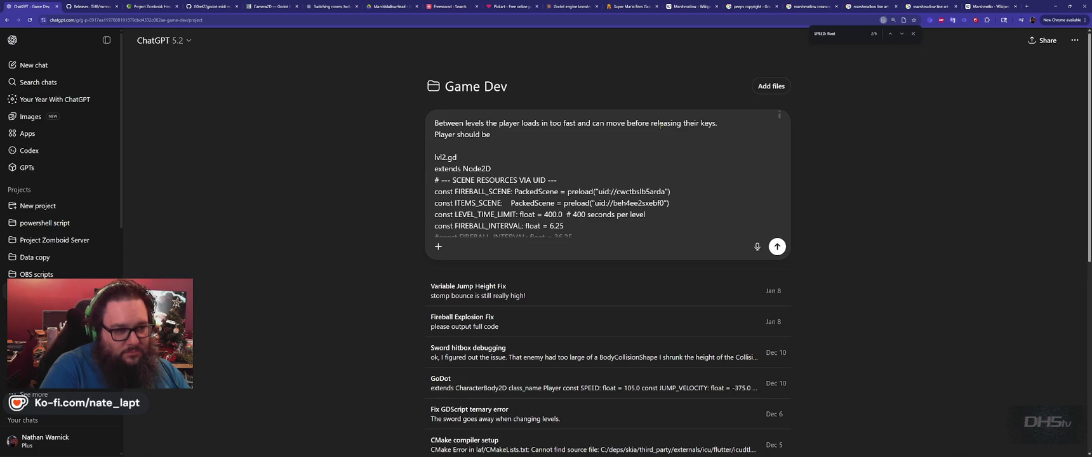
pyautogui.write(' paused for 2')
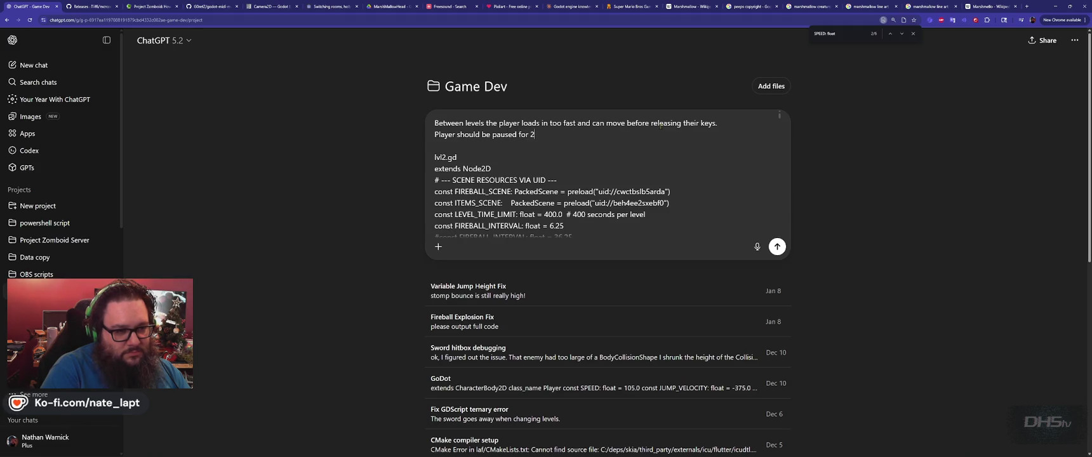
pyautogui.write(' seconds')
pyautogui.write(' when')
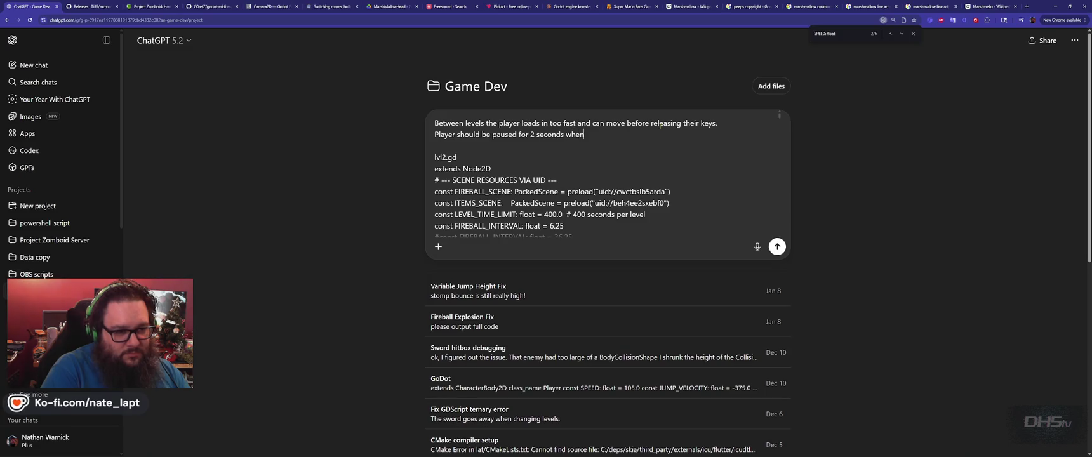
pyautogui.write(' the level load')
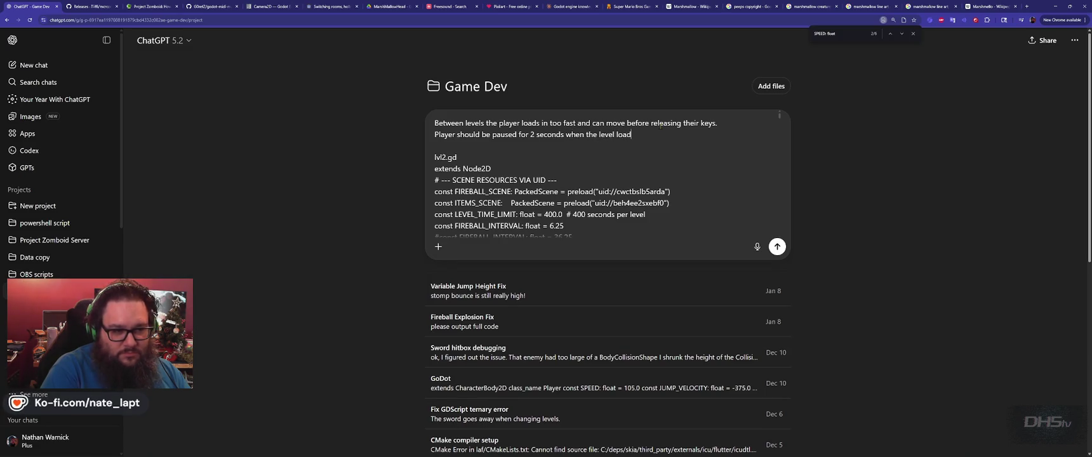
pyautogui.write('s.  to pre')
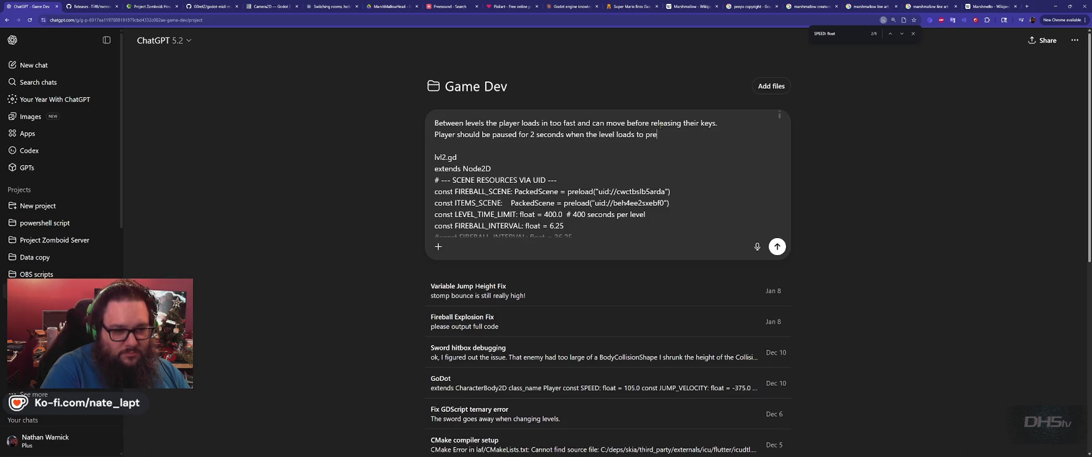
pyautogui.write('vent movement.')
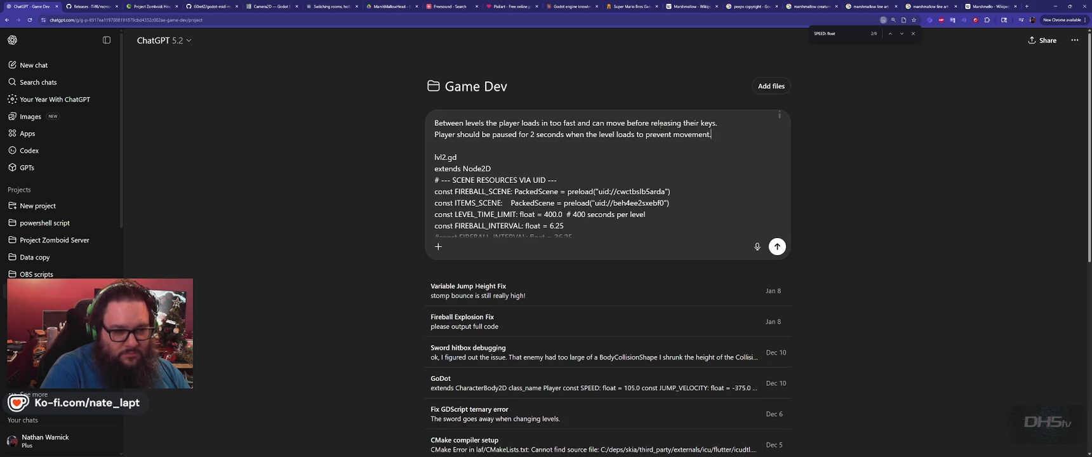
pyautogui.press('Return')
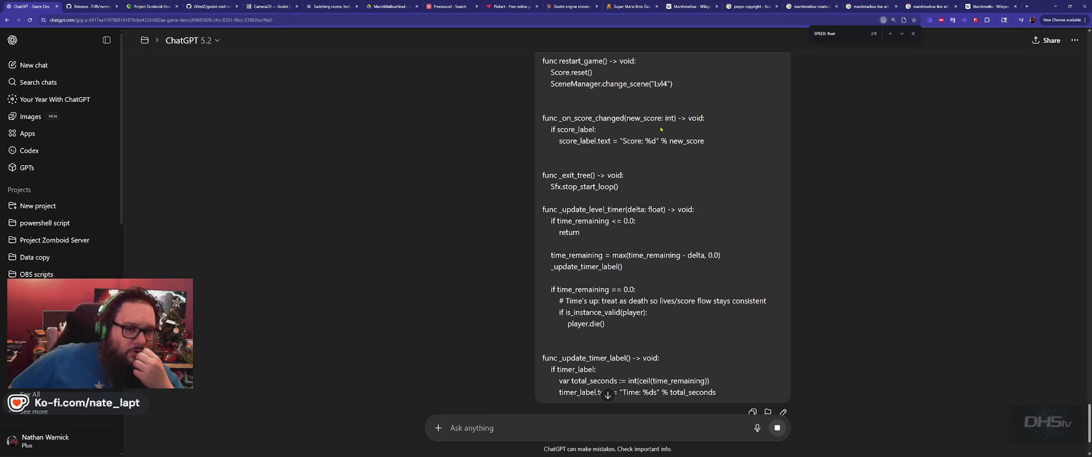
pyautogui.click(912, 33)
pyautogui.hotkey('alt', 'Tab')
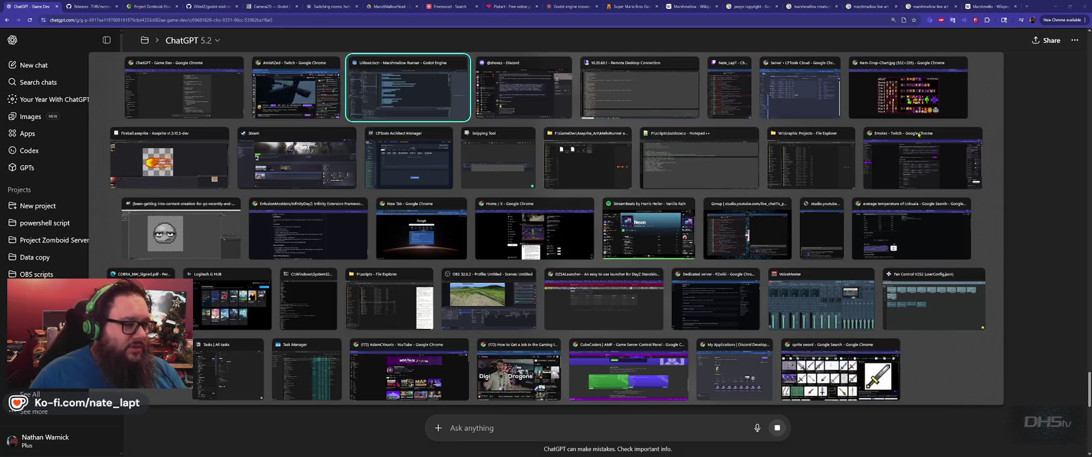
# - Open SceneManager.gd in Godot and copy its entire script text
pyautogui.scroll(-3, 195, 174)
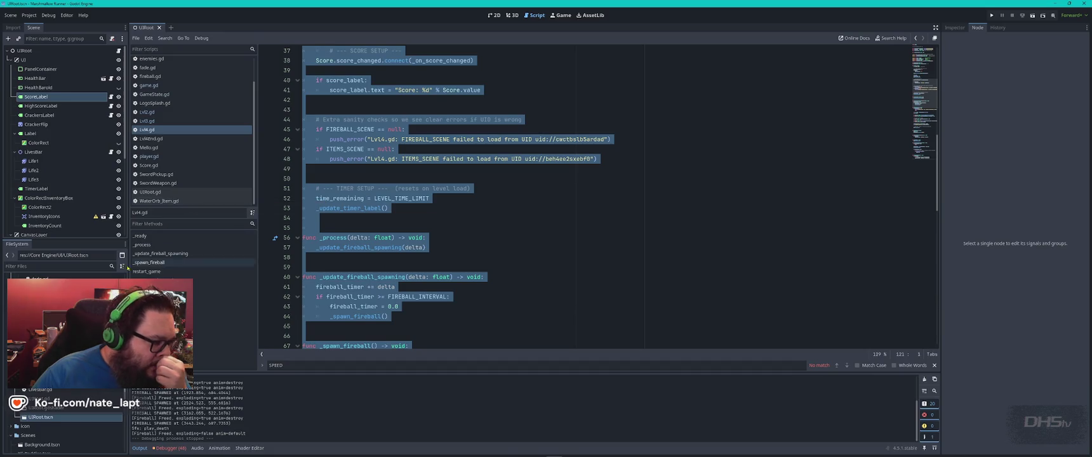
pyautogui.doubleClick(51, 362)
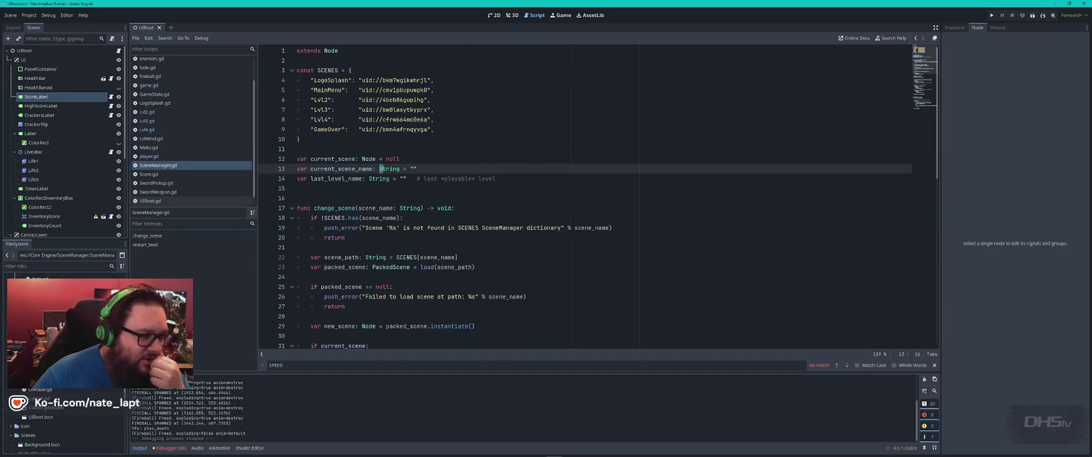
pyautogui.click(494, 229)
pyautogui.hotkey('ctrl', 'a')
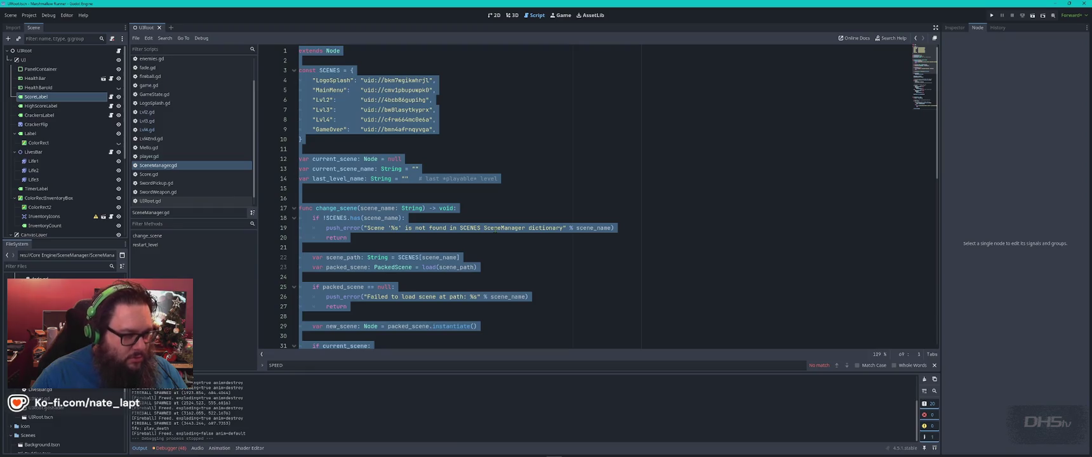
pyautogui.click(511, 178)
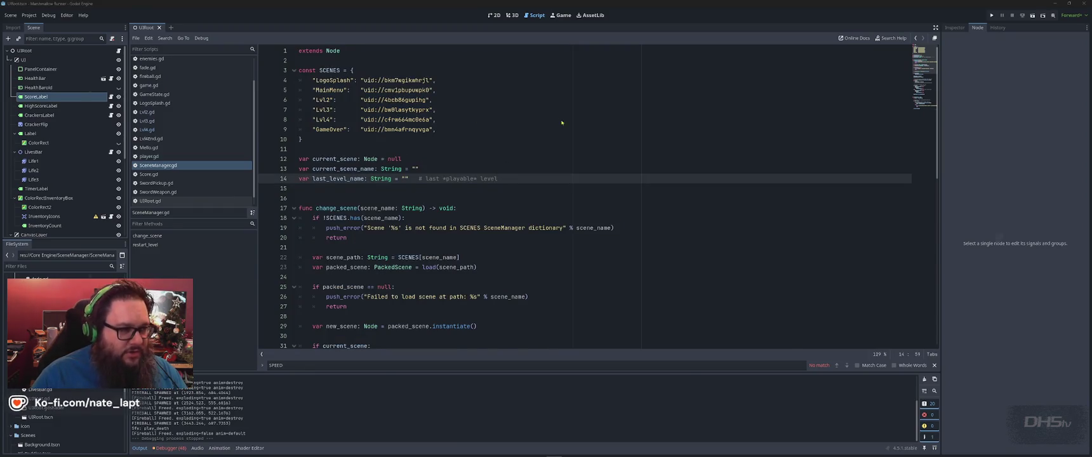
pyautogui.hotkey('alt', 'Tab')
pyautogui.scroll(10, 654, 178)
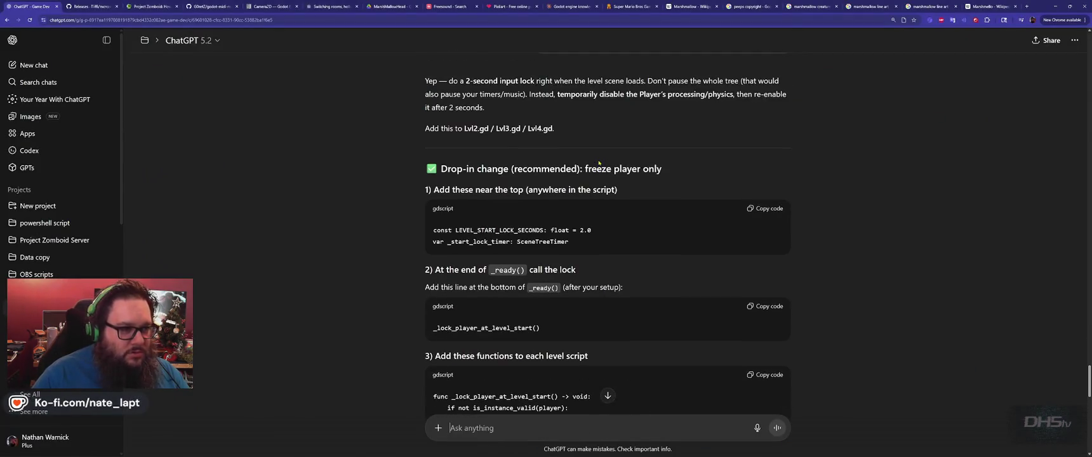
# - Send a follow-up 'sorry forgot this' labelled SceneManager.gd with the pasted script
pyautogui.scroll(-15, 654, 178)
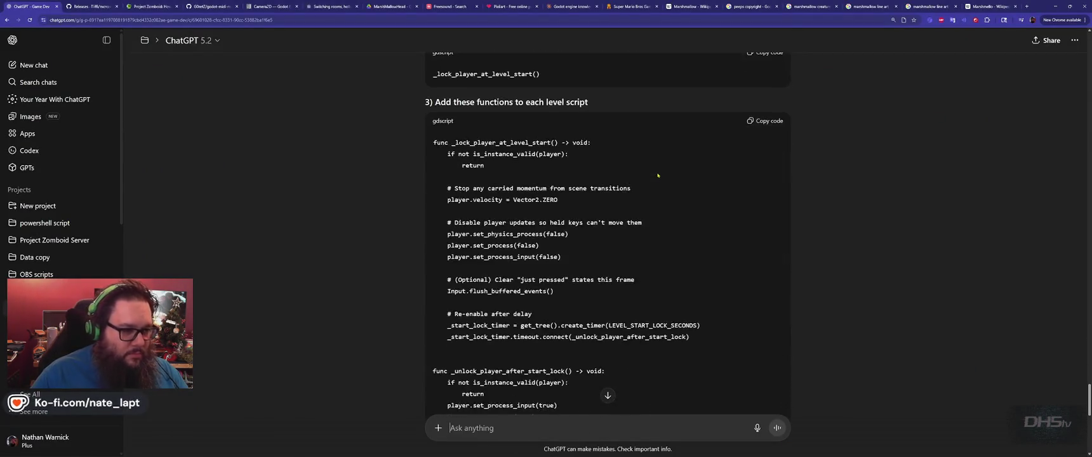
pyautogui.scroll(-1, 658, 172)
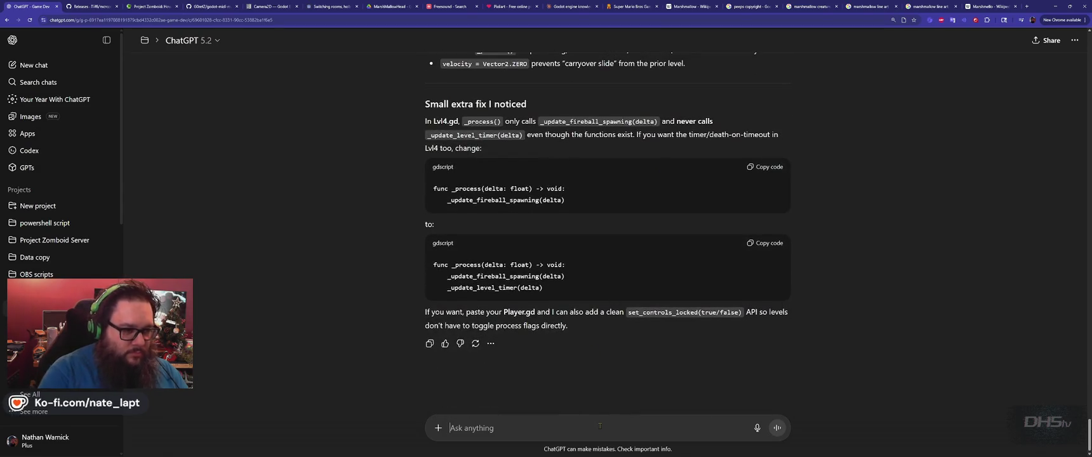
pyautogui.write('sorry forg')
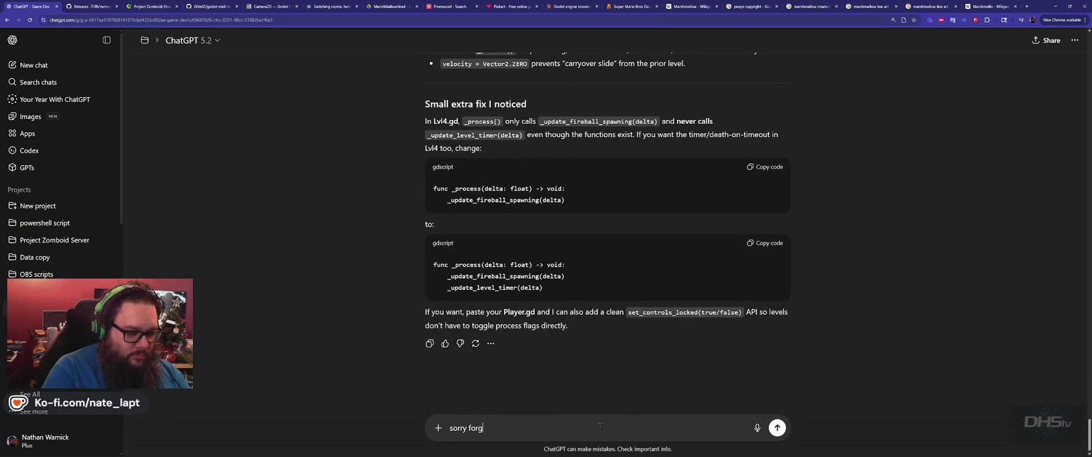
pyautogui.write('ot this')
pyautogui.hotkey('shift', 'Return')
pyautogui.hotkey('shift', 'Return')
pyautogui.write('S')
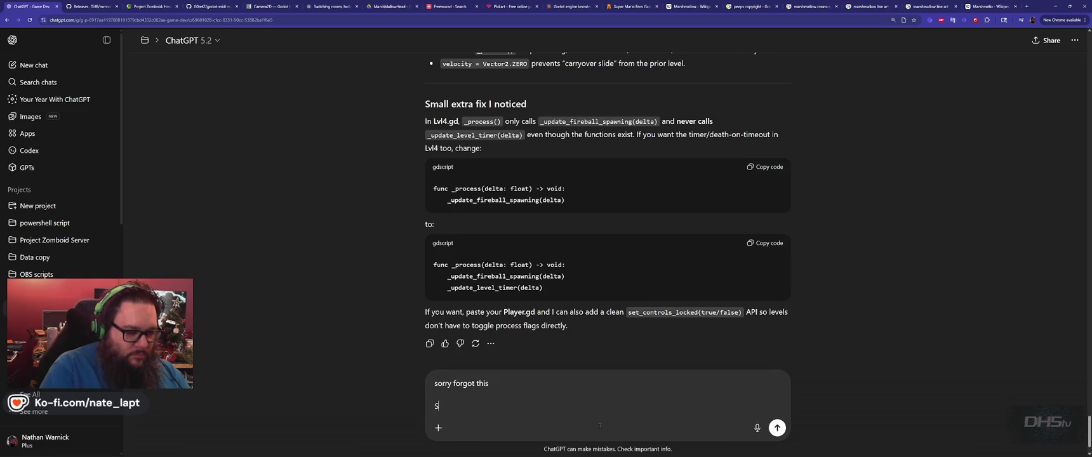
pyautogui.write('ceneManage')
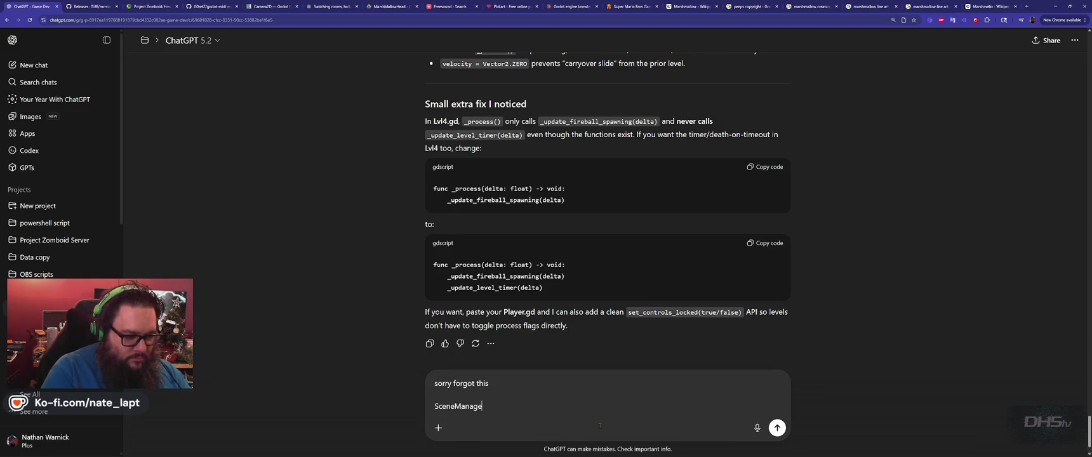
pyautogui.write('r.gd')
pyautogui.hotkey('shift', 'Return')
pyautogui.hotkey('shift', 'Return')
pyautogui.hotkey('ctrl', 'v')
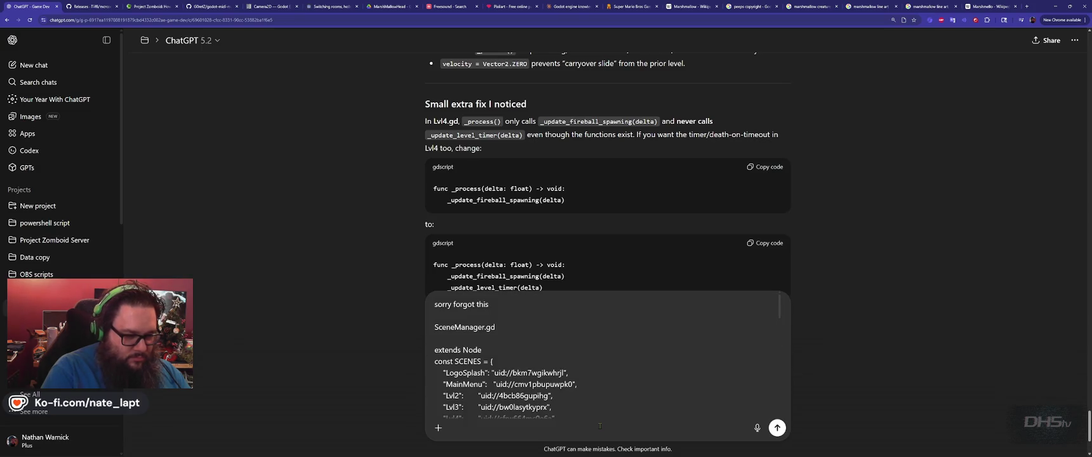
pyautogui.press('Return')
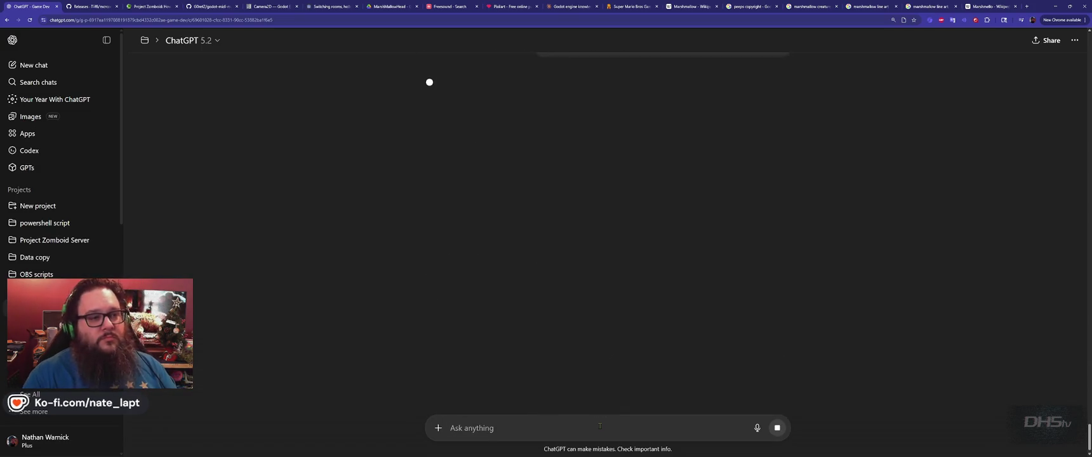
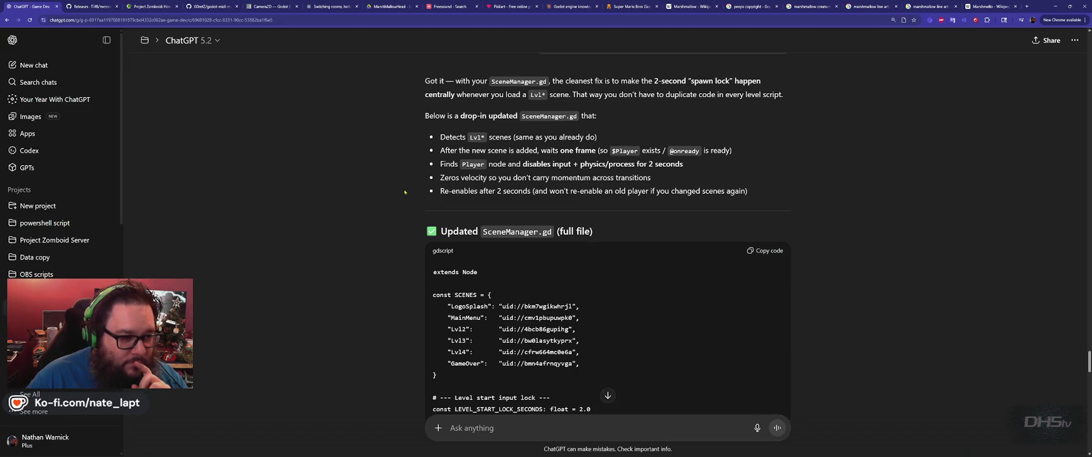
# - Read through ChatGPT's updated SceneManager.gd reply and bring up the window switcher
pyautogui.scroll(-2, 404, 192)
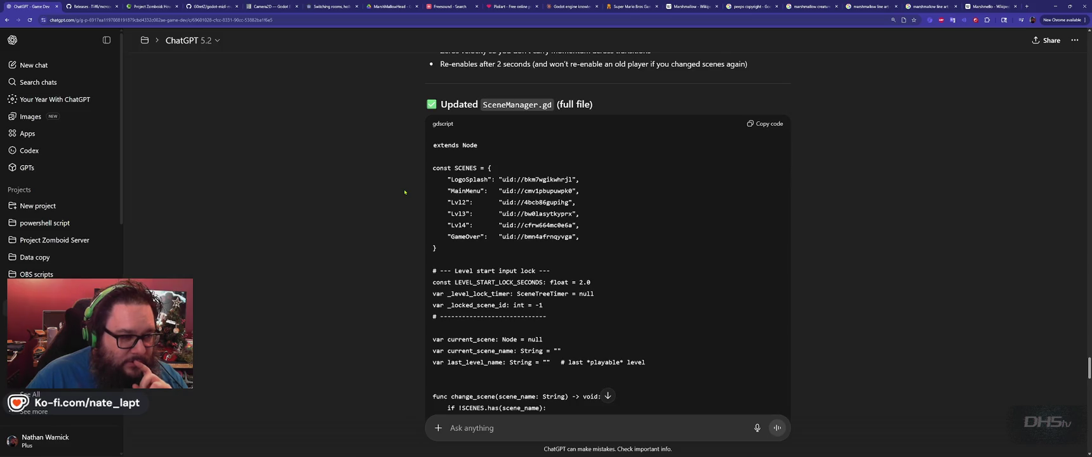
pyautogui.scroll(-1, 405, 192)
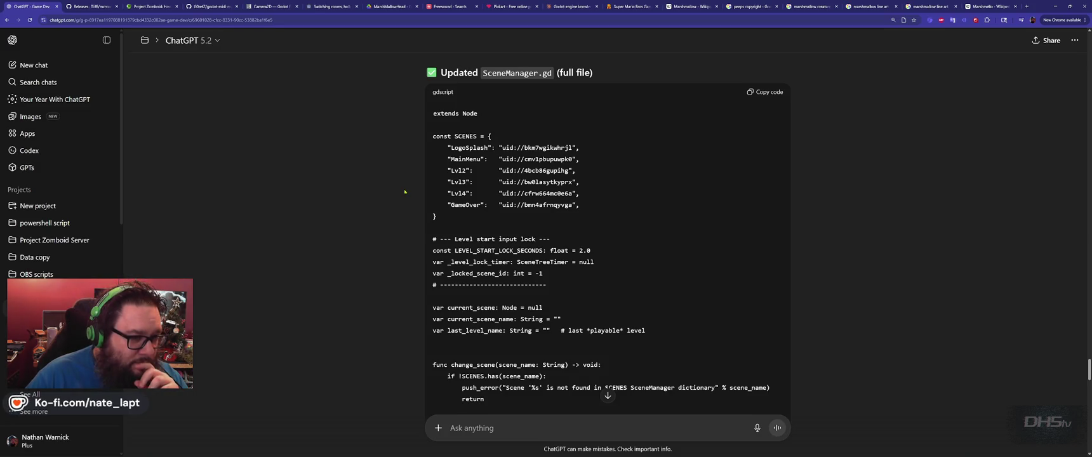
pyautogui.scroll(-15, 404, 191)
pyautogui.scroll(15, 737, 172)
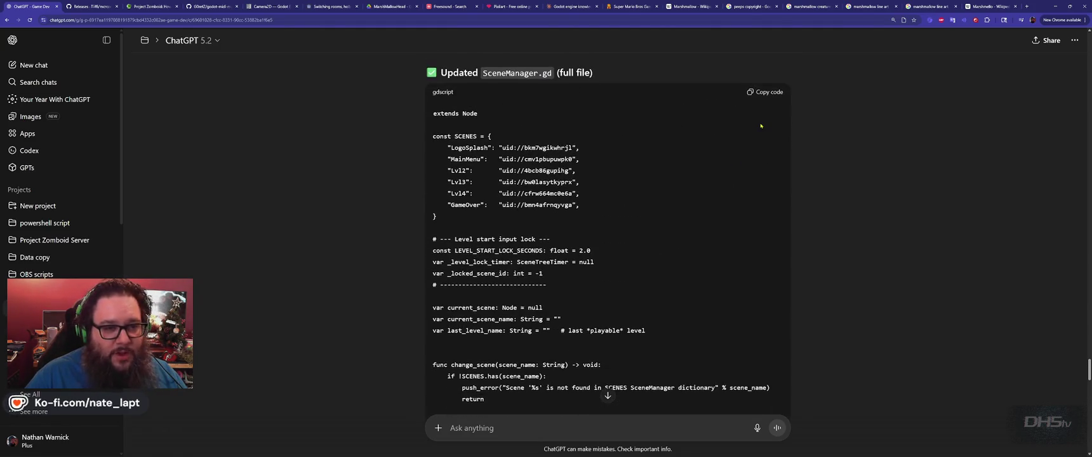
pyautogui.hotkey('alt', 'Tab')
pyautogui.hotkey('alt', 'Tab')
pyautogui.hotkey('alt', 'Tab')
# - Replace the entire SceneManager.gd script with the copied updated code
pyautogui.click(508, 207)
pyautogui.hotkey('ctrl', 'a')
pyautogui.hotkey('ctrl', 'v')
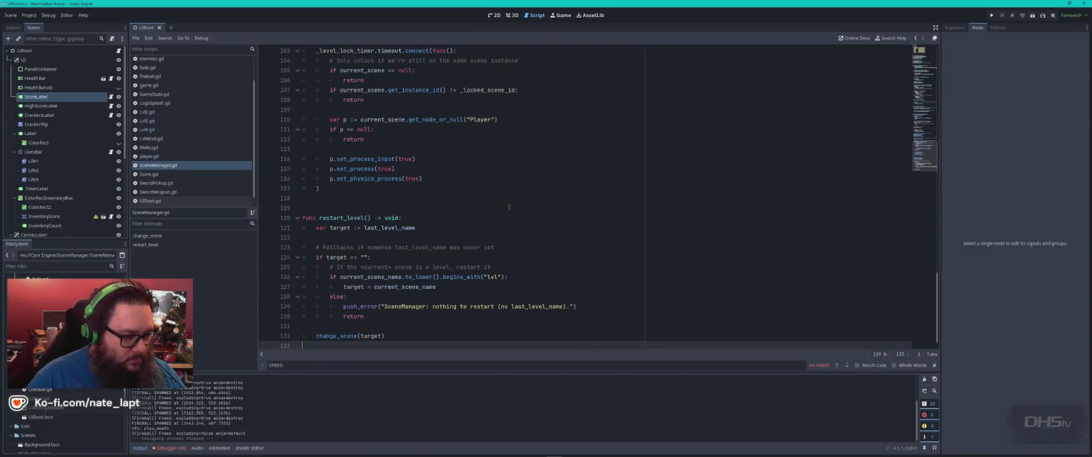
# - Check the pasted code against ChatGPT's reply, then run the project with F5
pyautogui.hotkey('alt', 'Tab')
pyautogui.scroll(-20, 538, 216)
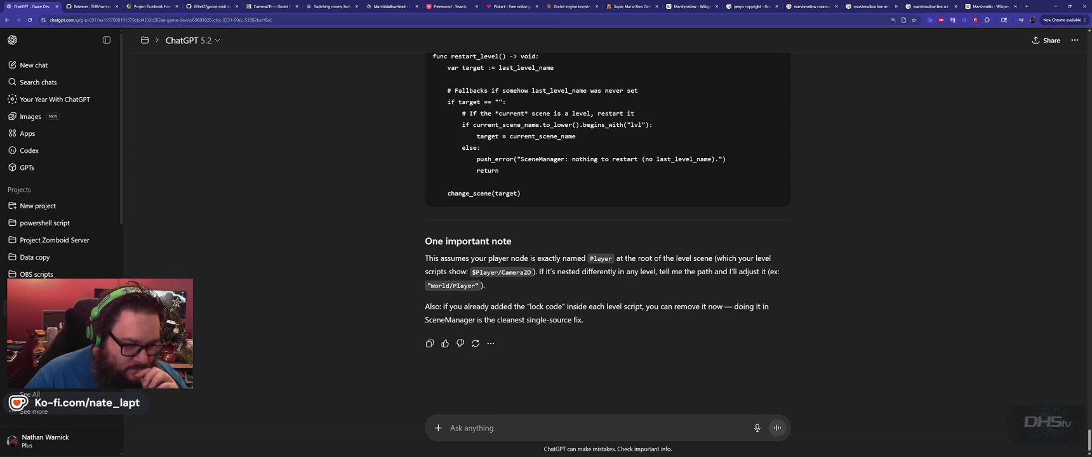
pyautogui.hotkey('alt', 'Tab')
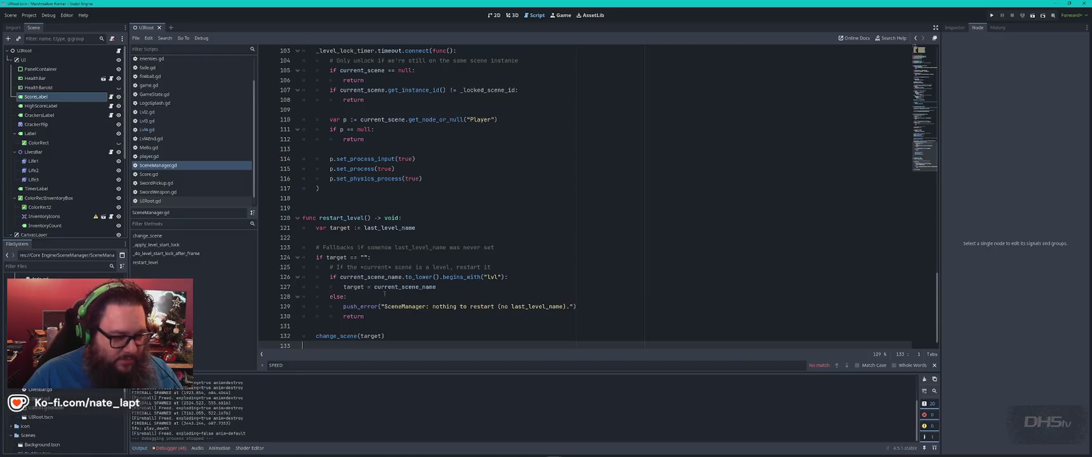
pyautogui.press('F5')
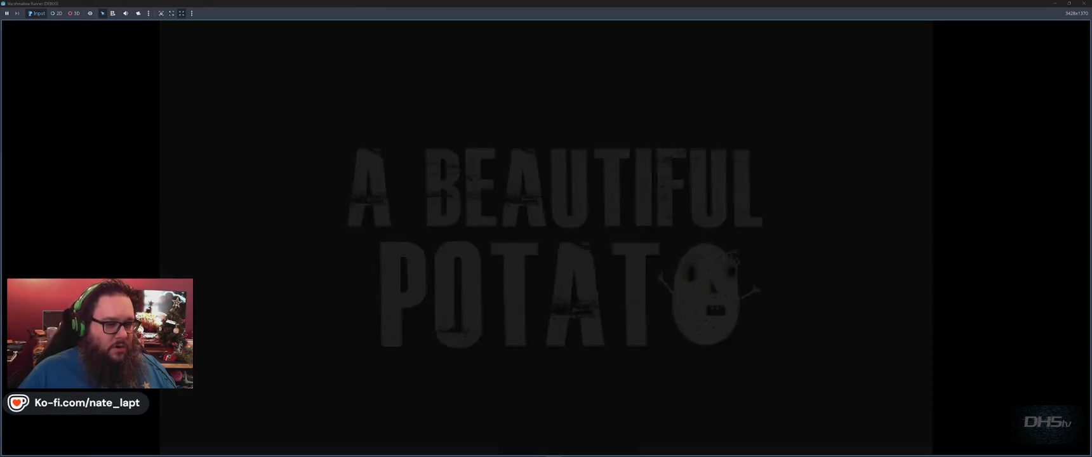
# - Start the game, grab the sword, and fight past the first enemies, ledge and gap
pyautogui.press('Return')
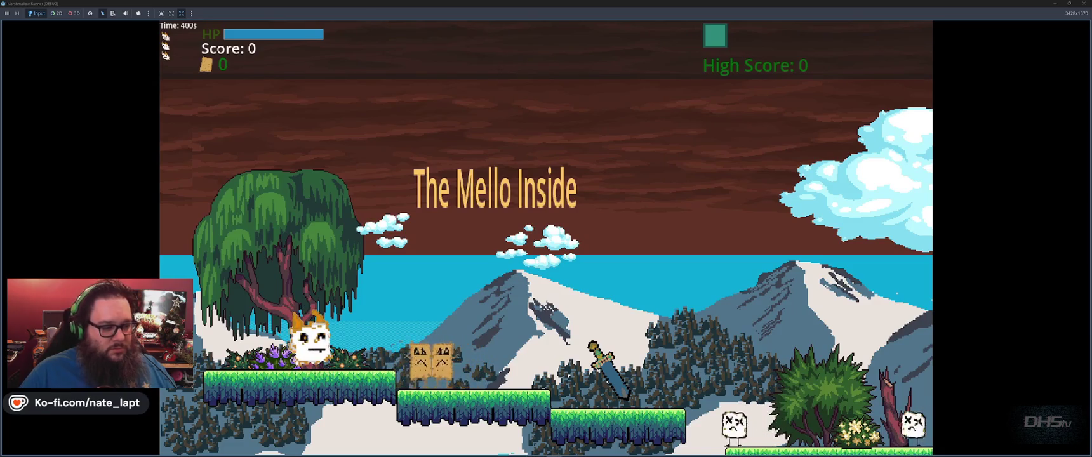
pyautogui.press('space')
pyautogui.press('Right')
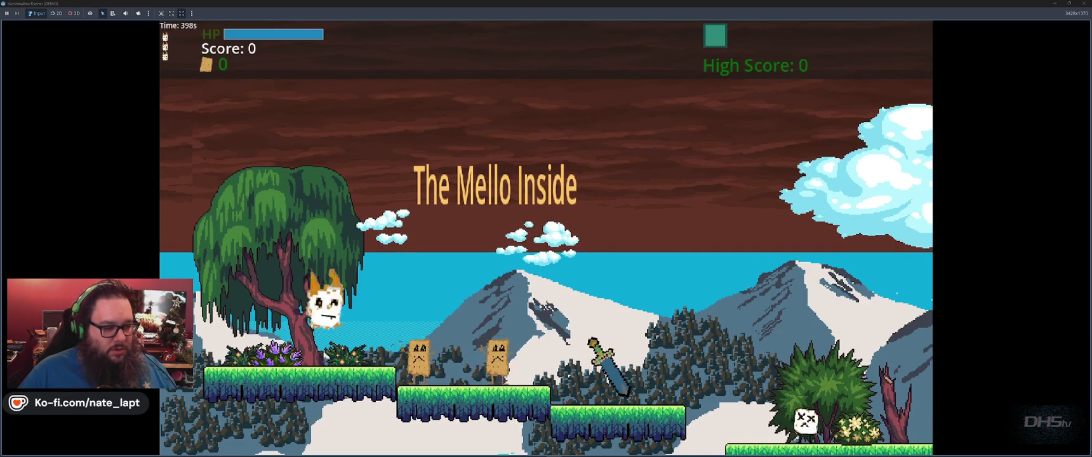
pyautogui.press('Right')
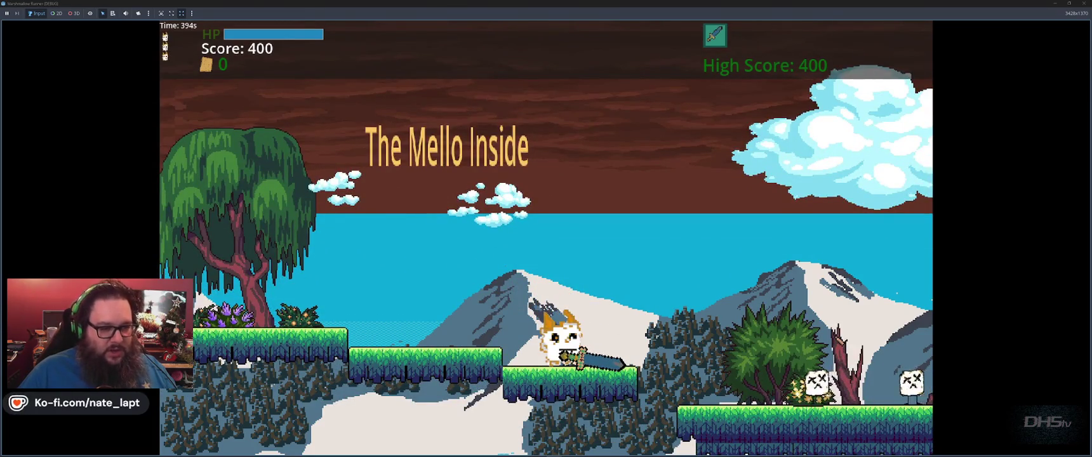
pyautogui.press('space')
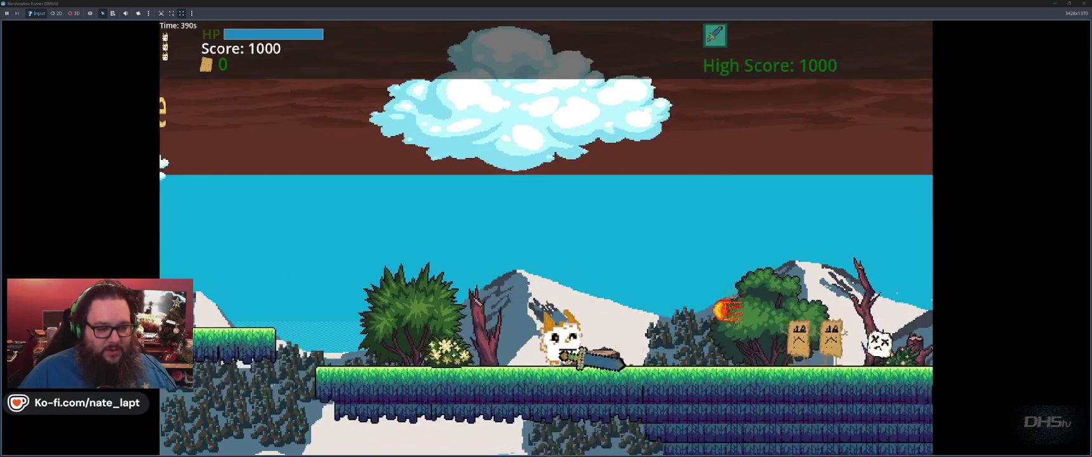
pyautogui.press('space')
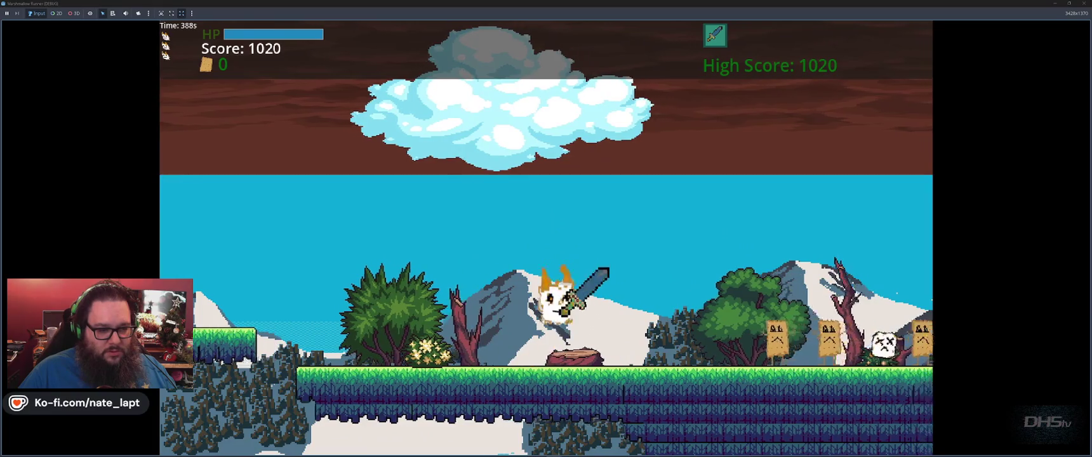
pyautogui.press('space')
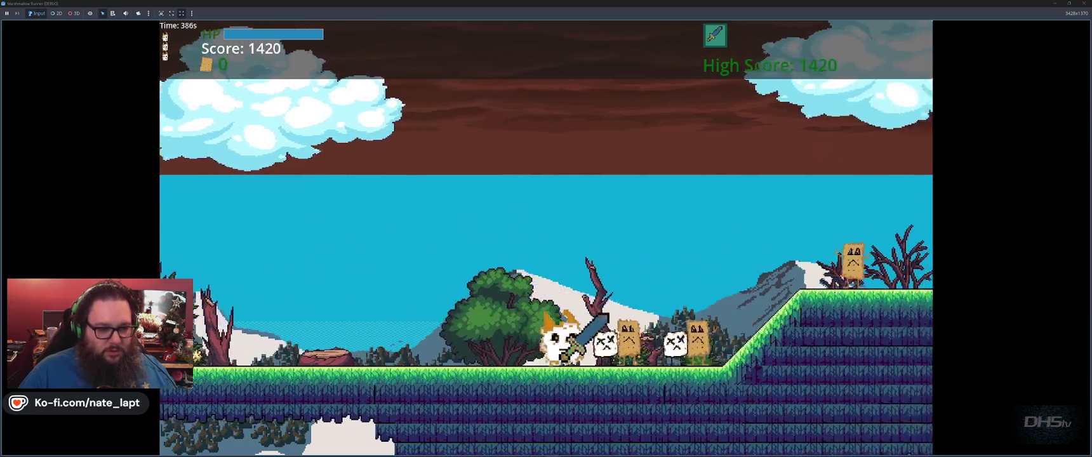
pyautogui.press('space')
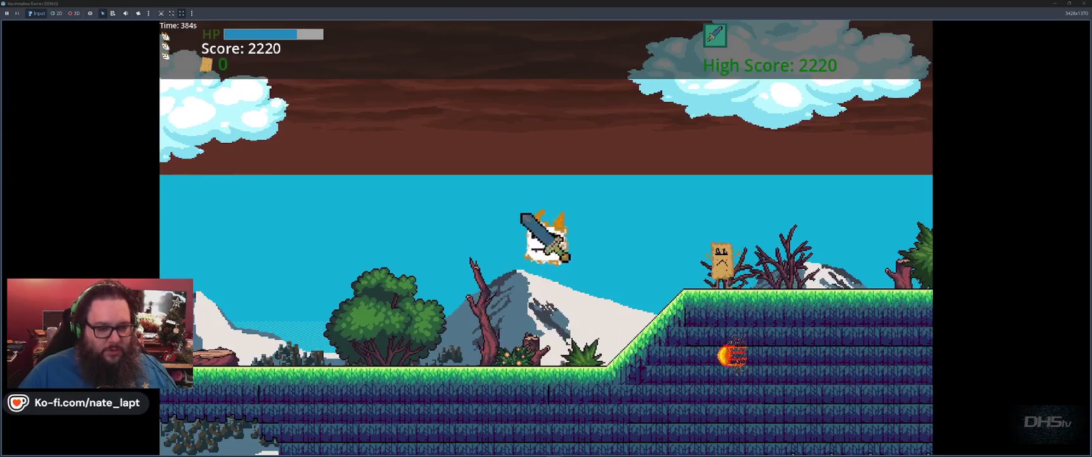
pyautogui.press('space')
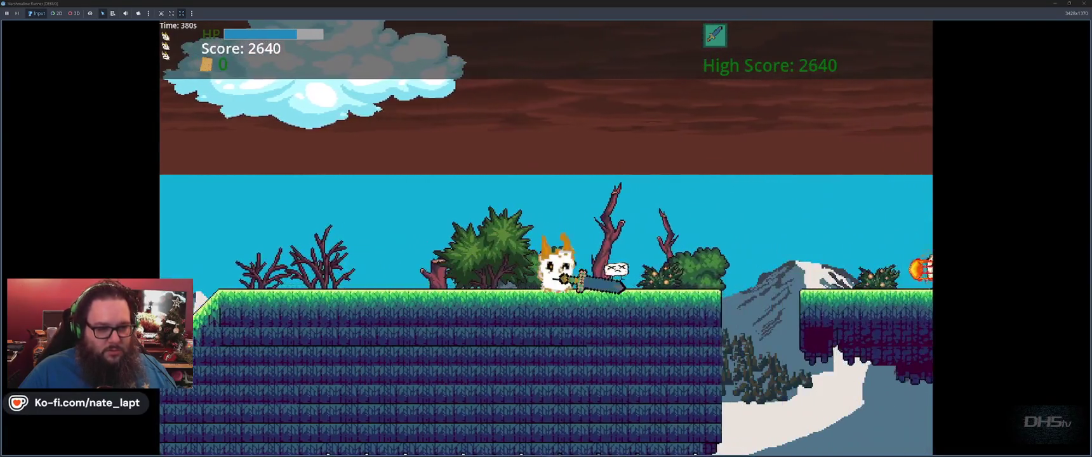
pyautogui.press('space')
pyautogui.press('space')
pyautogui.press('space')
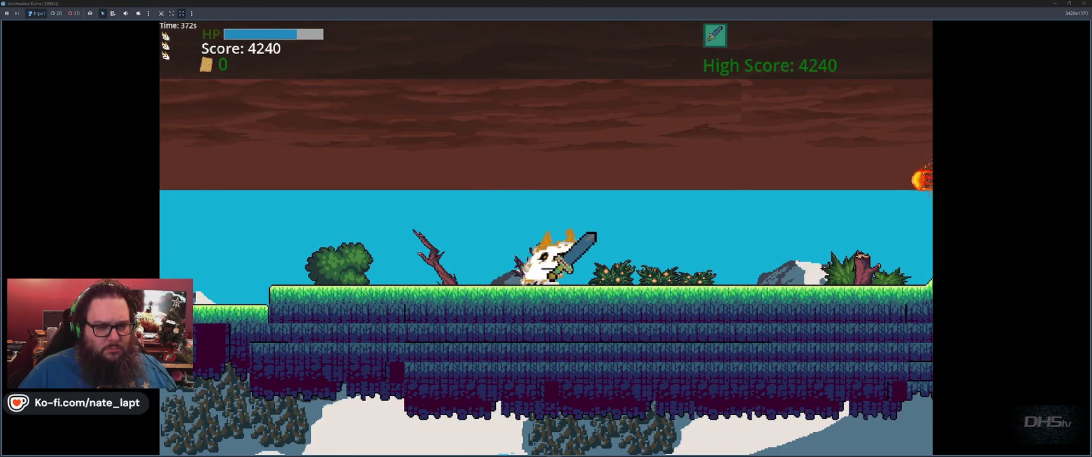
# - Clear the slope, defeat the toast enemies, and attempt the floating platform until dying
pyautogui.press('space')
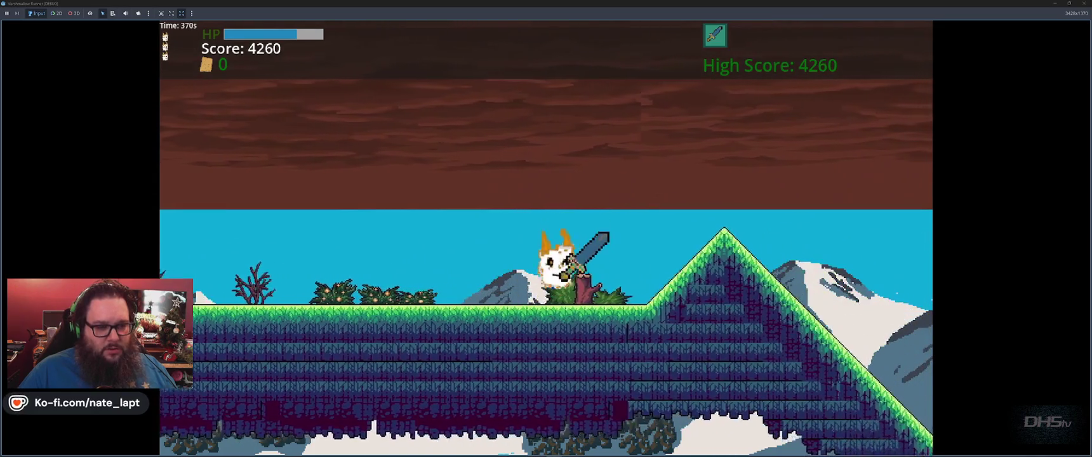
pyautogui.press('space')
pyautogui.press('space')
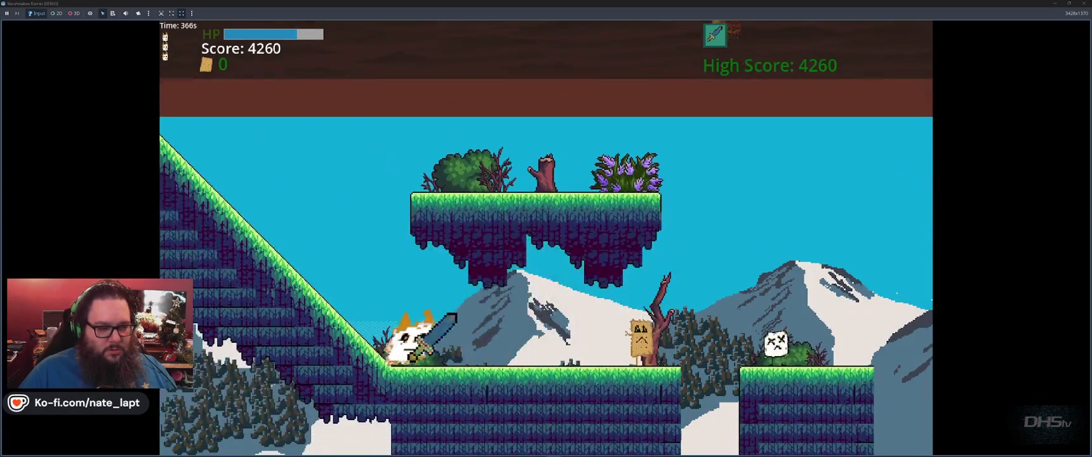
pyautogui.press('space')
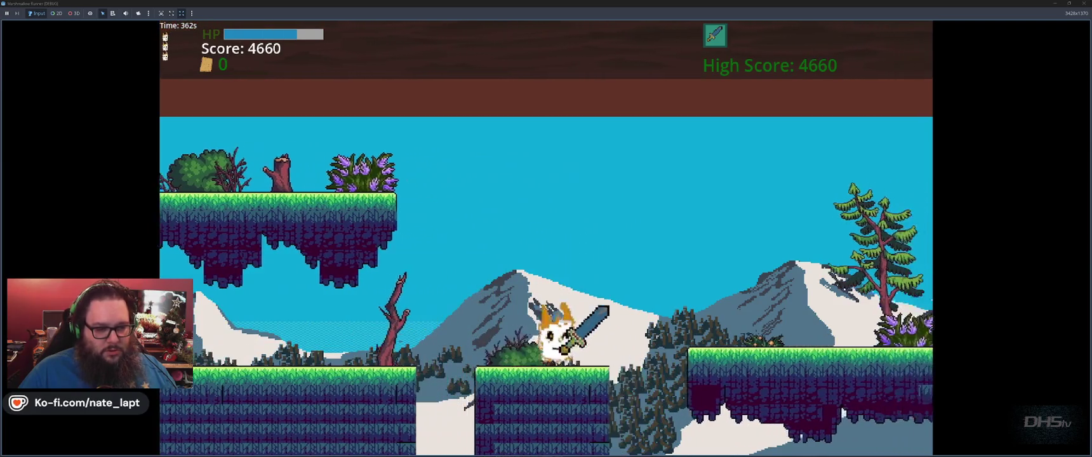
pyautogui.press('space')
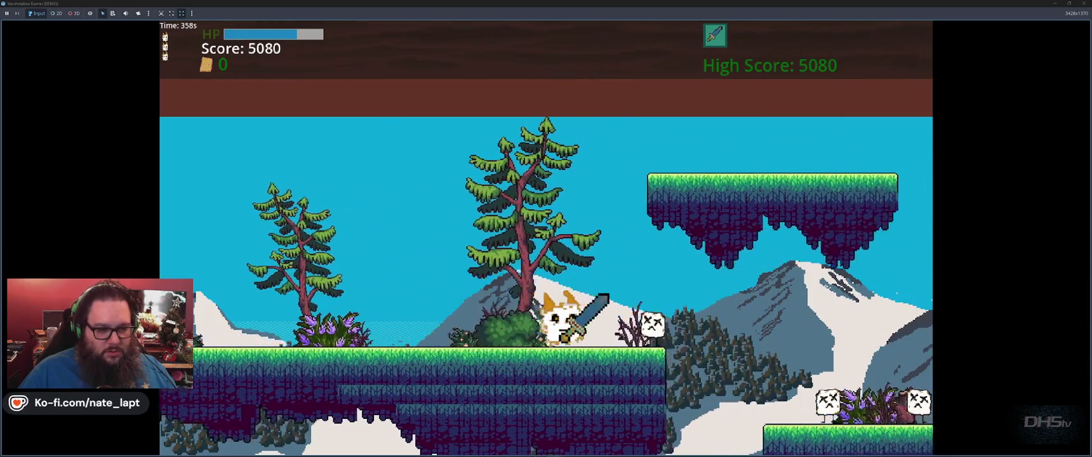
pyautogui.press('space')
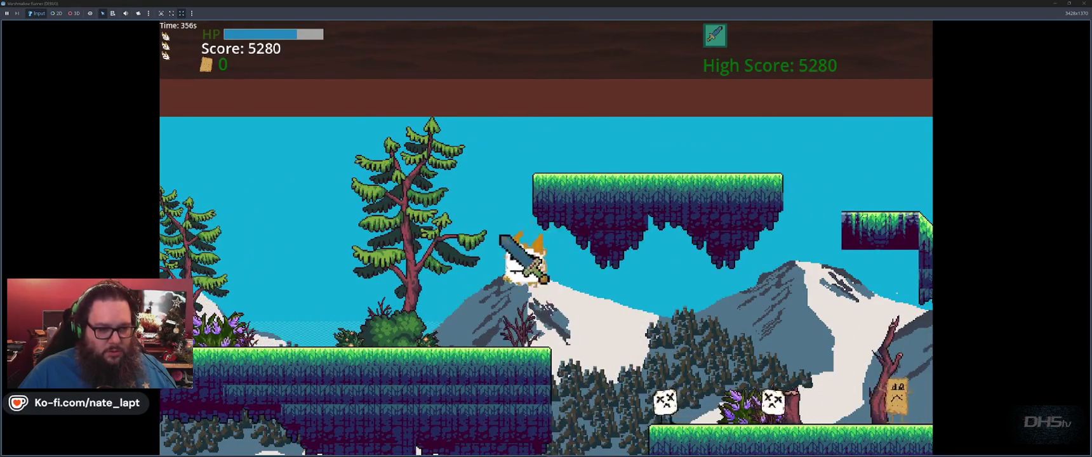
pyautogui.press('space')
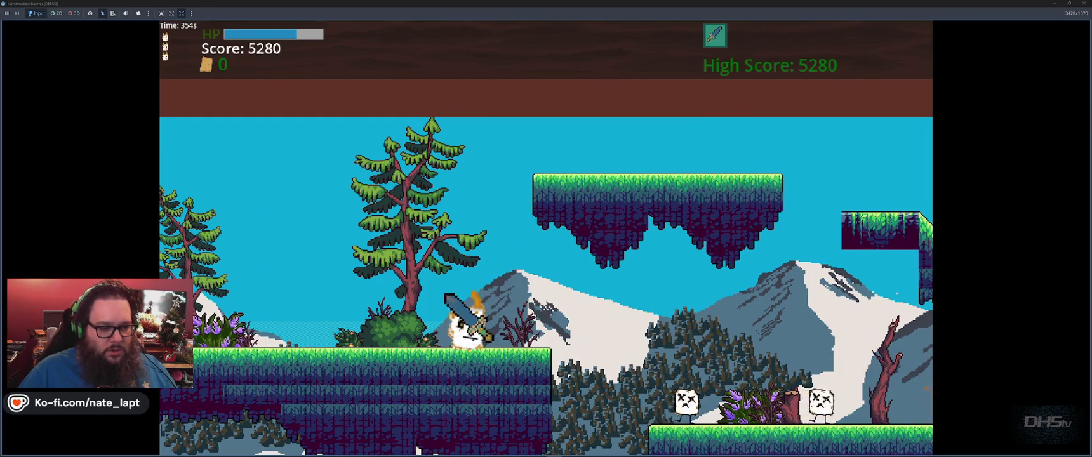
pyautogui.press('space')
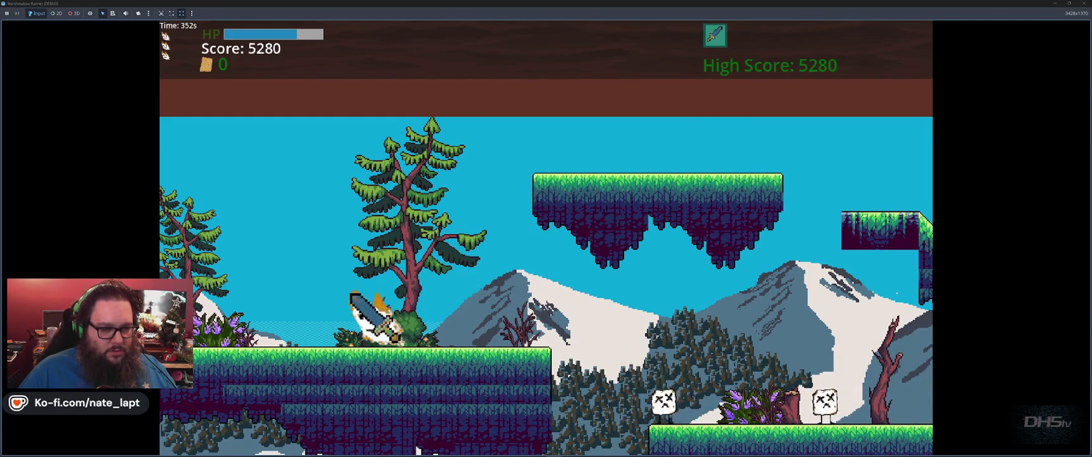
pyautogui.press('space')
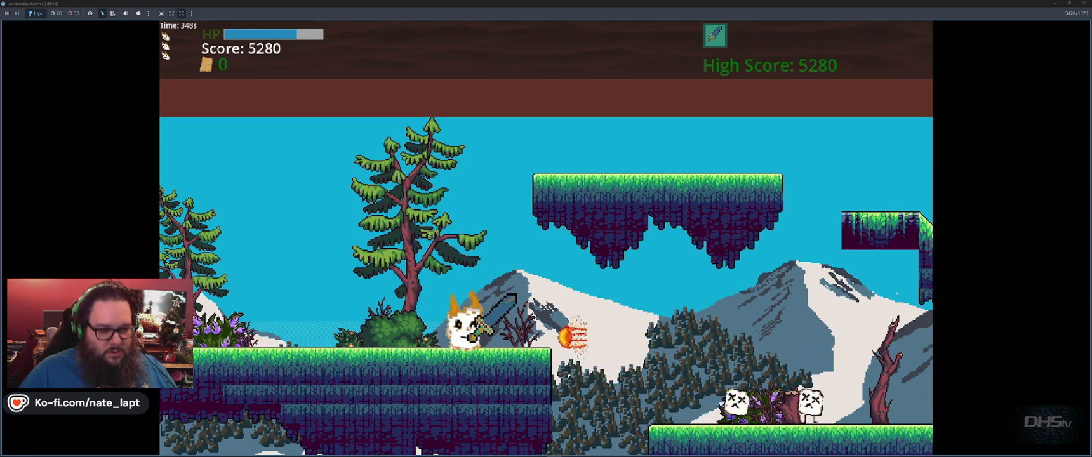
pyautogui.press('Left')
pyautogui.press('Right')
pyautogui.press('space')
pyautogui.press('Right')
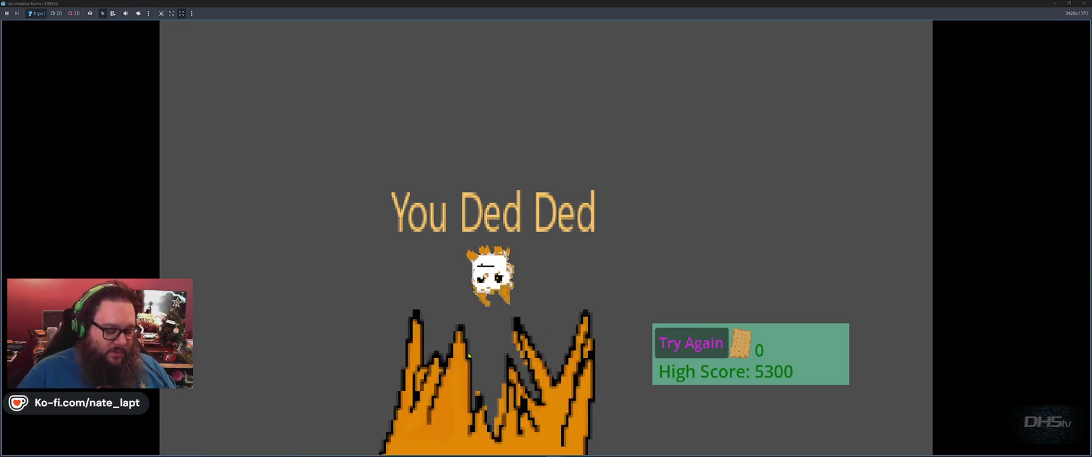
# - Stop the running game and go back to line 13 of SceneManager.gd
pyautogui.press('F8')
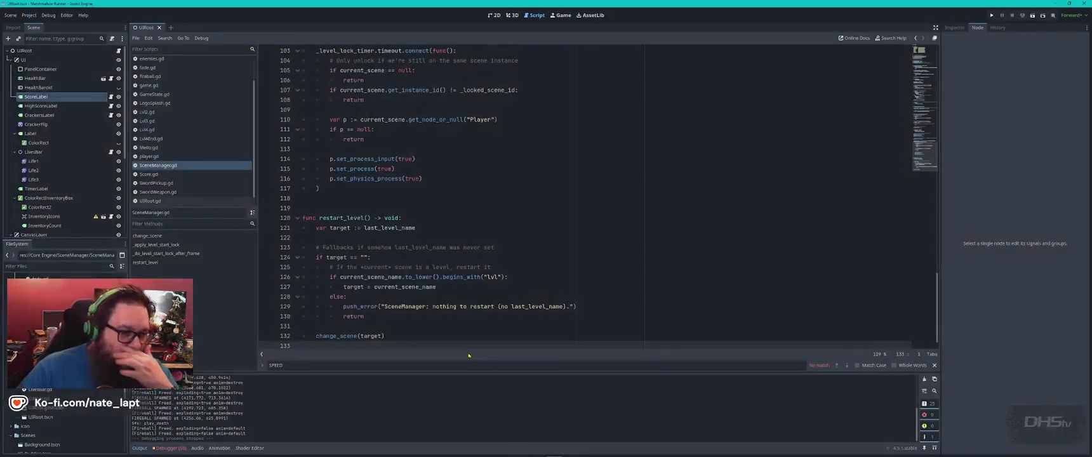
pyautogui.click(494, 14)
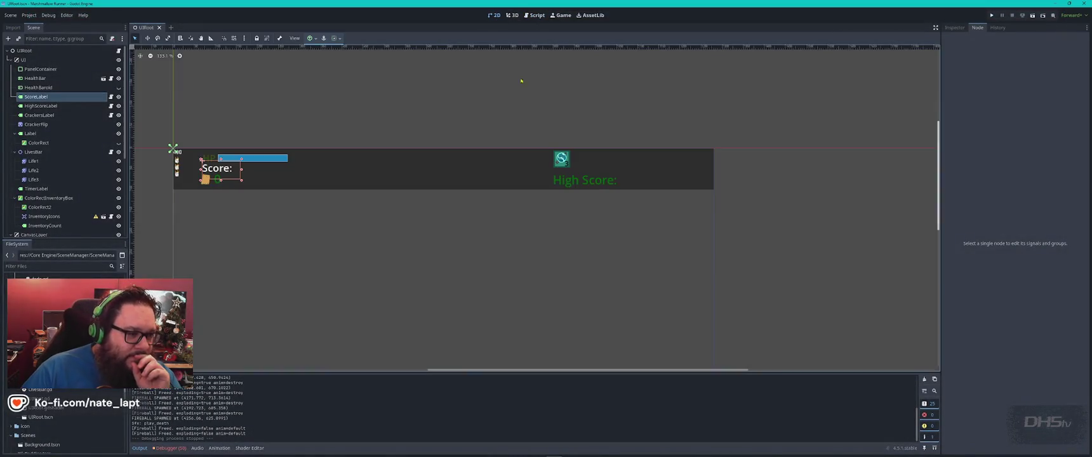
pyautogui.click(534, 16)
pyautogui.click(604, 218)
pyautogui.scroll(20, 604, 217)
pyautogui.scroll(2, 604, 216)
pyautogui.click(463, 169)
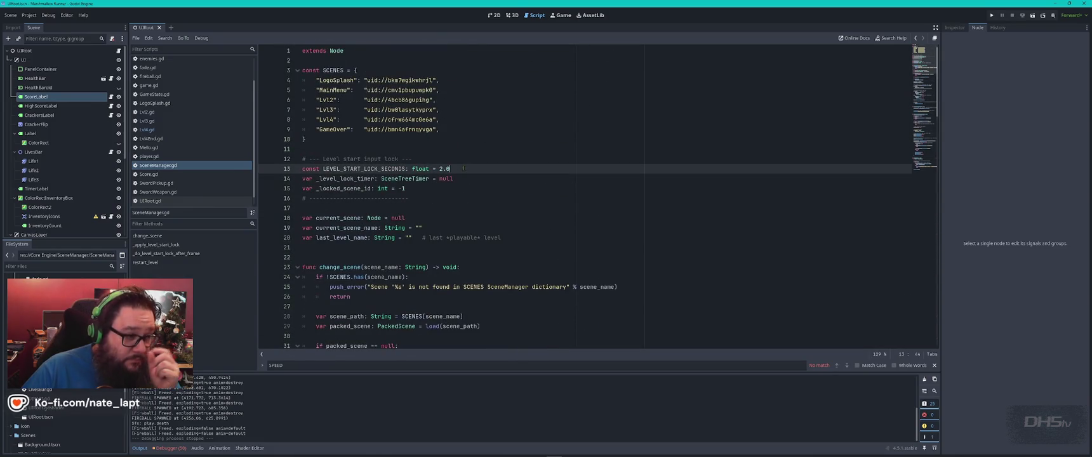
# - Check where LEVEL_START_LOCK_SECONDS is used and change its value from 2.0 to 0.75
pyautogui.doubleClick(379, 170)
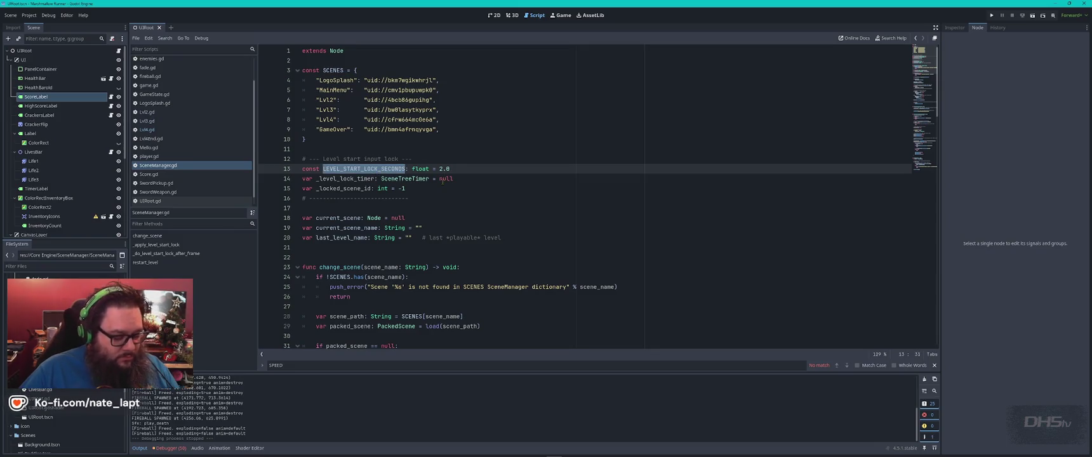
pyautogui.hotkey('ctrl', 'f')
pyautogui.press('Return')
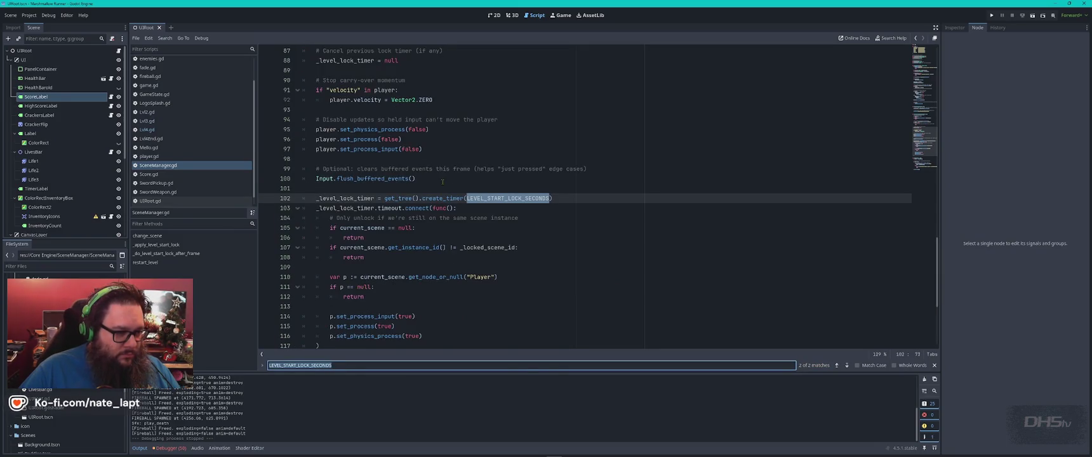
pyautogui.press('Return')
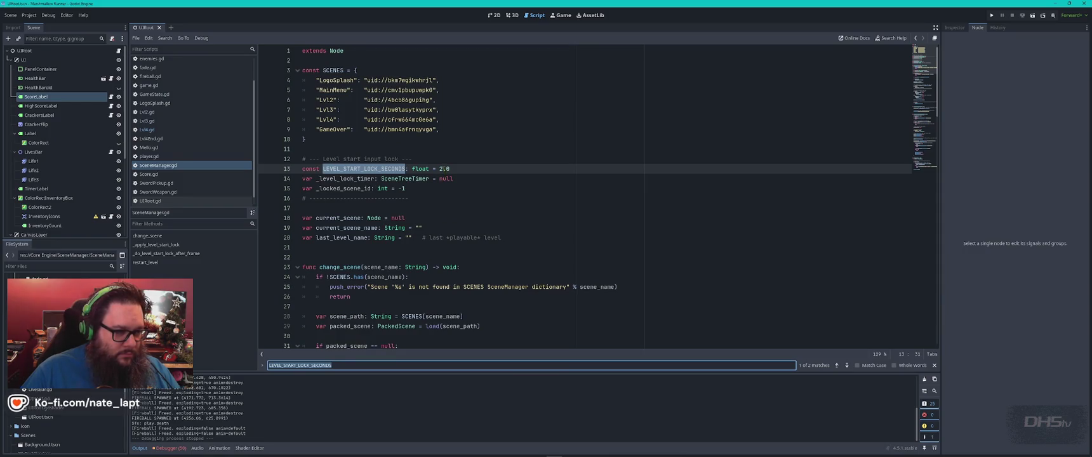
pyautogui.click(443, 168)
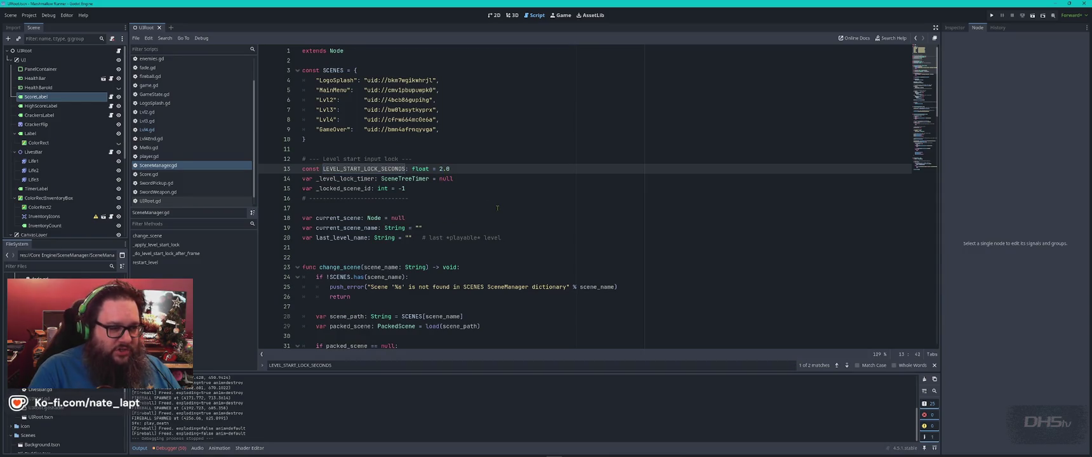
pyautogui.press('BackSpace')
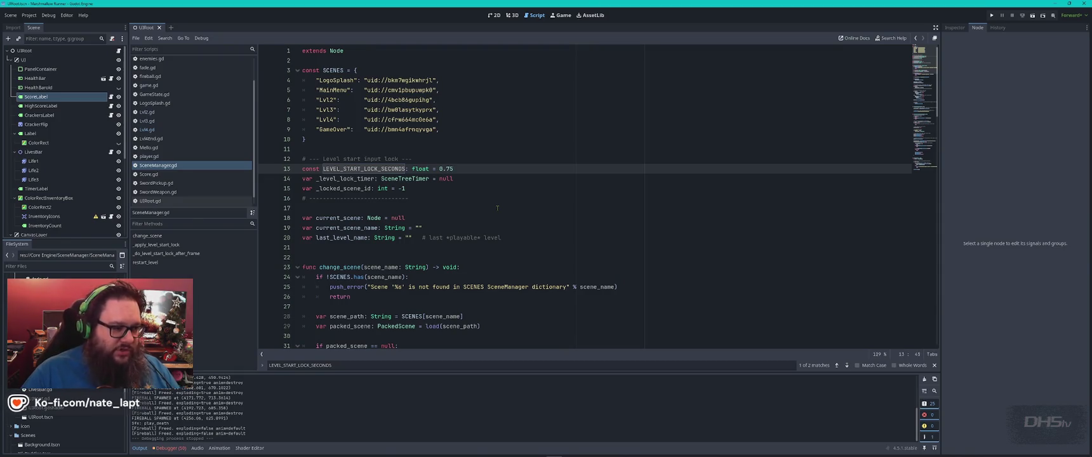
pyautogui.write('75')
pyautogui.press('Down')
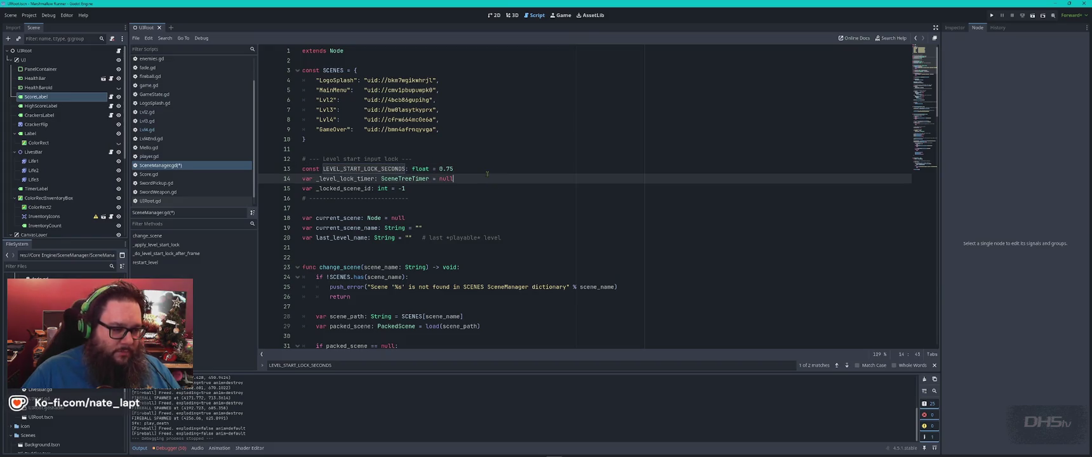
# - Review the uses of _level_lock_timer, then save the script
pyautogui.scroll(-2, 486, 173)
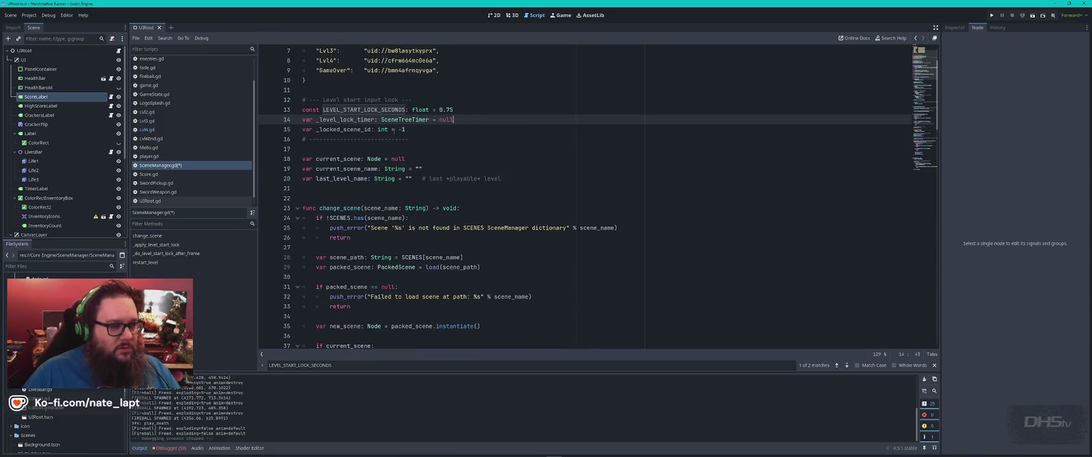
pyautogui.doubleClick(337, 119)
pyautogui.hotkey('ctrl', 'f')
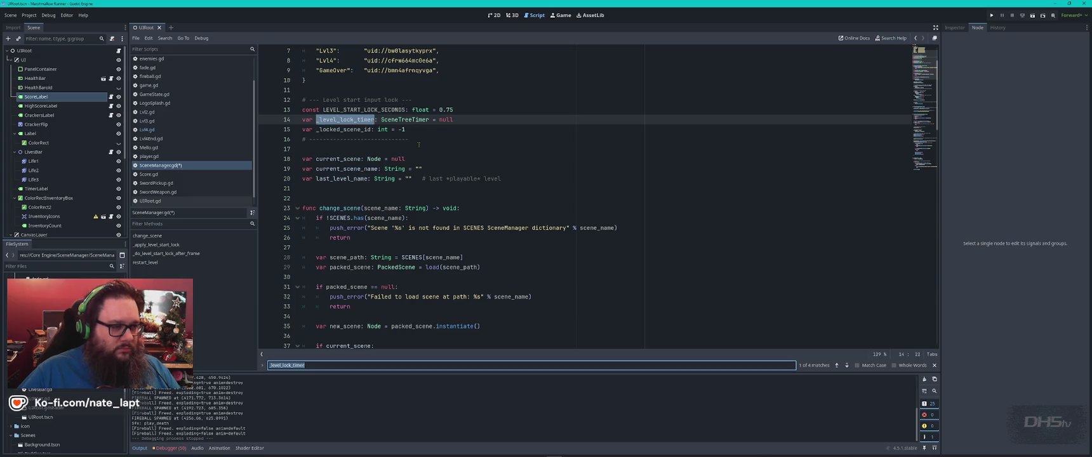
pyautogui.press('Return')
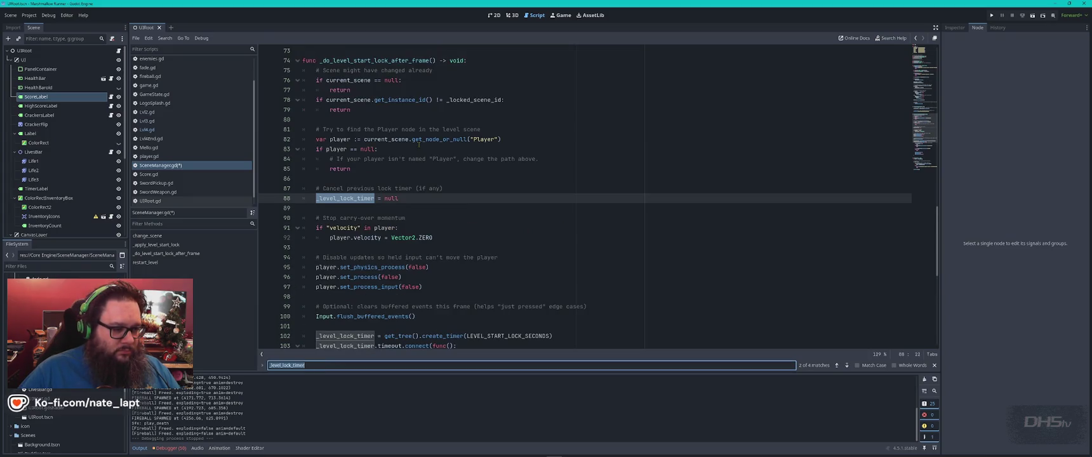
pyautogui.scroll(-4, 418, 145)
pyautogui.press('Escape')
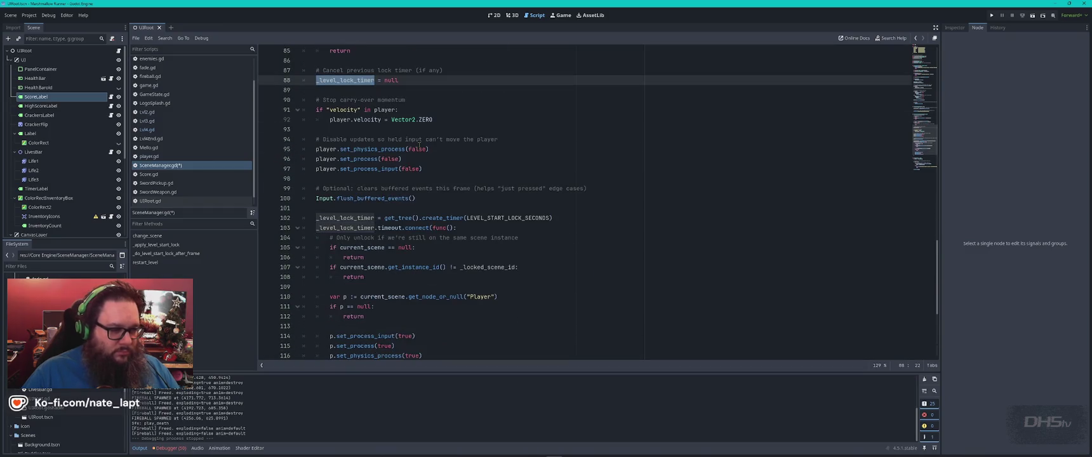
pyautogui.hotkey('ctrl', 's')
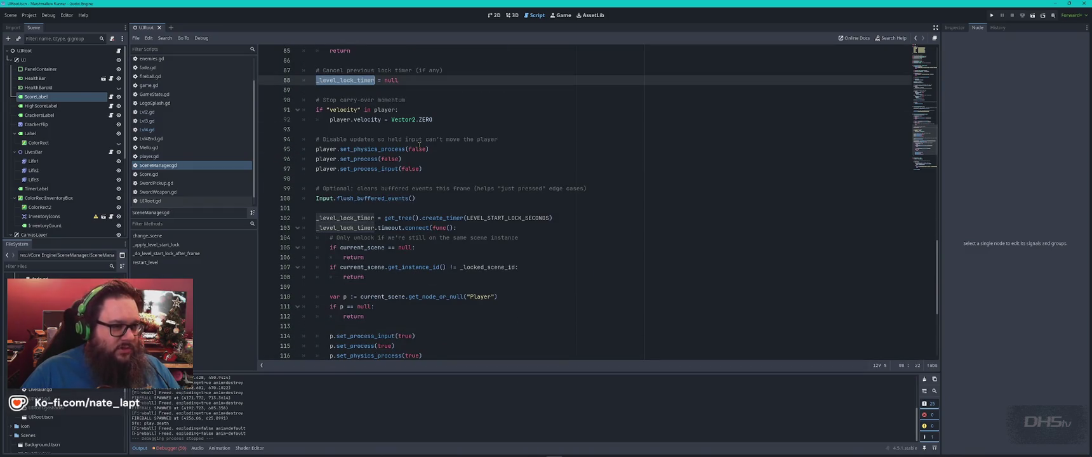
# - Switch to the 2D view showing the UIRoot score HUD
pyautogui.click(494, 15)
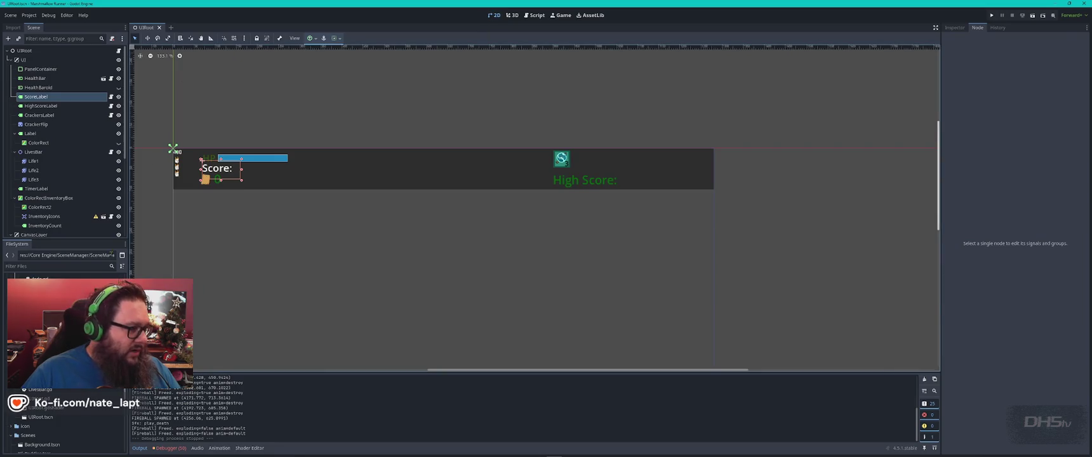
pyautogui.scroll(5, 72, 393)
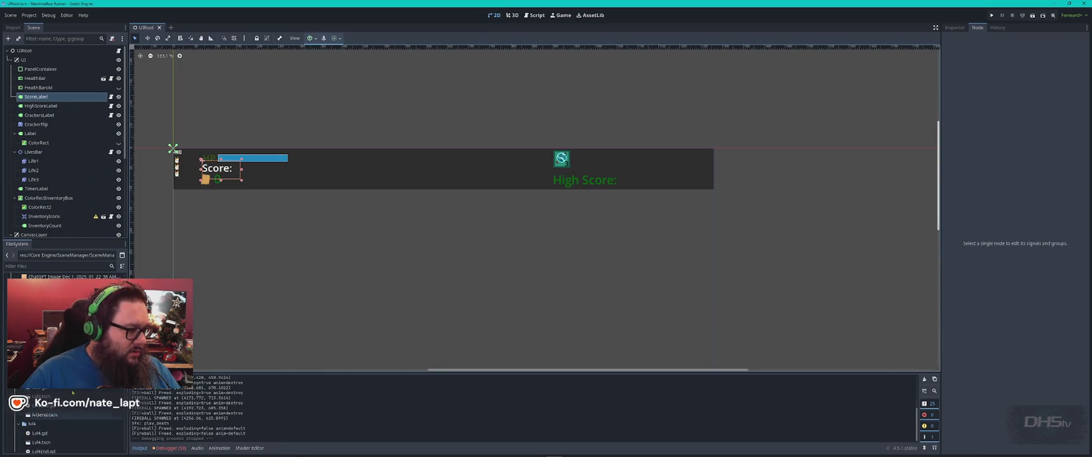
pyautogui.click(56, 267)
# - Filter files for 'lvl2', open Lvl2.tscn, and scroll to its later platforms
pyautogui.write('lvl2')
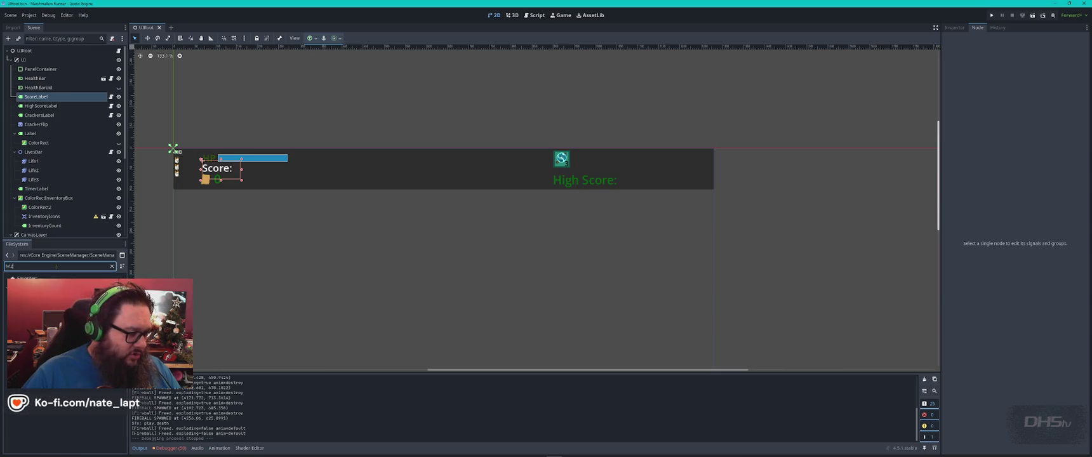
pyautogui.doubleClick(51, 323)
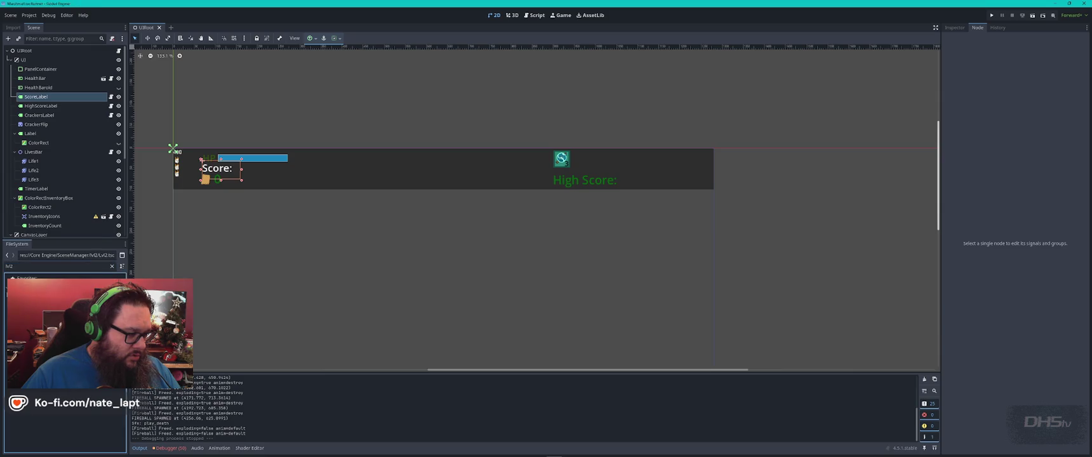
pyautogui.hscroll(10, 196, 186)
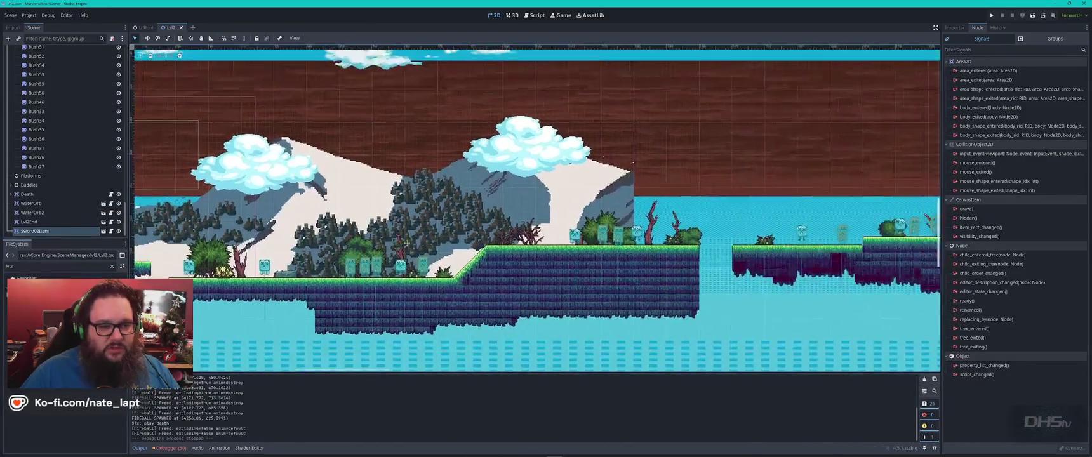
pyautogui.scroll(2, 196, 186)
pyautogui.hscroll(15, 579, 196)
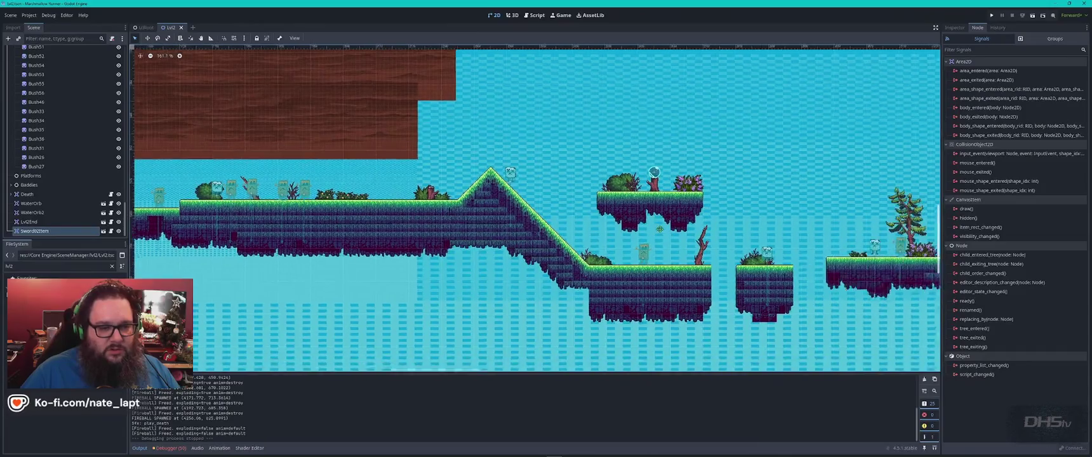
pyautogui.click(580, 196)
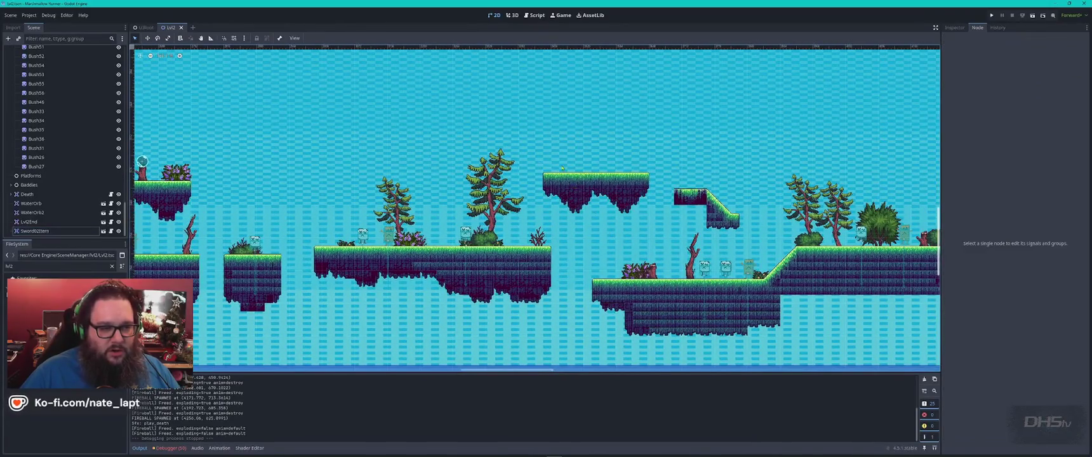
# - Shift Lvl2's floating platform one tile up and one tile right on TileMapLayerFront, then run
pyautogui.click(627, 195)
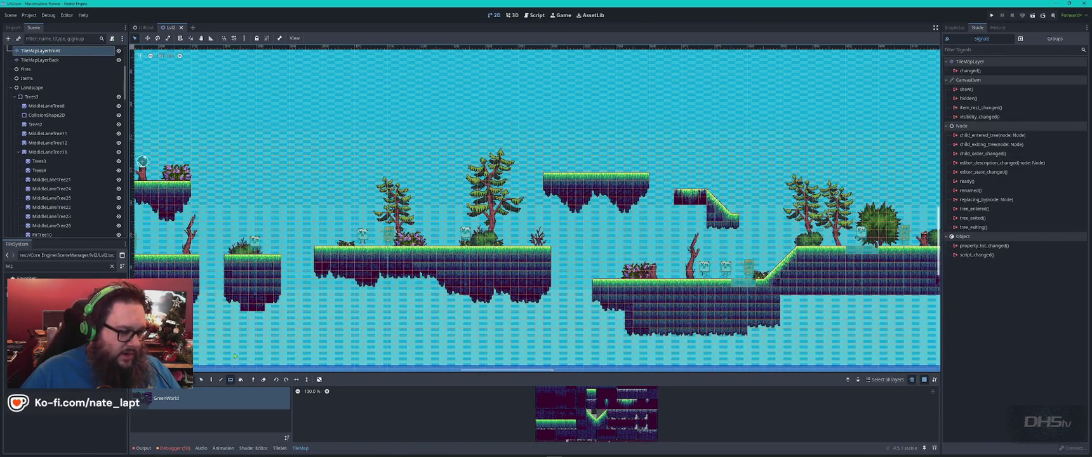
pyautogui.click(201, 380)
pyautogui.moveTo(539, 171); pyautogui.dragTo(661, 221)
pyautogui.moveTo(610, 187); pyautogui.dragTo(616, 190)
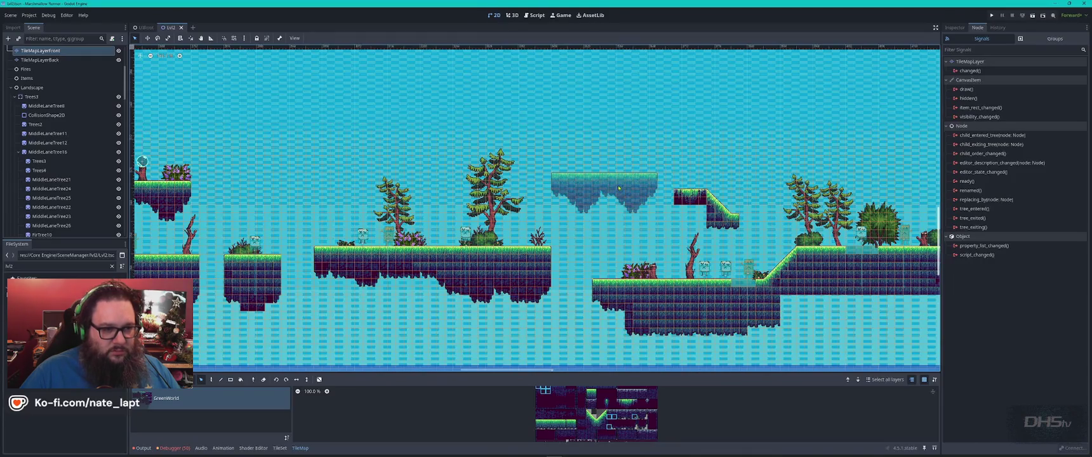
pyautogui.moveTo(621, 187); pyautogui.dragTo(622, 186)
pyautogui.press('F6')
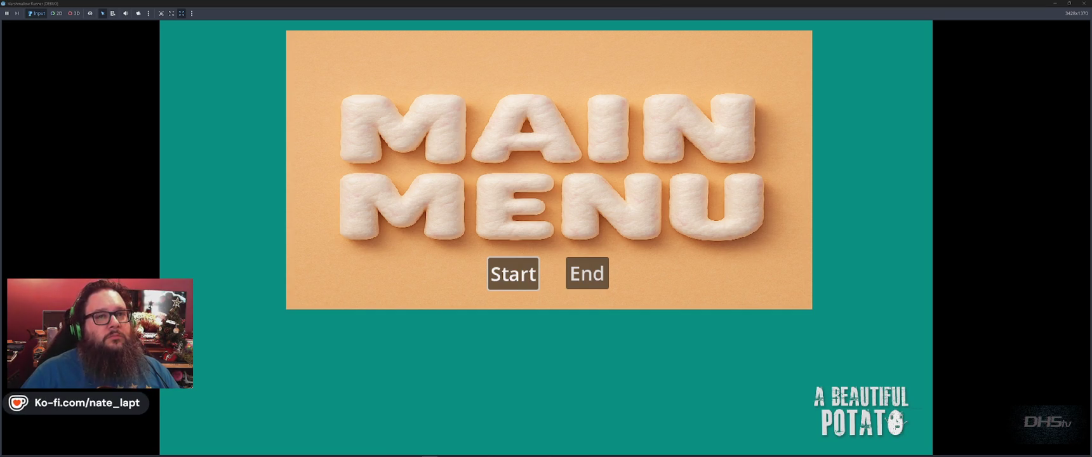
# - Start the game, grab the sword, and run right past the first enemies up the slope
pyautogui.click(513, 273)
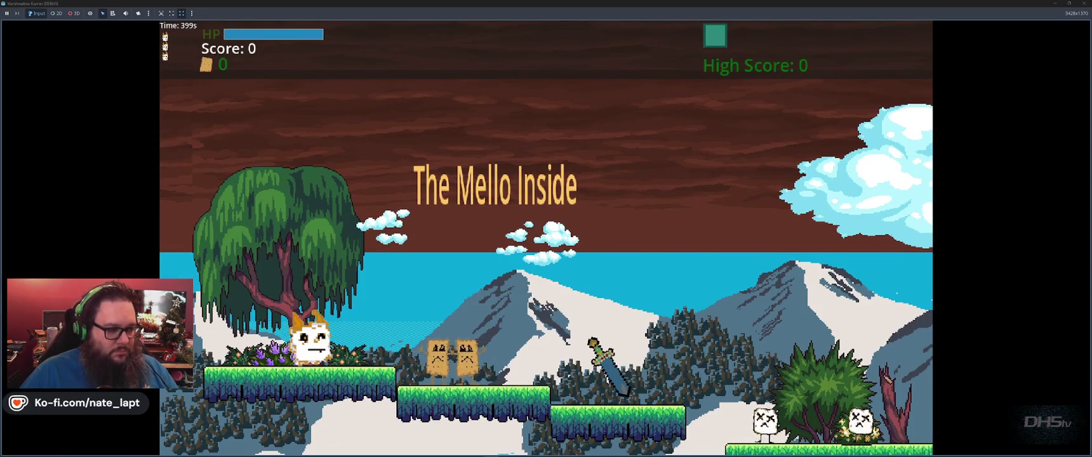
pyautogui.press('Right')
pyautogui.press('space')
pyautogui.press('Right')
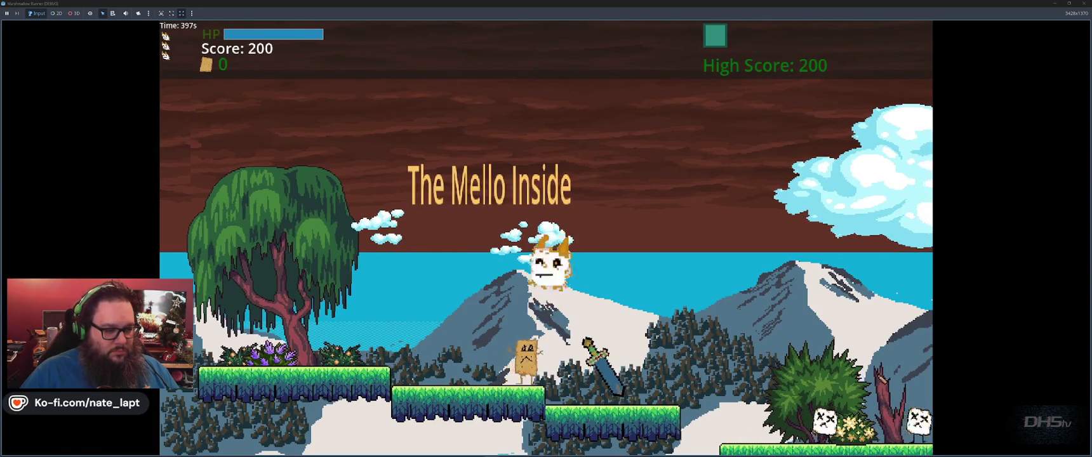
pyautogui.press('Right')
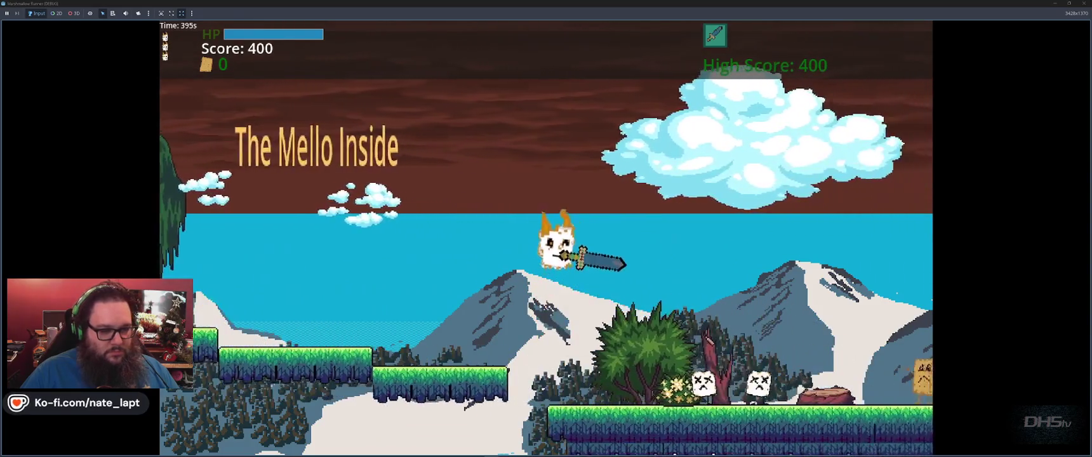
pyautogui.press('Right')
pyautogui.press('space')
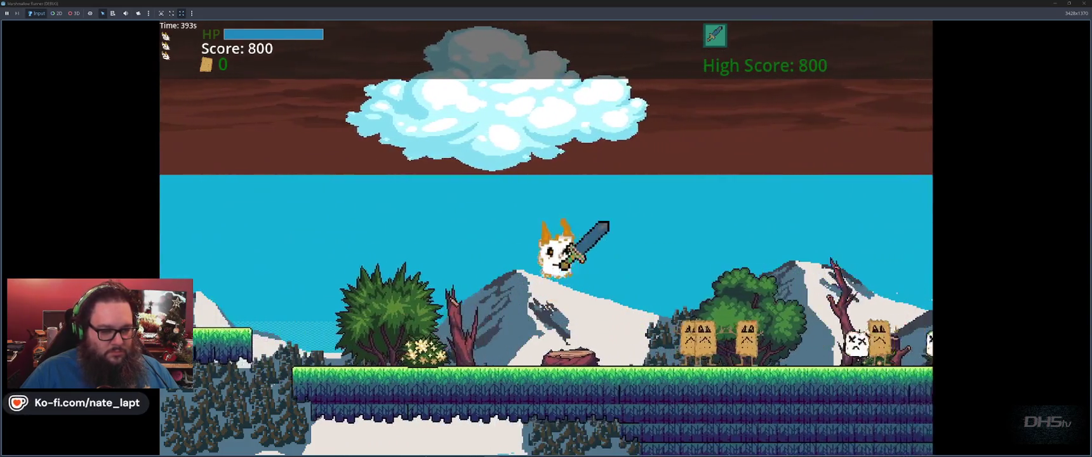
pyautogui.press('Right')
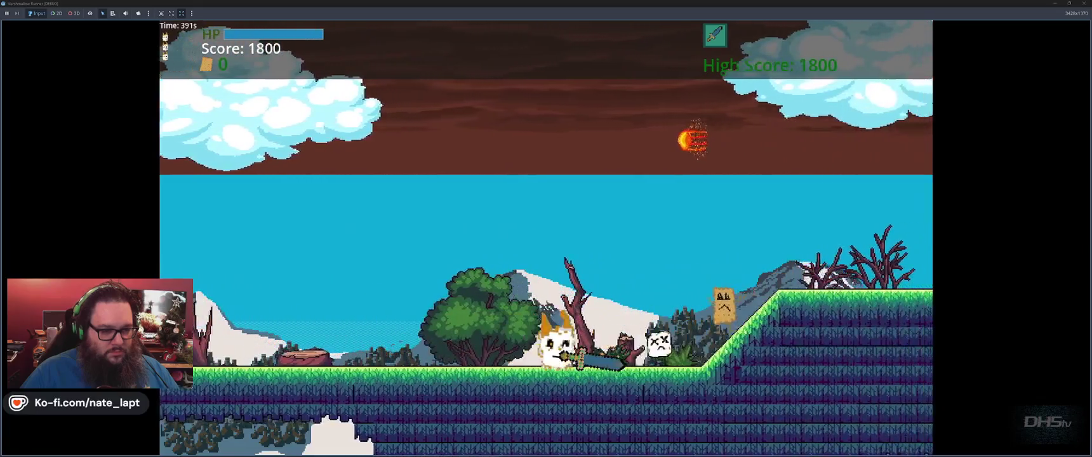
pyautogui.press('space')
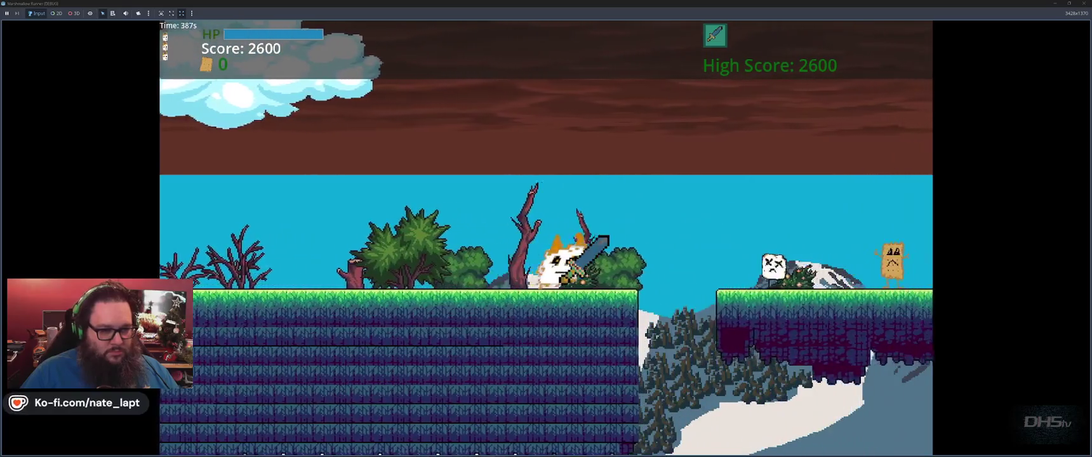
# - Jump gaps and enemies across the floating platforms until dying, then stop the game
pyautogui.press('space')
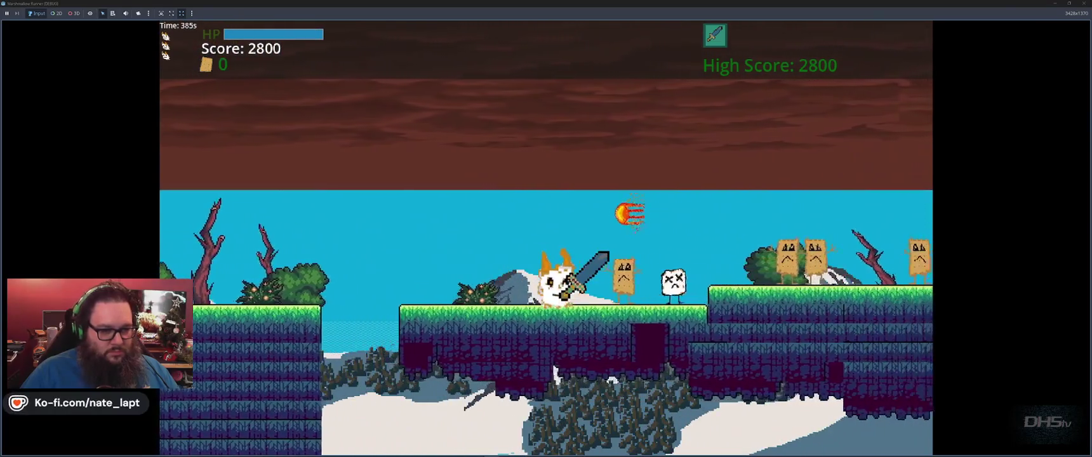
pyautogui.press('space')
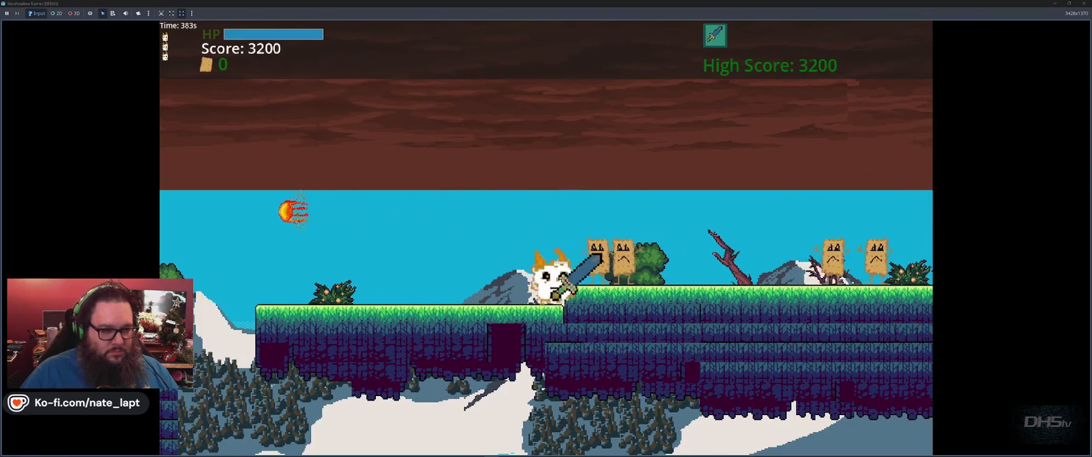
pyautogui.press('space')
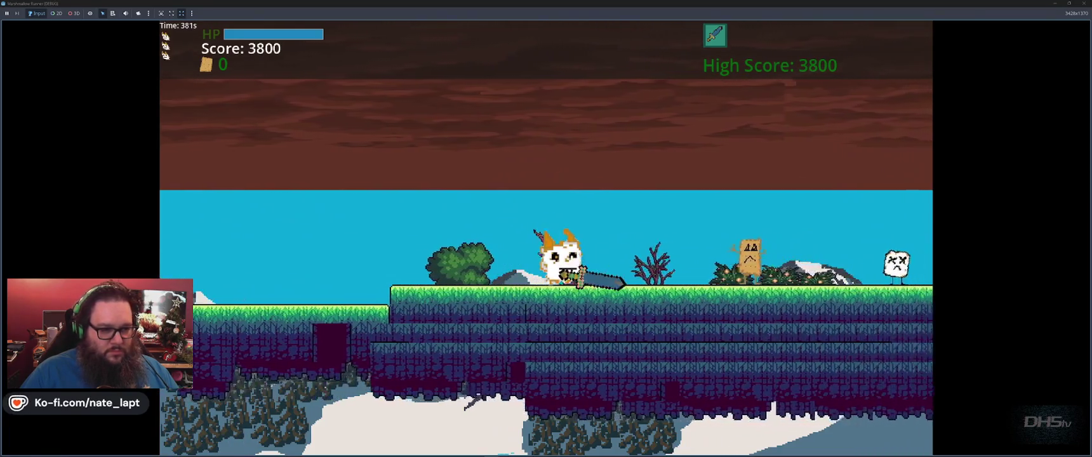
pyautogui.press('space')
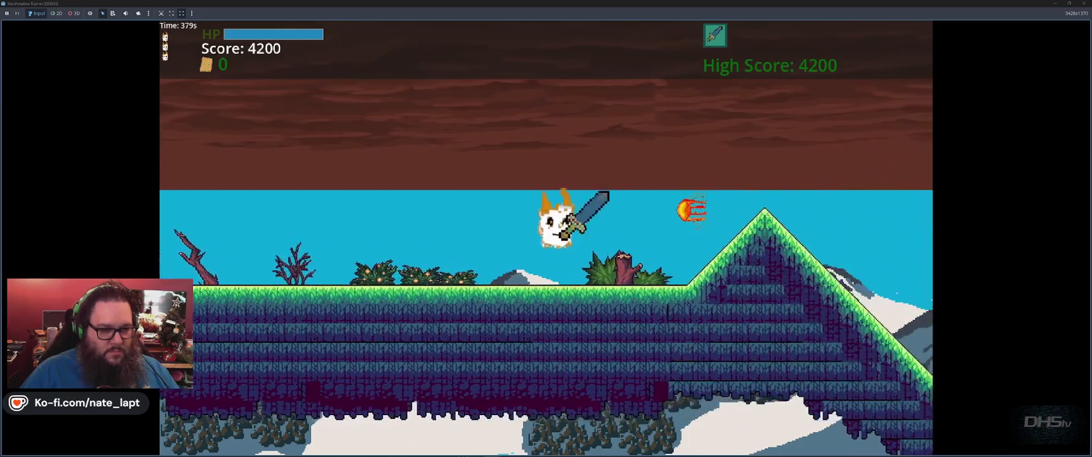
pyautogui.press('space')
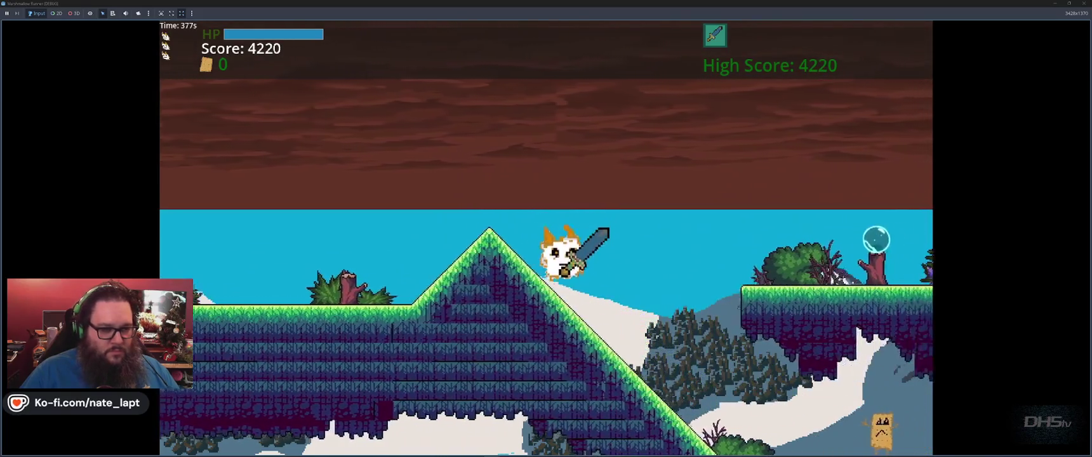
pyautogui.press('space')
pyautogui.press('space')
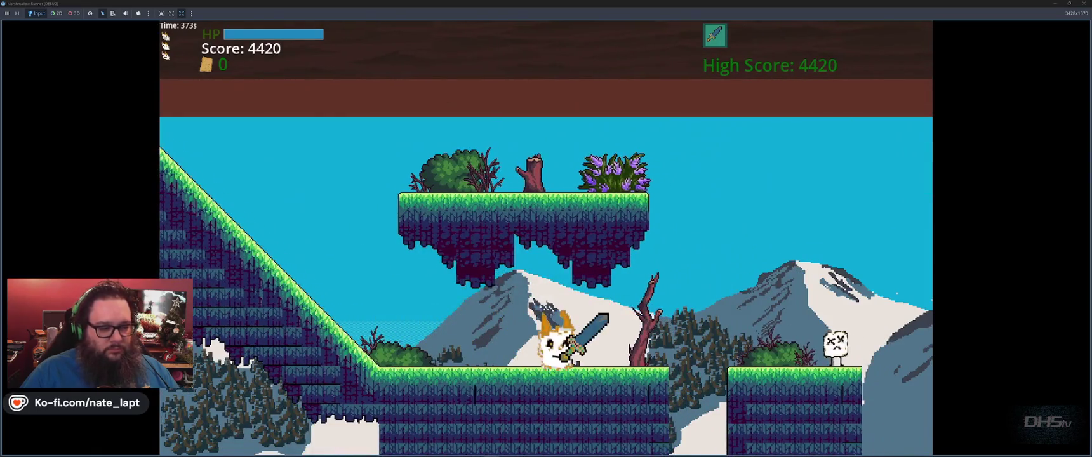
pyautogui.press('space')
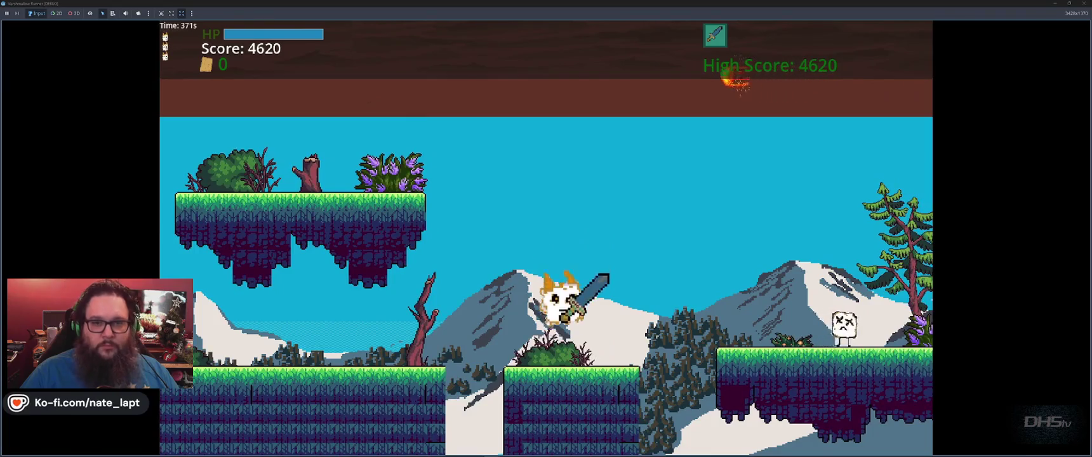
pyautogui.press('space')
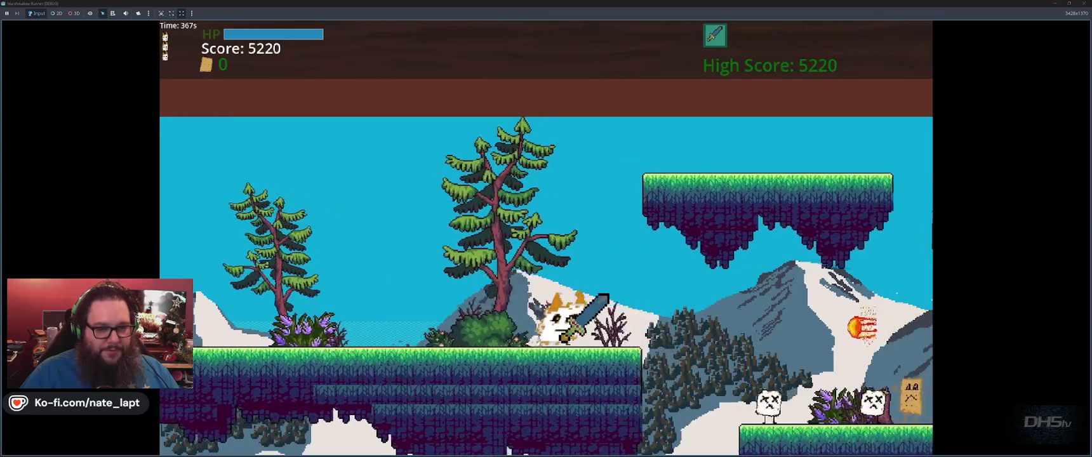
pyautogui.press('space')
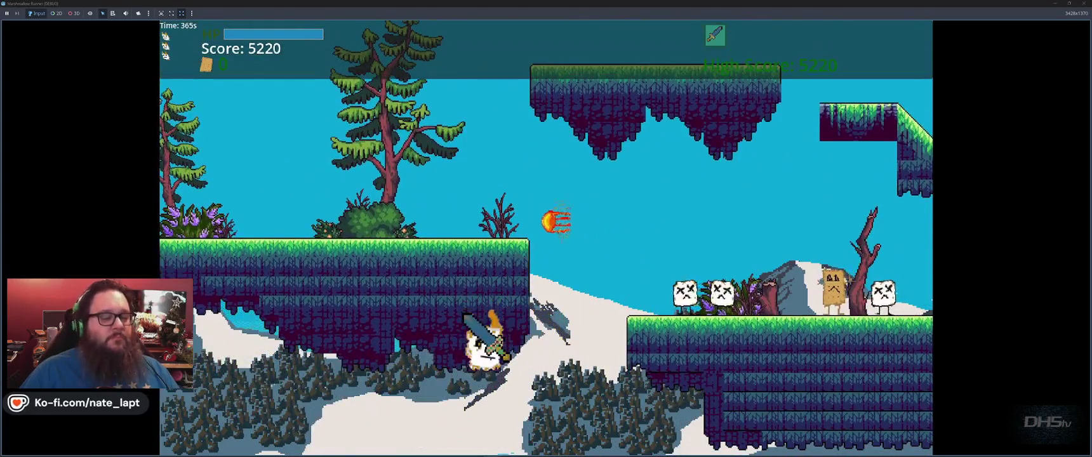
pyautogui.press('space')
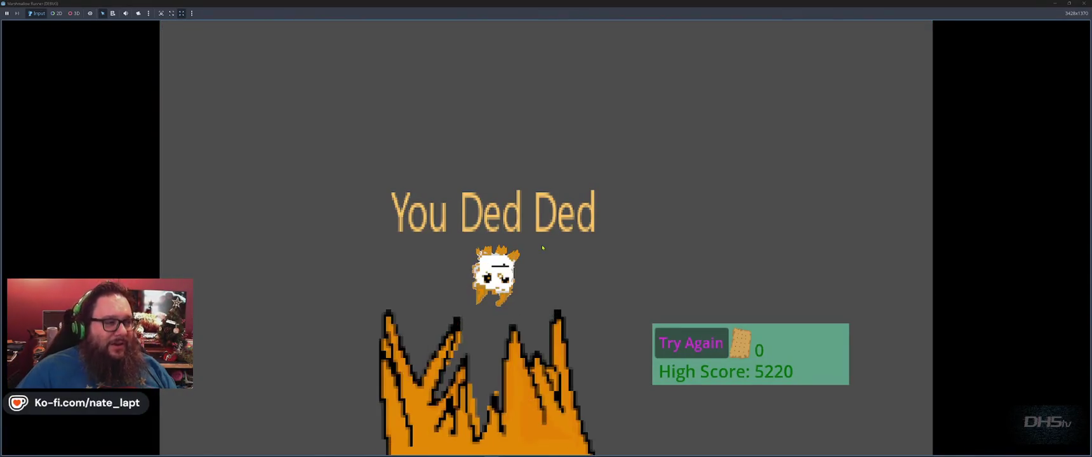
pyautogui.press('F8')
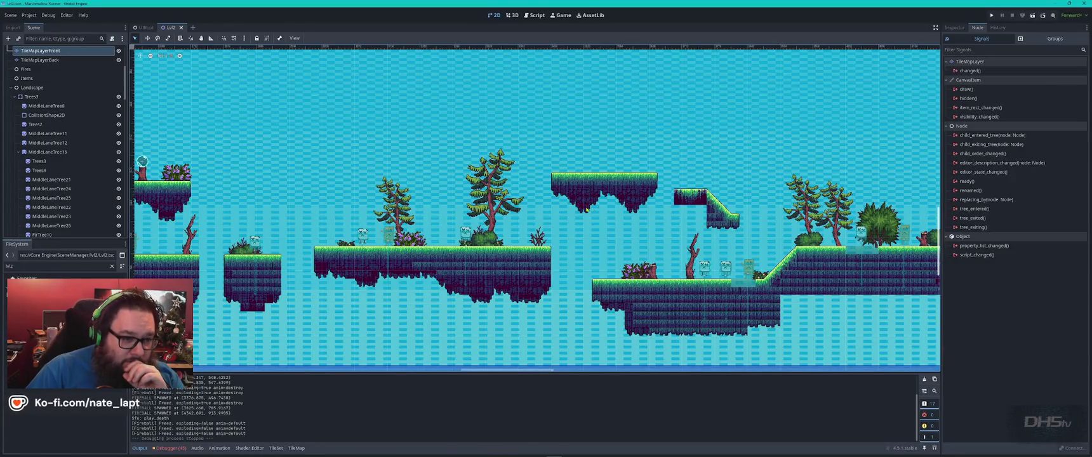
# - Select TileMapLayerFront and move the floating platform's tiles up and to the right
pyautogui.scroll(6, 586, 206)
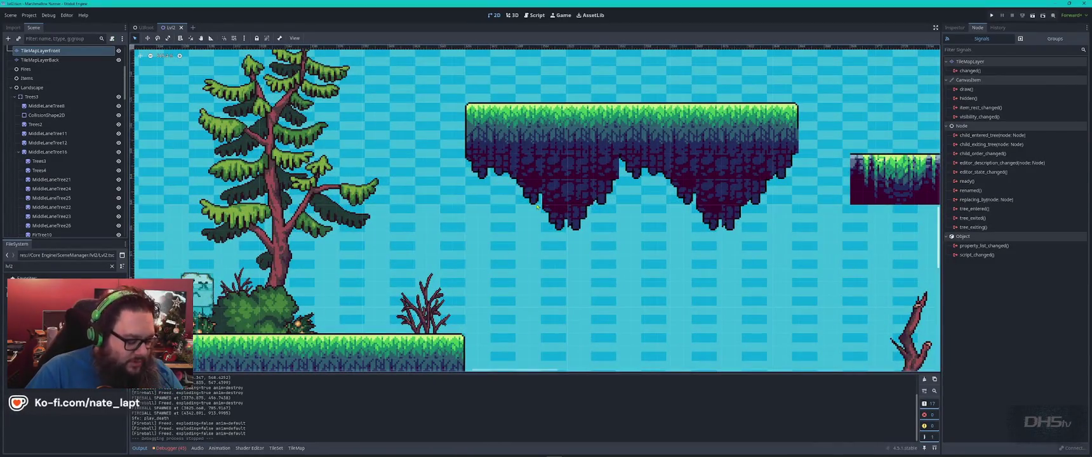
pyautogui.click(467, 99)
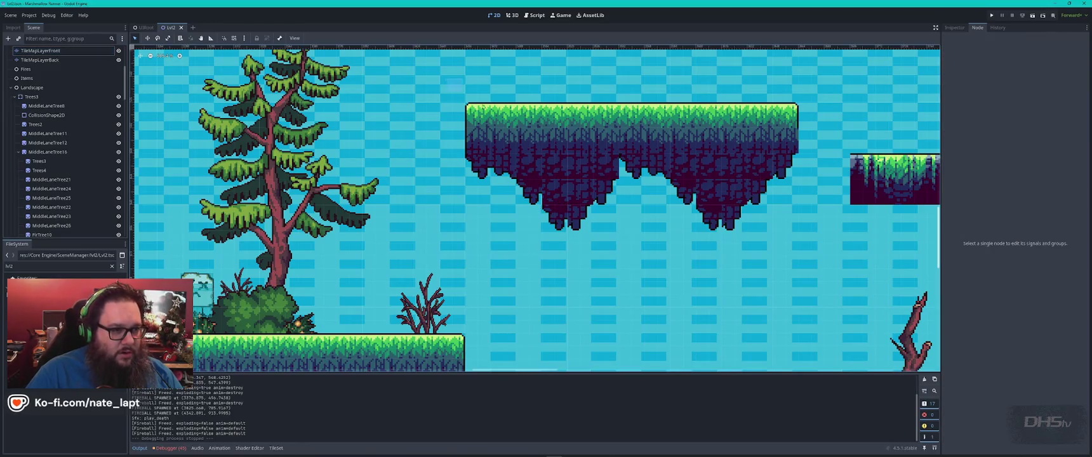
pyautogui.click(530, 123)
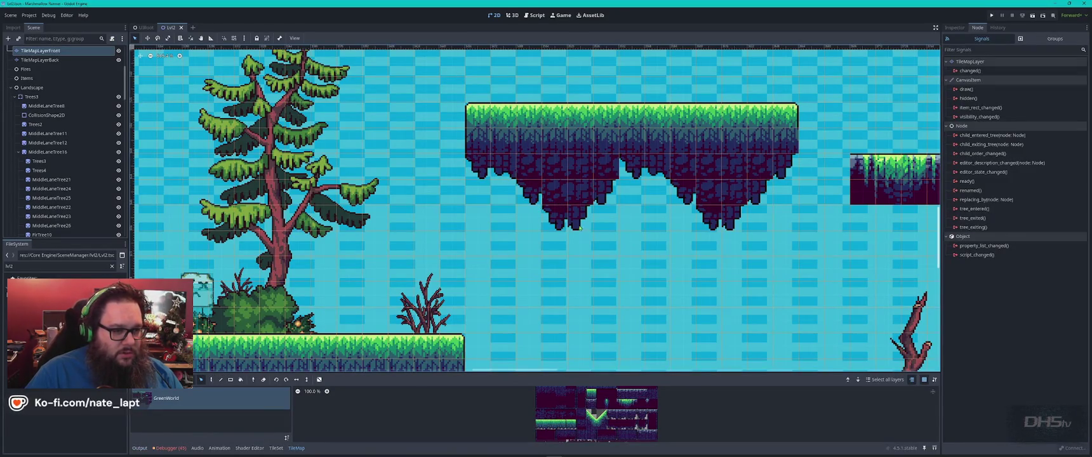
pyautogui.moveTo(439, 76); pyautogui.dragTo(799, 255)
pyautogui.moveTo(706, 176)
pyautogui.mouseDown()
pyautogui.moveTo(731, 150)
pyautogui.moveTo(688, 152)
pyautogui.moveTo(688, 127)
pyautogui.moveTo(695, 135)
pyautogui.moveTo(660, 173)
pyautogui.moveTo(661, 138)
pyautogui.moveTo(662, 155)
pyautogui.moveTo(676, 157)
pyautogui.mouseUp()
pyautogui.scroll(-3, 695, 135)
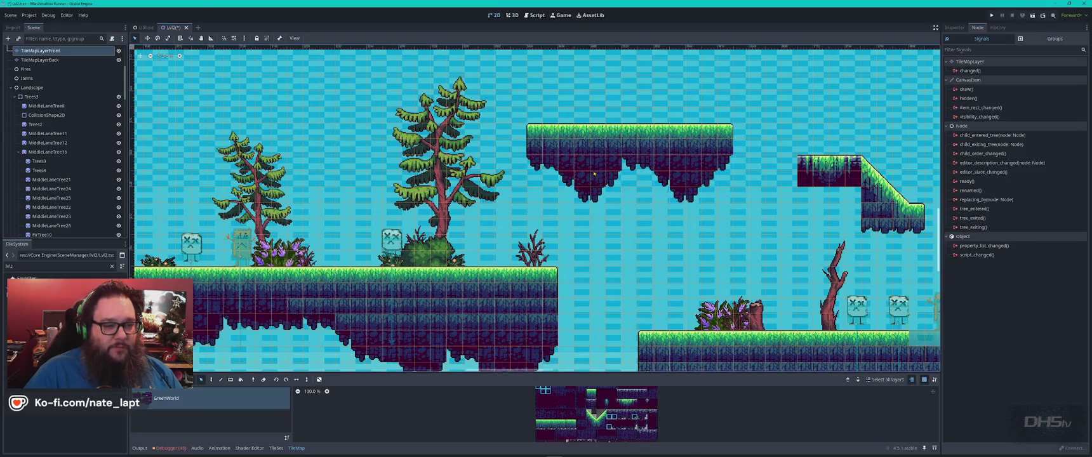
# - Reposition the left part and the right floating platform so they line up
pyautogui.moveTo(509, 118); pyautogui.dragTo(609, 190)
pyautogui.moveTo(603, 161); pyautogui.dragTo(552, 161)
pyautogui.moveTo(610, 109); pyautogui.dragTo(779, 249)
pyautogui.moveTo(683, 174)
pyautogui.mouseDown()
pyautogui.moveTo(730, 177)
pyautogui.moveTo(711, 178)
pyautogui.mouseUp()
pyautogui.moveTo(622, 109)
pyautogui.mouseDown()
pyautogui.moveTo(699, 175)
pyautogui.moveTo(679, 171)
pyautogui.mouseUp()
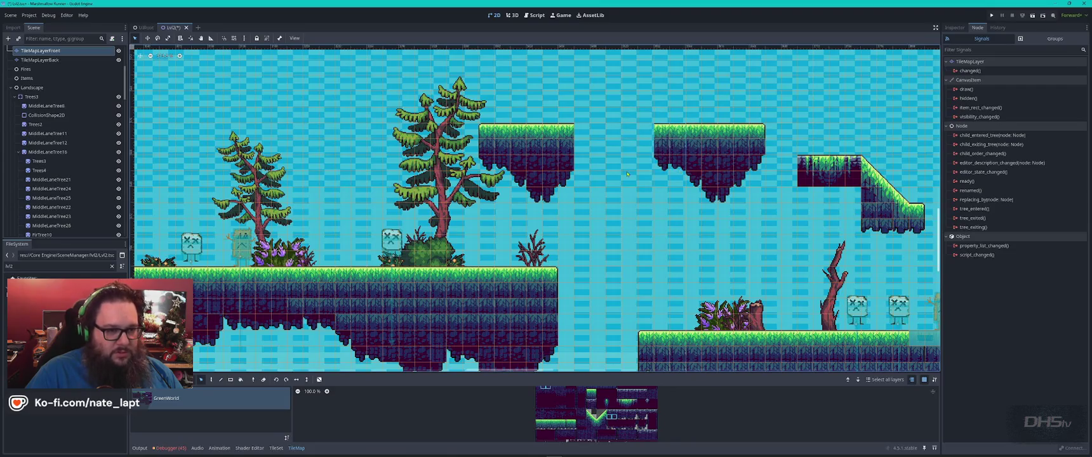
pyautogui.moveTo(660, 132)
pyautogui.mouseDown()
pyautogui.moveTo(629, 134)
pyautogui.moveTo(659, 137)
pyautogui.mouseUp()
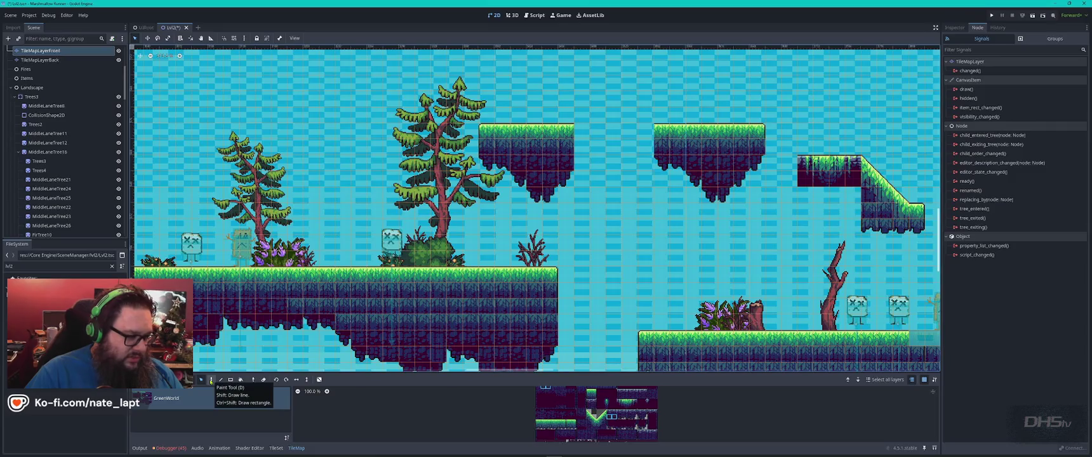
# - Paint tiles into the gap between the platforms, add a dark underside tile, and save Lvl2
pyautogui.click(212, 380)
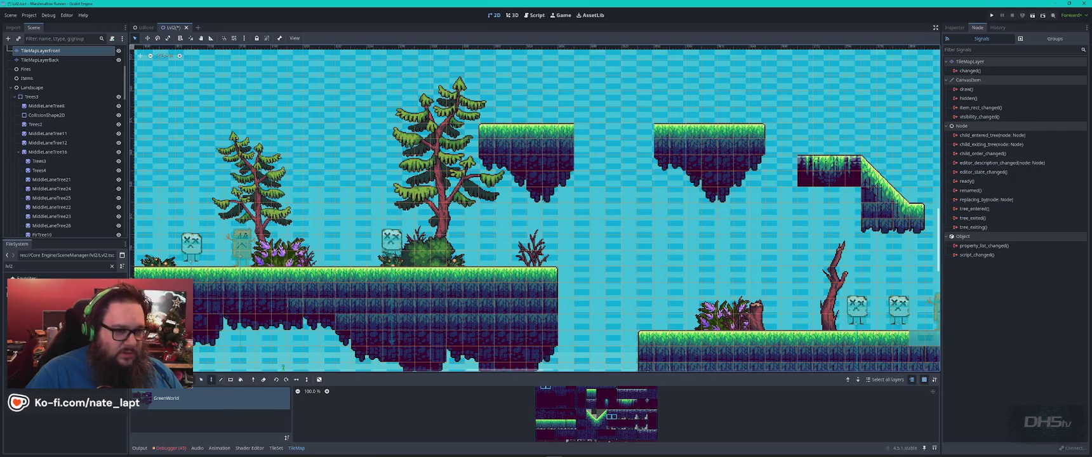
pyautogui.click(635, 149)
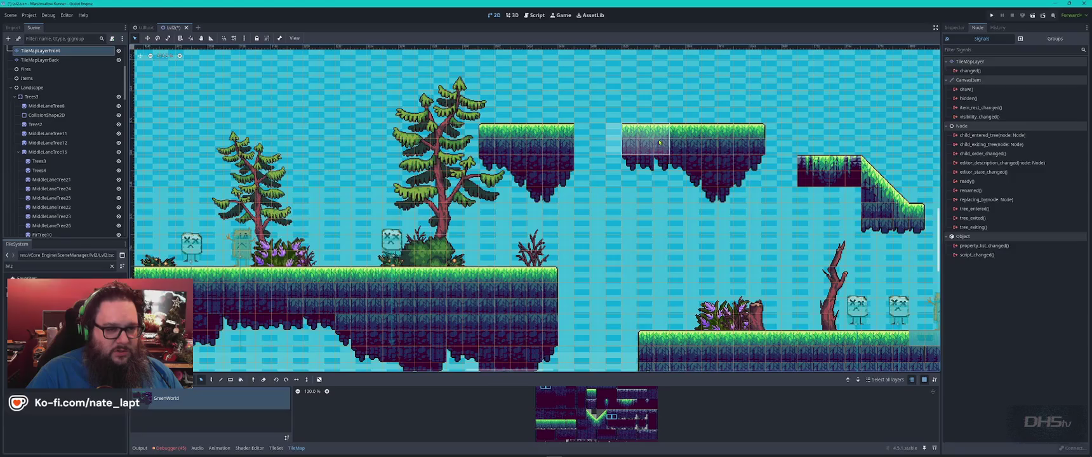
pyautogui.press('Escape')
pyautogui.click(606, 145)
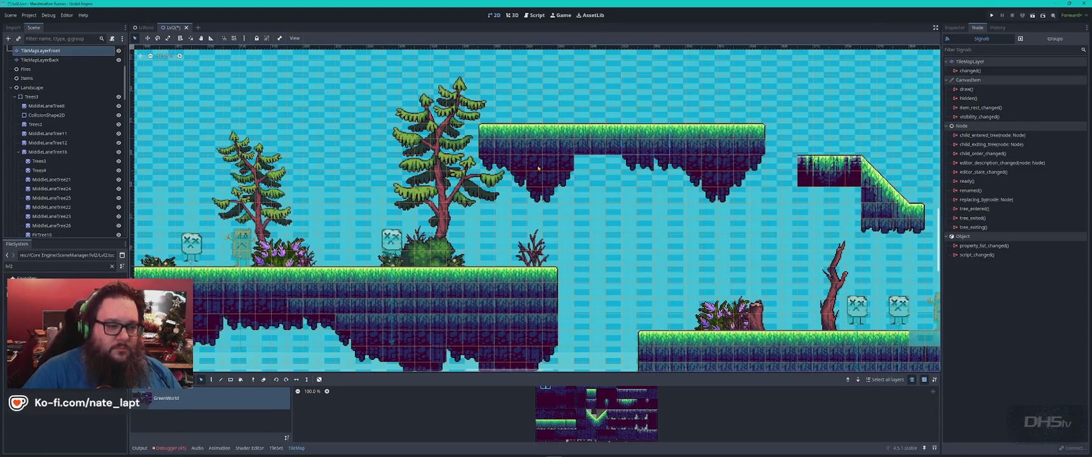
pyautogui.click(583, 179)
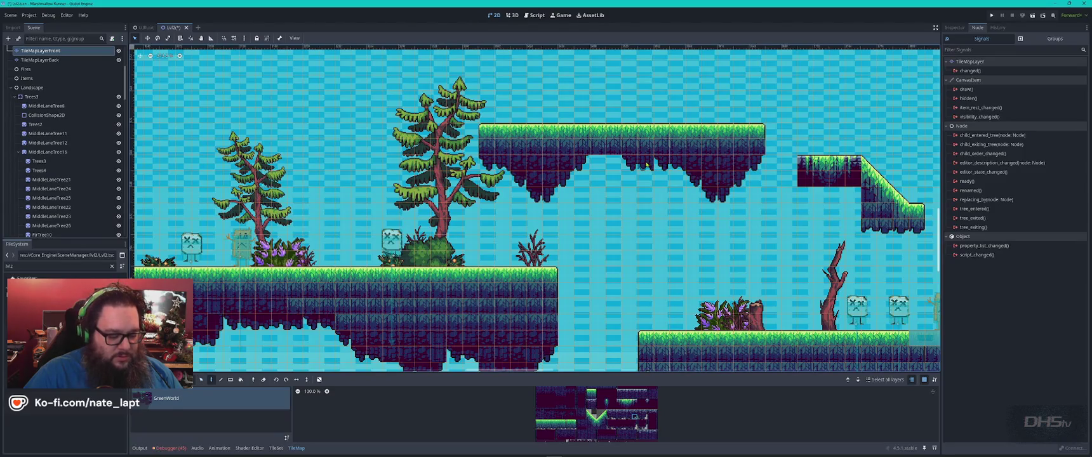
pyautogui.press('s')
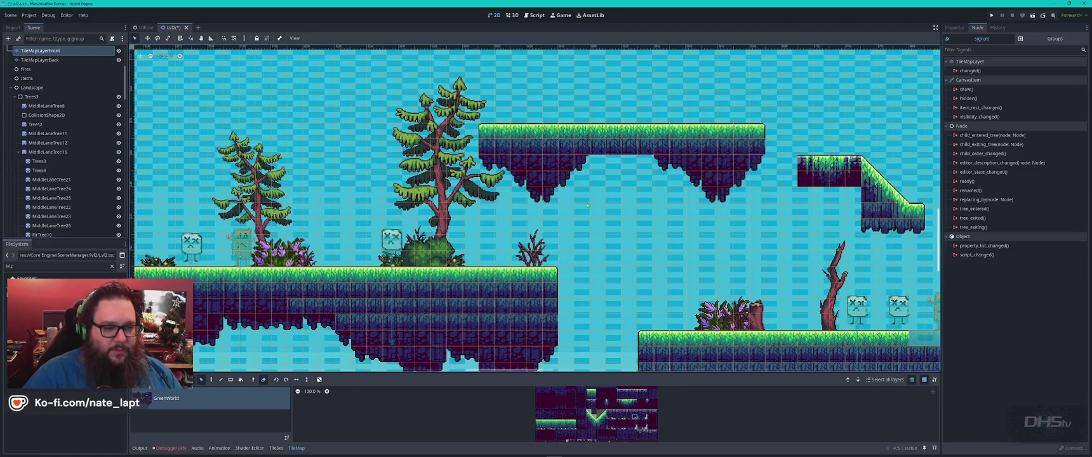
pyautogui.hotkey('ctrl', 's')
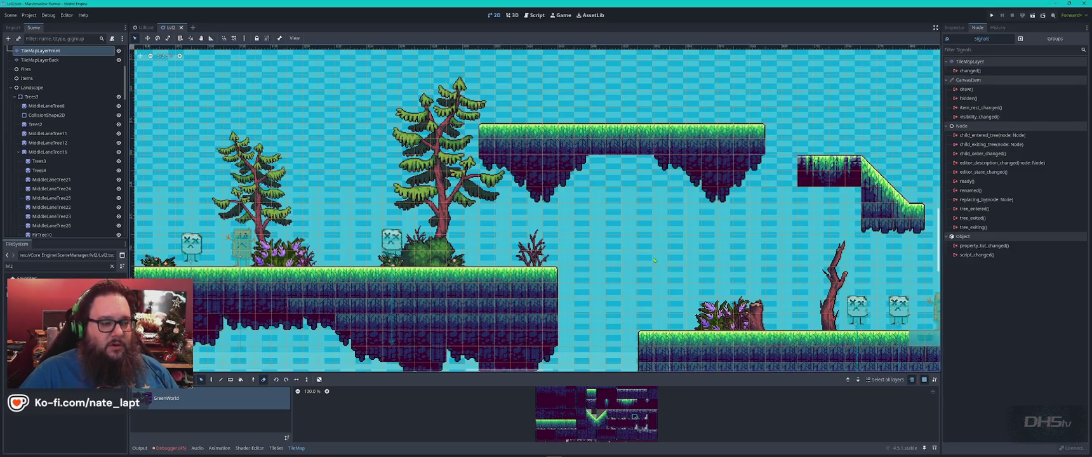
pyautogui.scroll(-4, 656, 259)
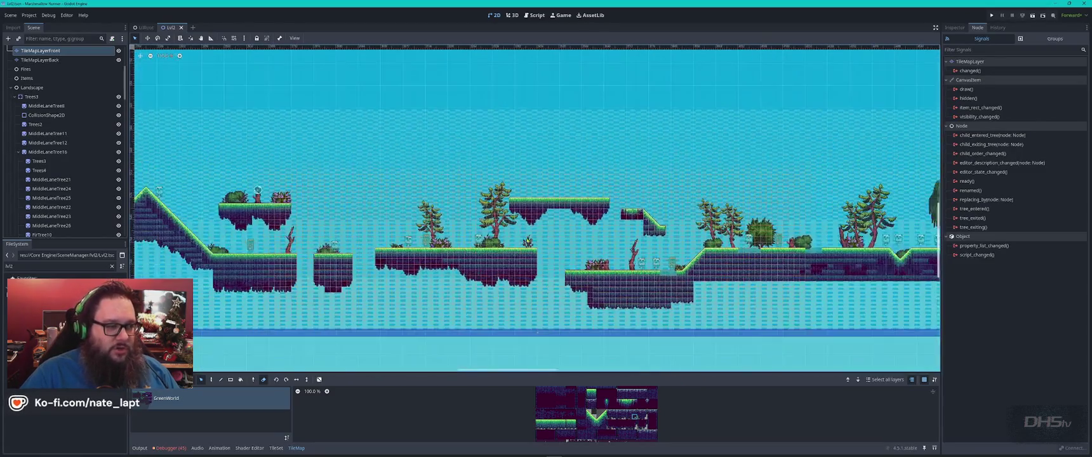
pyautogui.moveTo(304, 213); pyautogui.dragTo(513, 226)
pyautogui.hscroll(10, 382, 205)
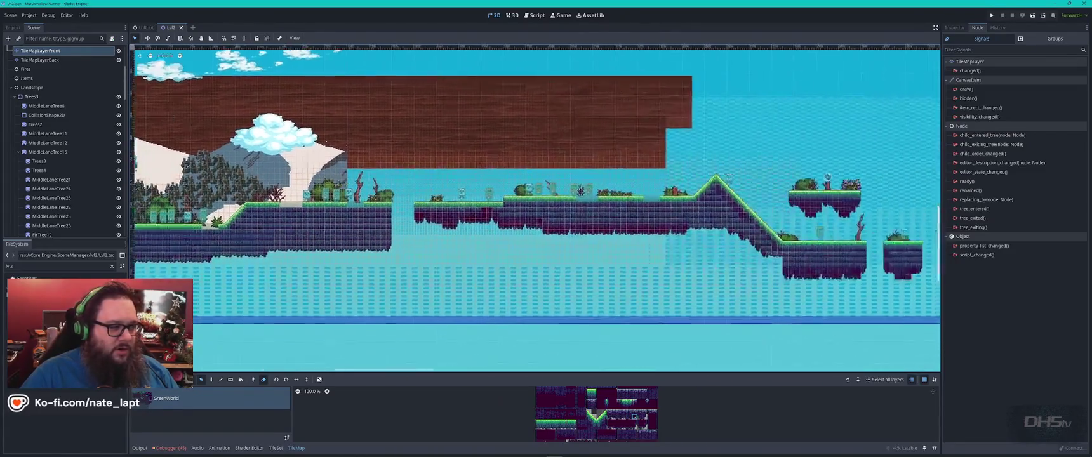
pyautogui.scroll(2, 570, 276)
pyautogui.hscroll(5, 569, 276)
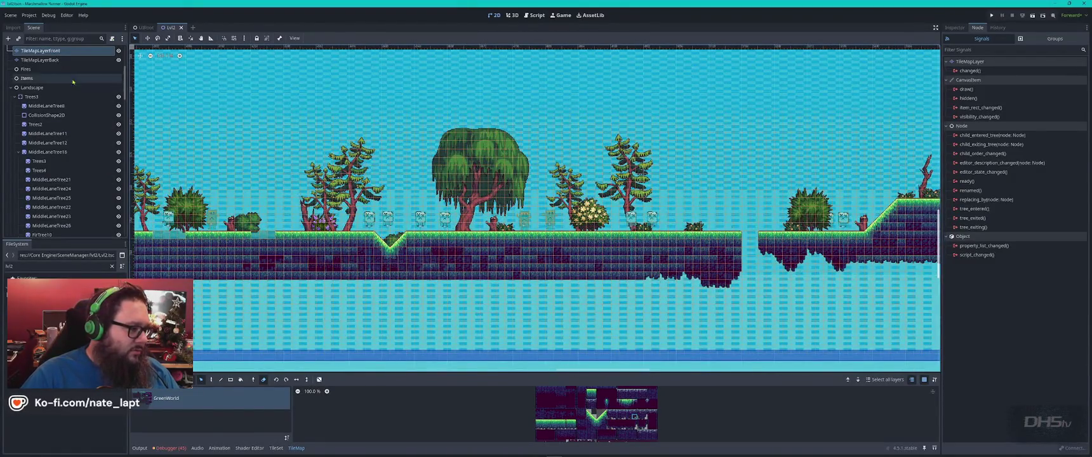
pyautogui.click(63, 39)
pyautogui.write('cra')
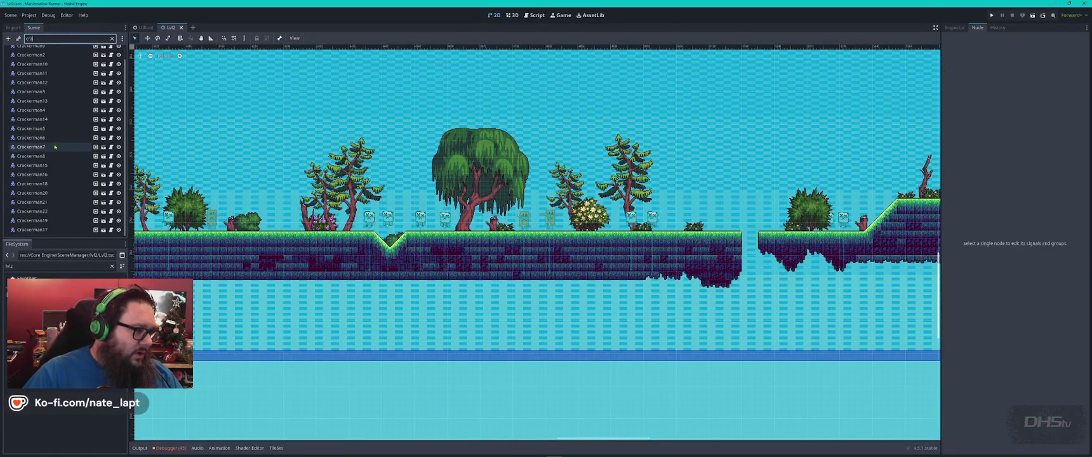
pyautogui.click(112, 39)
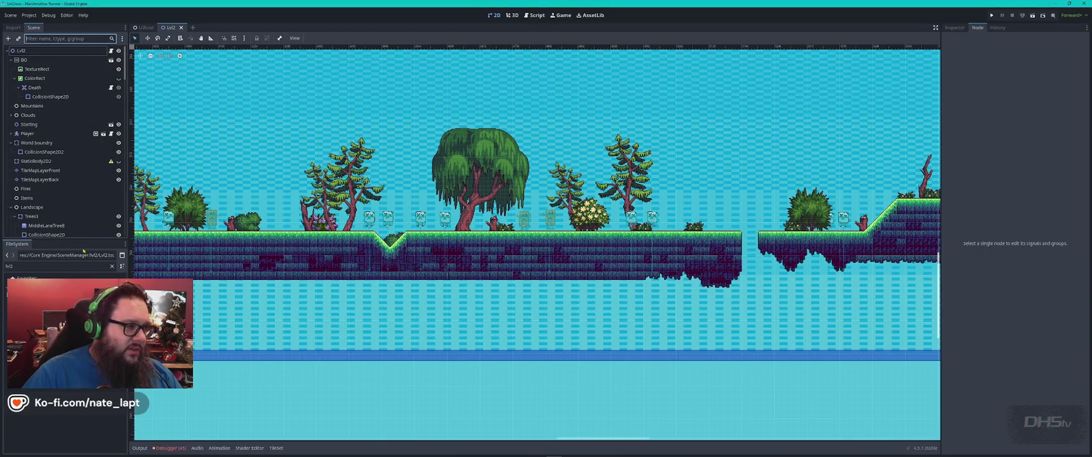
pyautogui.click(35, 268)
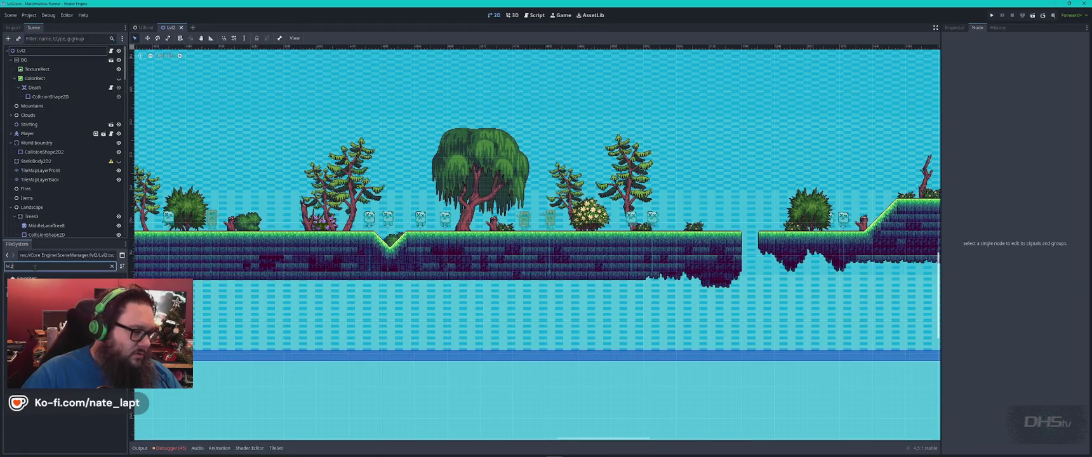
# - Open Lvl4.tscn via the 'lvl4' filter and select cracker_collectable5
pyautogui.press('BackSpace')
pyautogui.write('4')
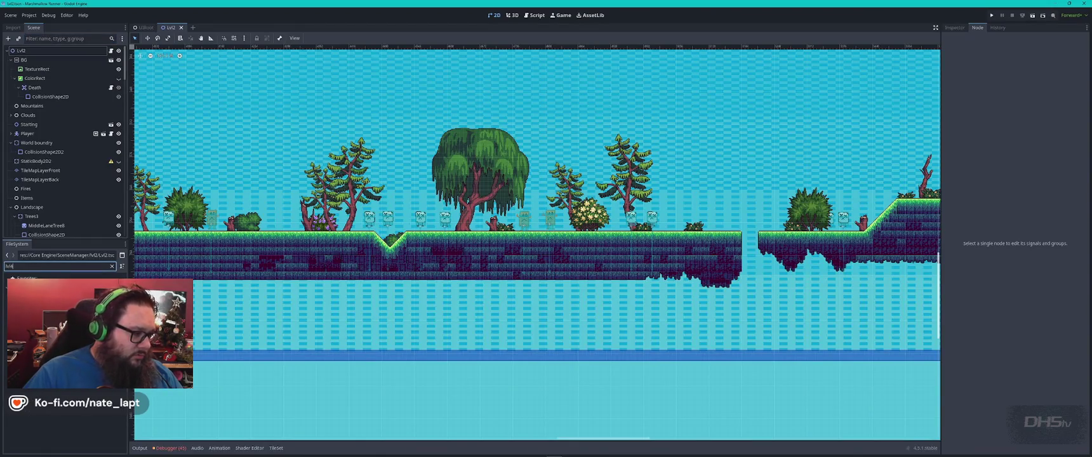
pyautogui.doubleClick(38, 317)
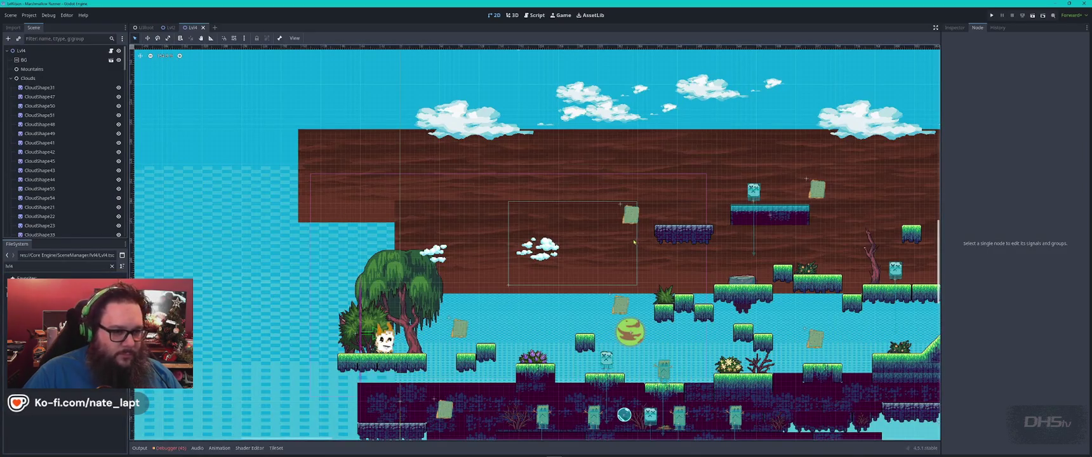
pyautogui.click(635, 220)
pyautogui.scroll(-3, 45, 220)
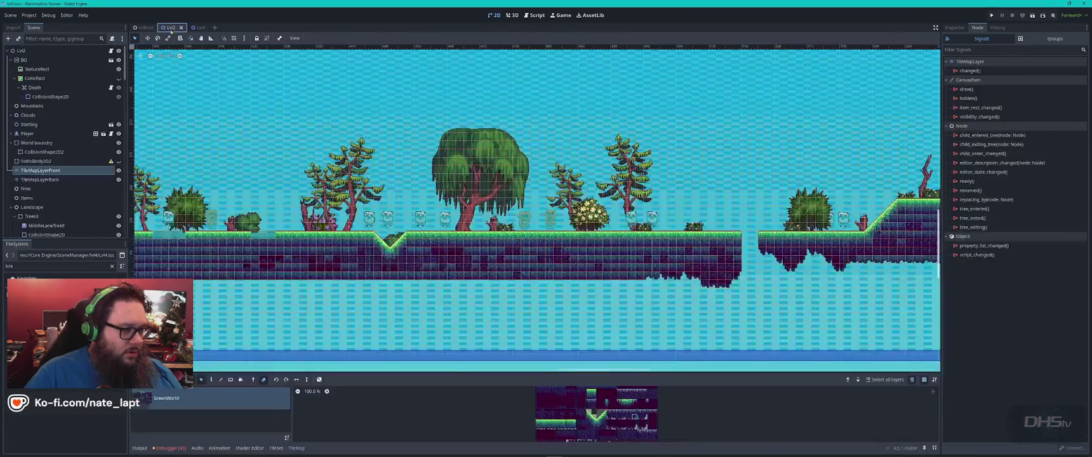
# - Return to the Lvl2 tab and scroll around the level
pyautogui.click(168, 28)
pyautogui.scroll(-3, 442, 206)
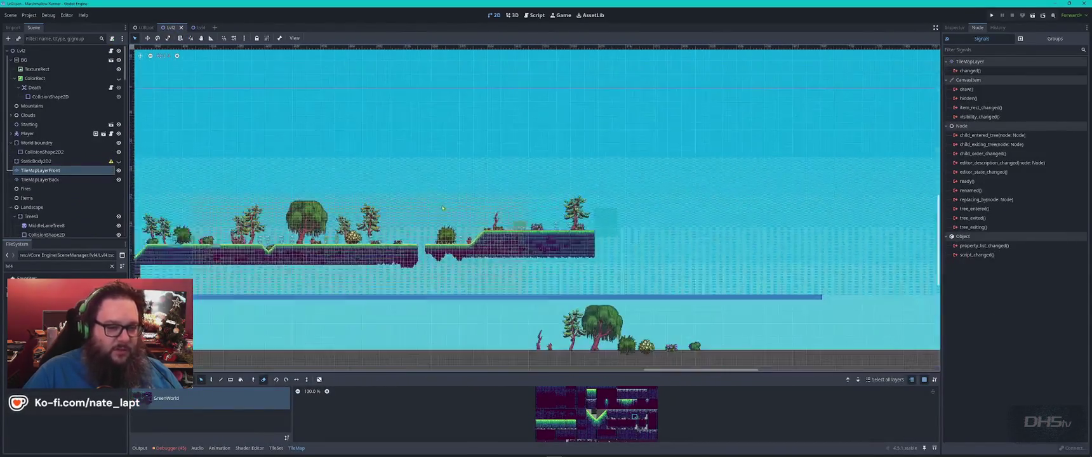
pyautogui.hscroll(-10, 322, 206)
pyautogui.scroll(-1, 613, 187)
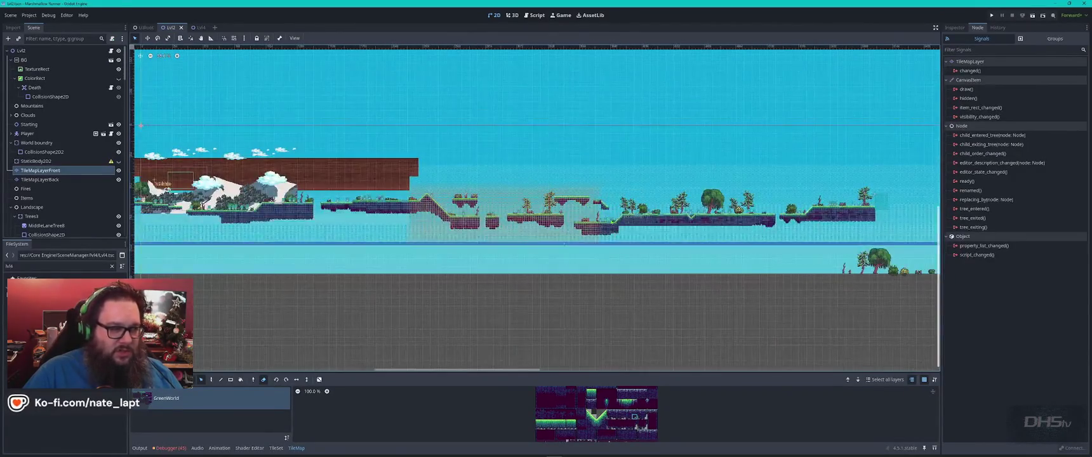
pyautogui.scroll(-2, 544, 147)
pyautogui.scroll(5, 544, 147)
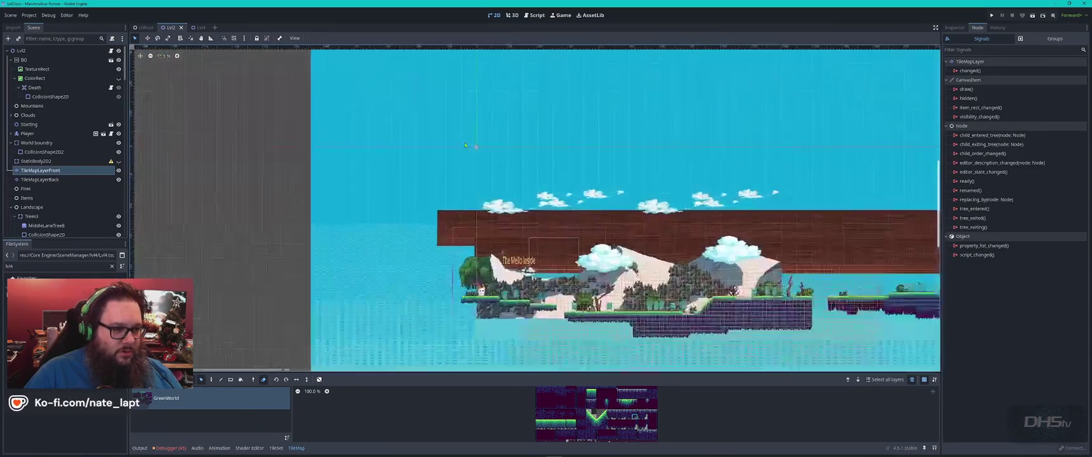
pyautogui.scroll(-3, 493, 157)
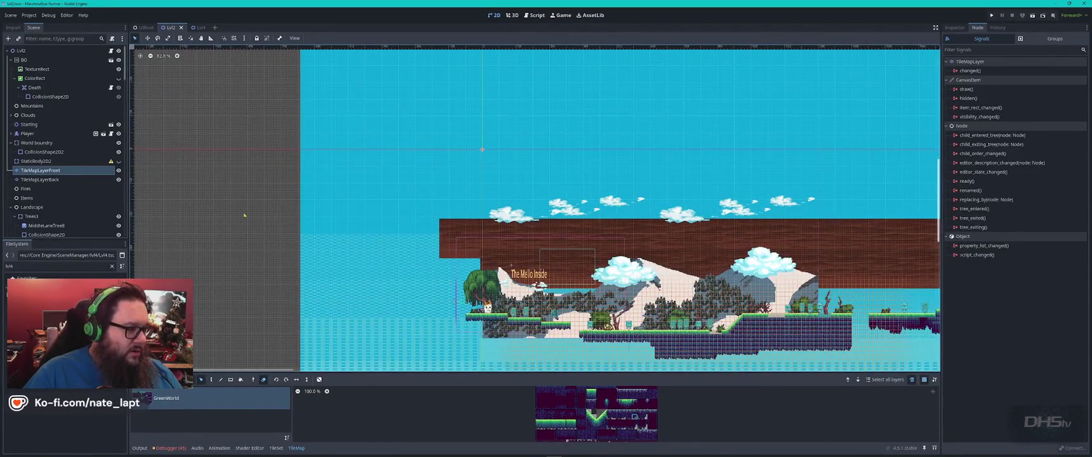
pyautogui.scroll(-5, 68, 196)
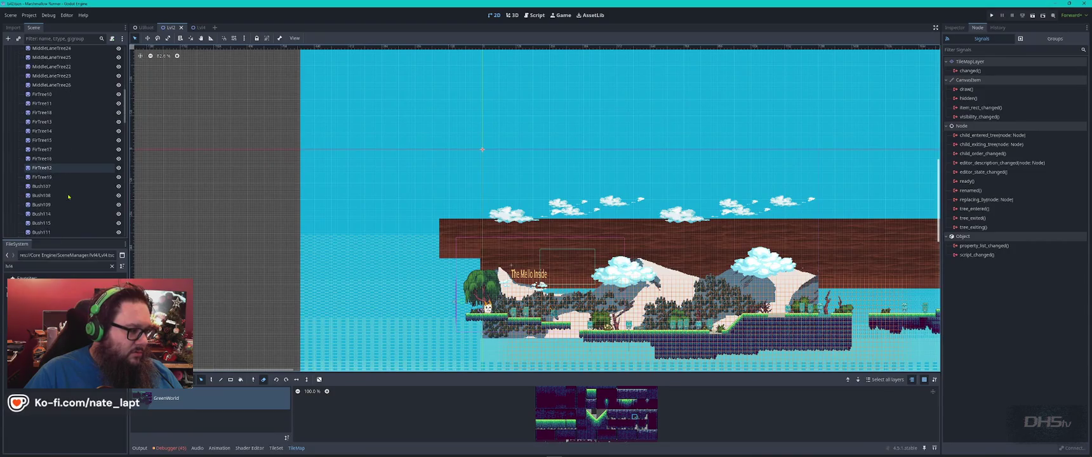
pyautogui.scroll(-5, 68, 196)
pyautogui.scroll(10, 69, 197)
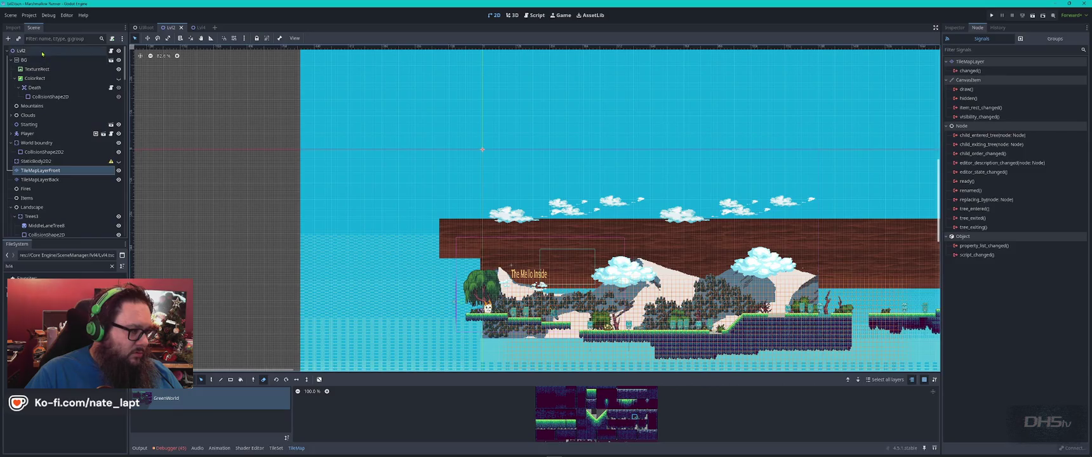
# - Paste cracker_collectable5 under the Lvl2 root and drag it to a new spot
pyautogui.click(42, 52)
pyautogui.hotkey('ctrl', 'v')
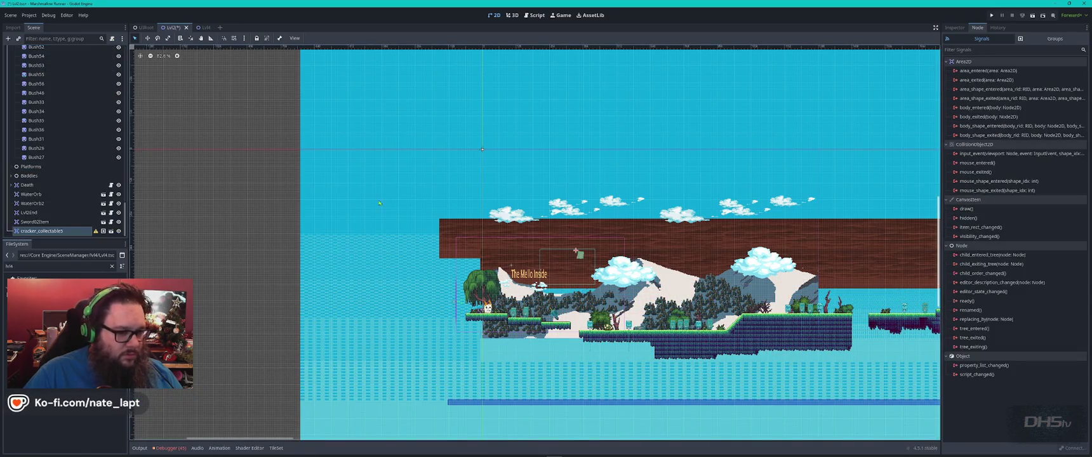
pyautogui.hscroll(2, 837, 183)
pyautogui.moveTo(813, 248)
pyautogui.mouseDown()
pyautogui.moveTo(164, 142)
pyautogui.moveTo(472, 245)
pyautogui.mouseUp()
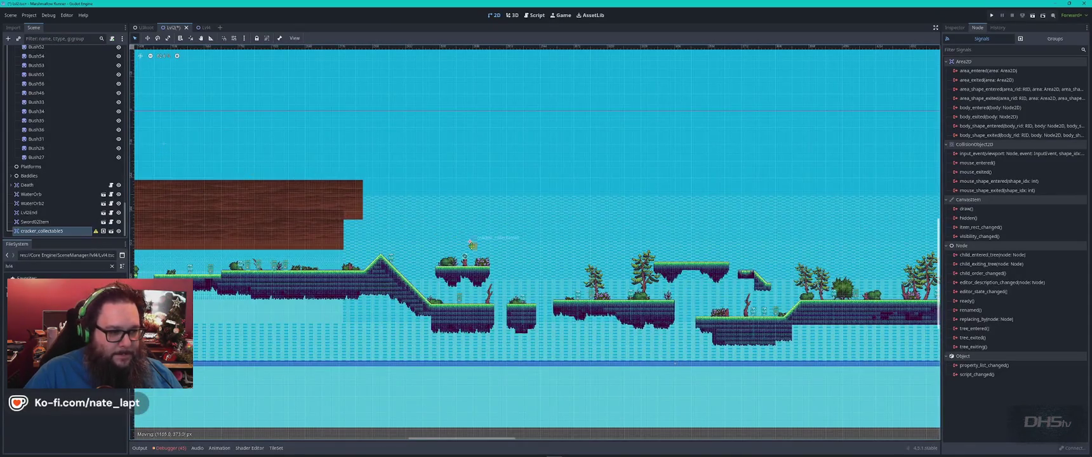
pyautogui.moveTo(662, 261); pyautogui.dragTo(685, 252)
pyautogui.scroll(5, 662, 261)
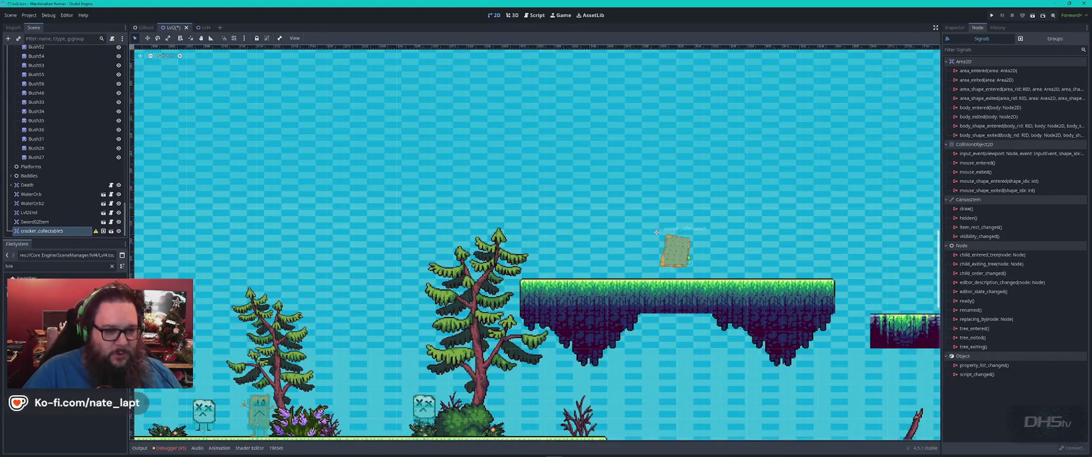
# - Erase the grass platform's middle tiles on TileMapLayerFront, verifying with undo and redo
pyautogui.click(658, 286)
pyautogui.moveTo(654, 290); pyautogui.dragTo(711, 292)
pyautogui.hotkey('ctrl', 'z')
pyautogui.hotkey('ctrl', 'shift', 'z')
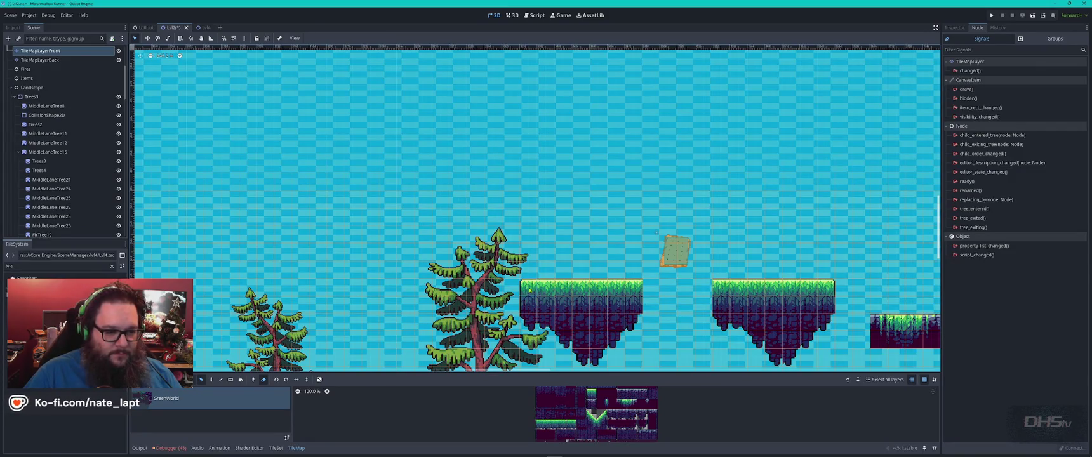
# - Extend the right and left floating platforms one tile column toward each other, undoing a stray erase
pyautogui.click(529, 290)
pyautogui.hotkey('ctrl', 'z')
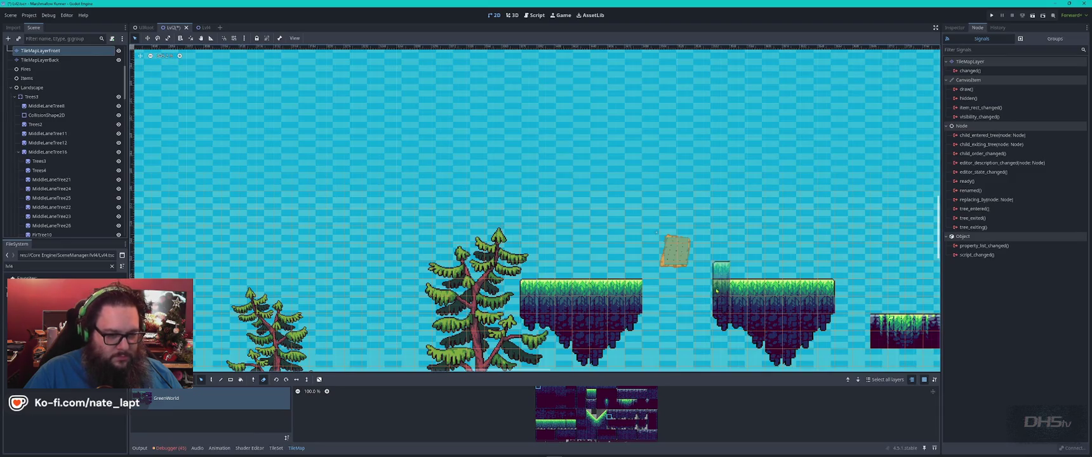
pyautogui.click(703, 302)
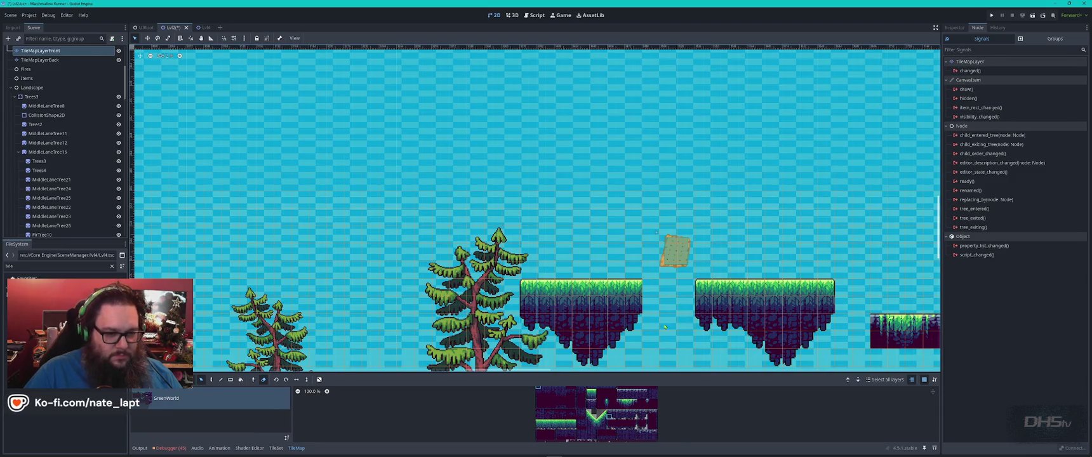
pyautogui.scroll(-3, 681, 346)
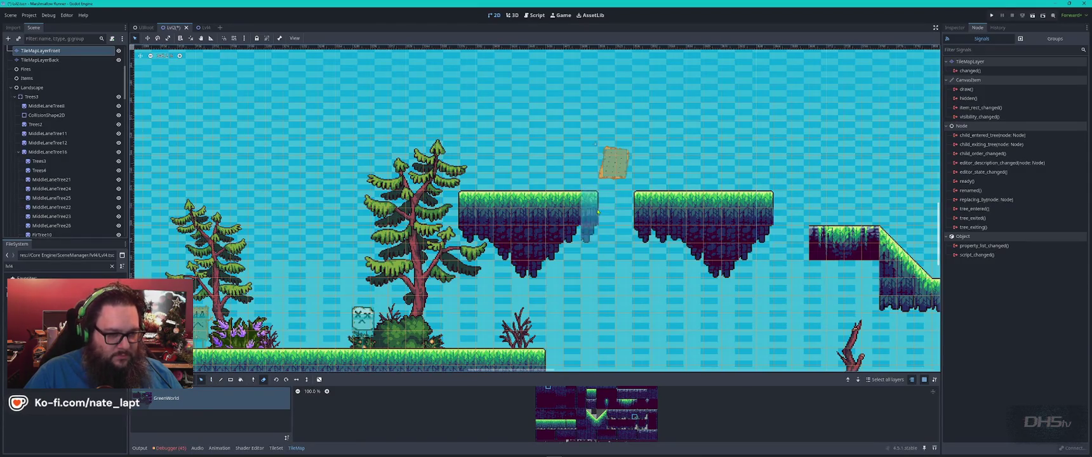
pyautogui.click(594, 215)
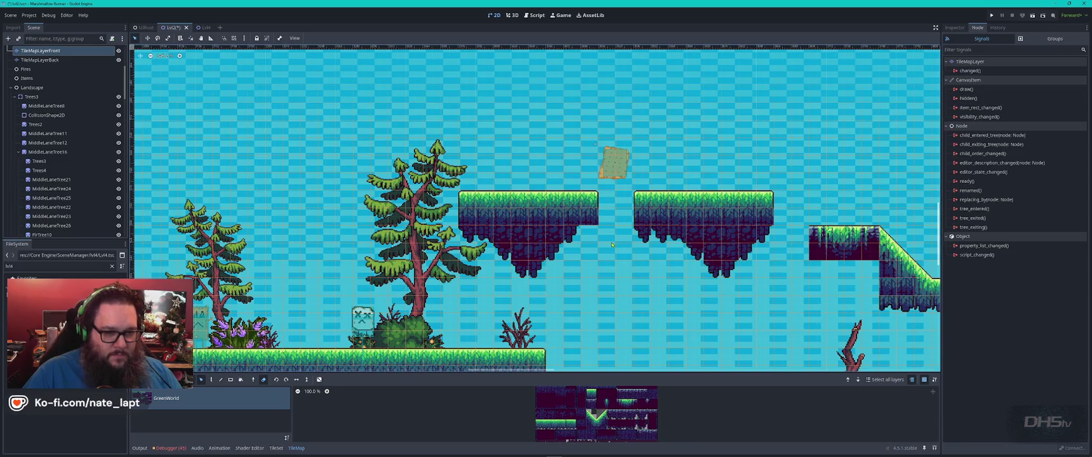
# - Paint one more tile onto the map, undoing an accidental layer move
pyautogui.press('d')
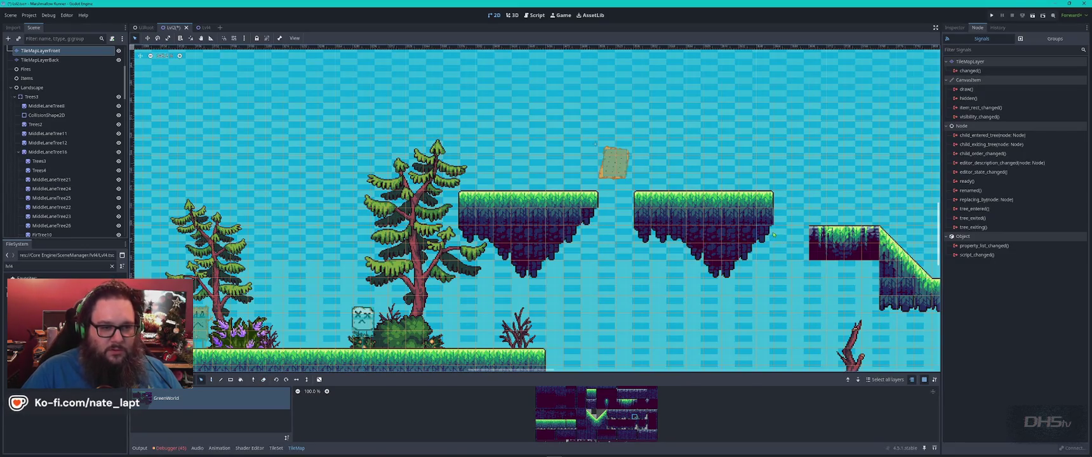
pyautogui.click(619, 170)
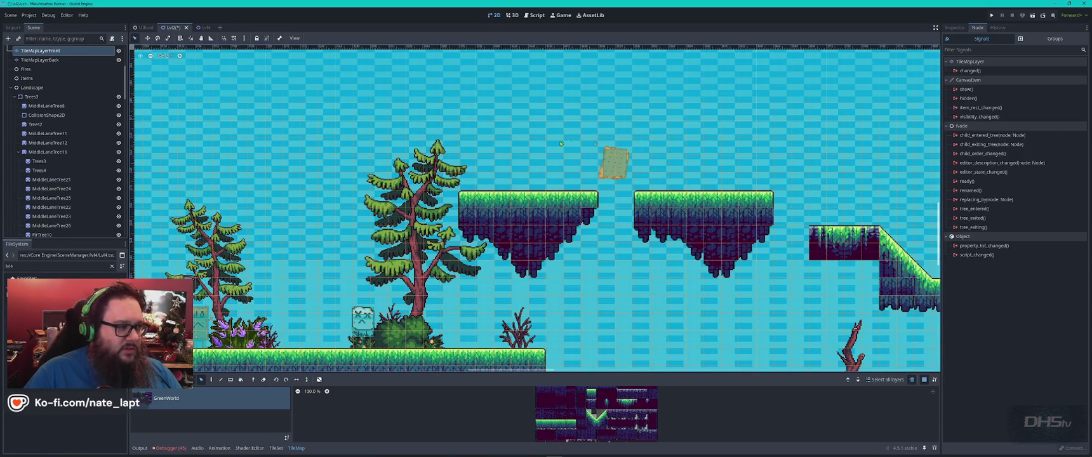
pyautogui.click(147, 38)
pyautogui.moveTo(613, 162)
pyautogui.mouseDown()
pyautogui.moveTo(634, 146)
pyautogui.moveTo(627, 154)
pyautogui.mouseUp()
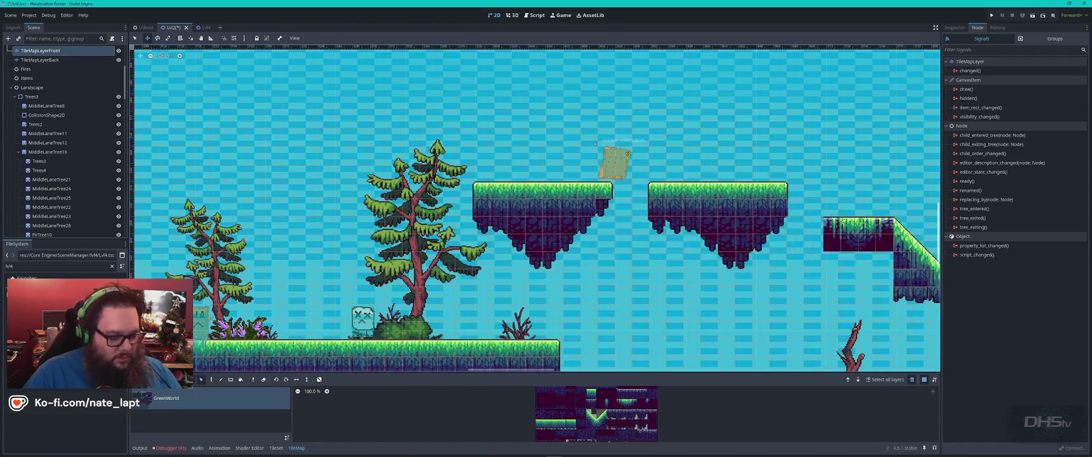
pyautogui.hotkey('ctrl', 'z')
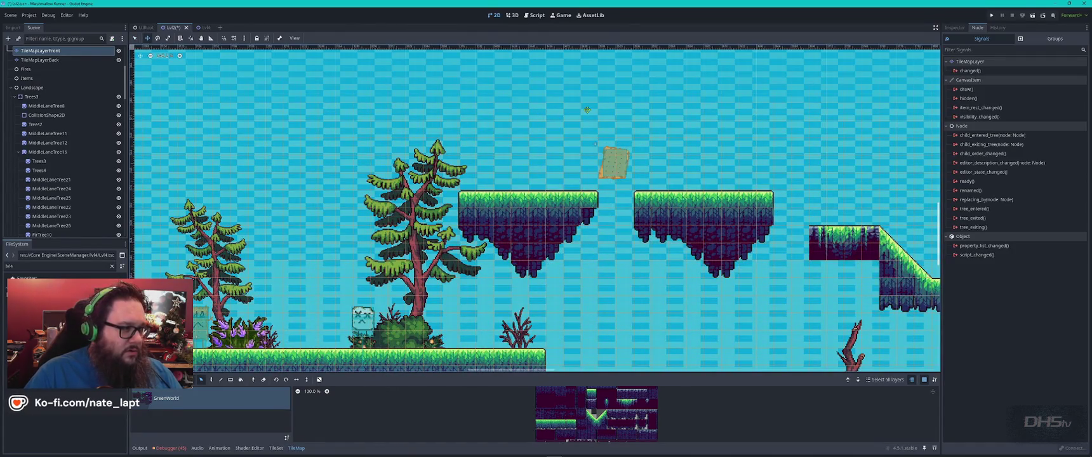
pyautogui.scroll(5, 42, 76)
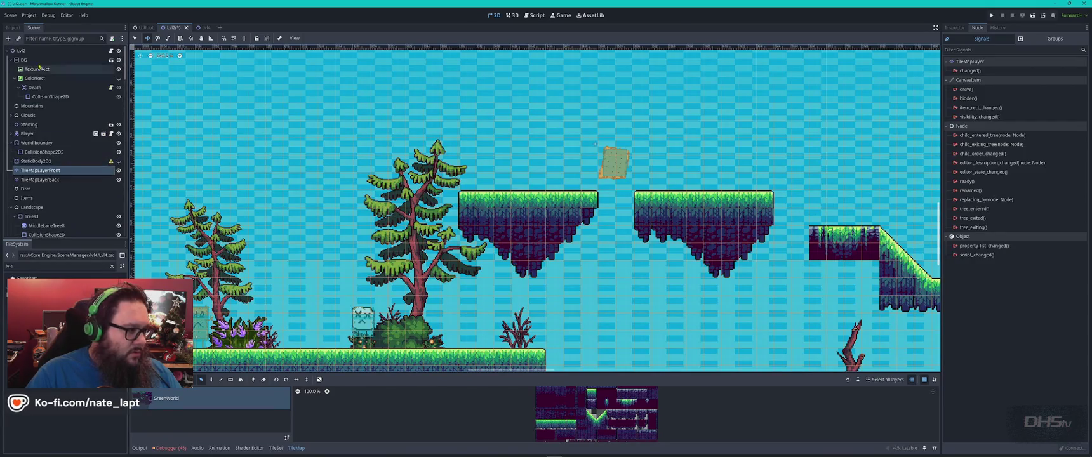
# - Move cracker_collectable5 to the top of the scene tree, directly under Lvl2
pyautogui.click(22, 51)
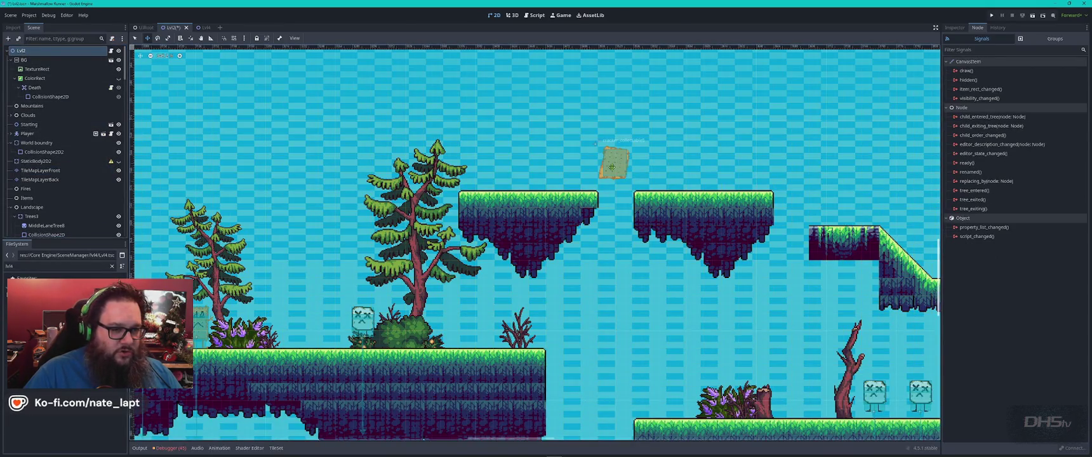
pyautogui.scroll(-10, 70, 174)
pyautogui.scroll(-10, 70, 184)
pyautogui.click(68, 231)
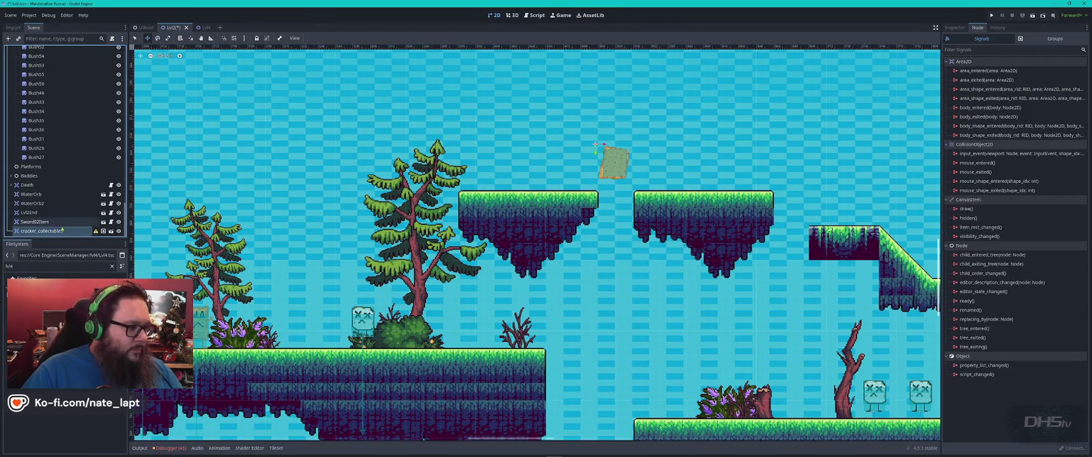
pyautogui.moveTo(67, 229)
pyautogui.mouseDown()
pyautogui.moveTo(52, 45)
pyautogui.moveTo(63, 149)
pyautogui.moveTo(53, 56)
pyautogui.mouseUp()
pyautogui.scroll(15, 63, 146)
pyautogui.scroll(-2, 63, 148)
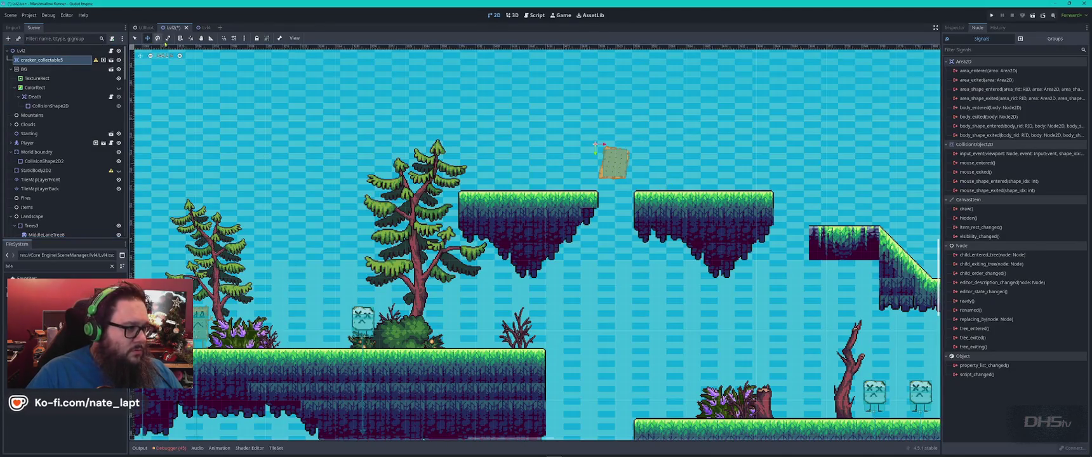
# - Raise the cracker collectable slightly and shift the left floating platform's tiles left
pyautogui.click(134, 38)
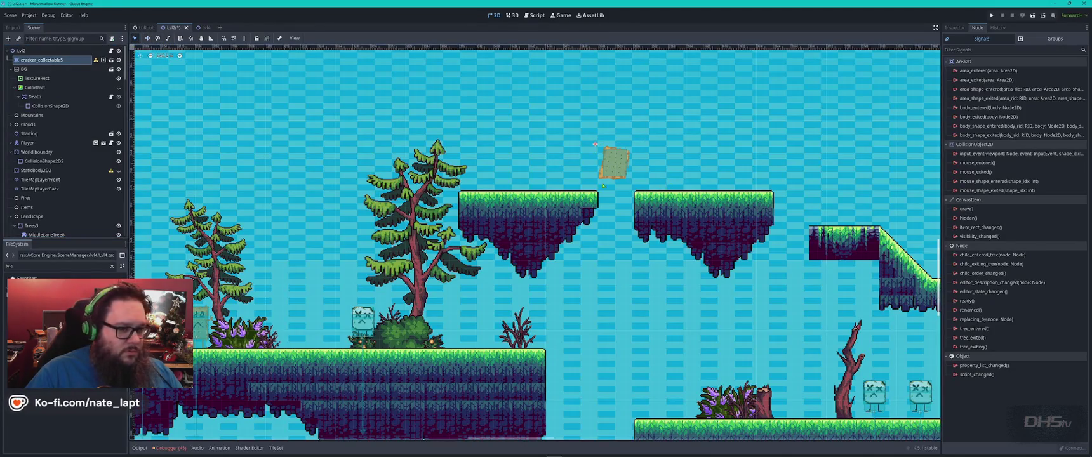
pyautogui.moveTo(614, 165); pyautogui.dragTo(617, 144)
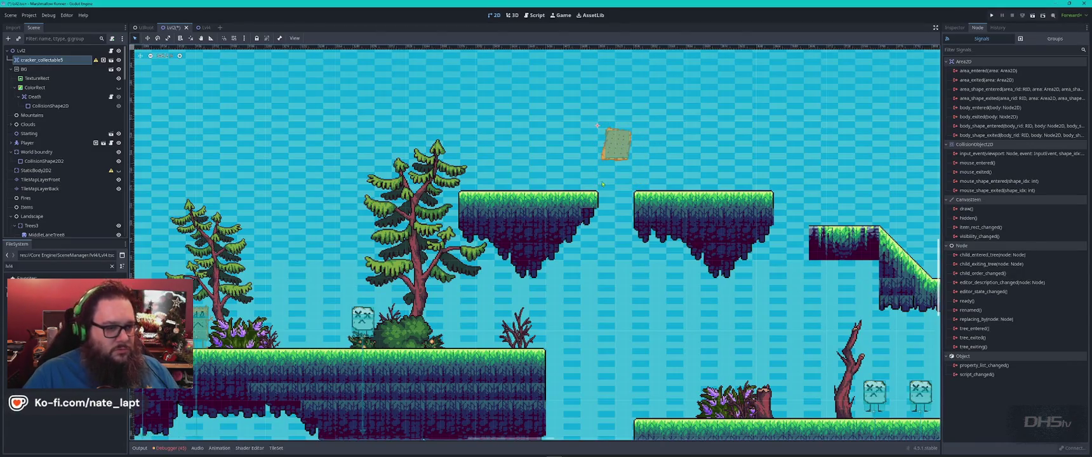
pyautogui.click(591, 200)
pyautogui.moveTo(614, 174); pyautogui.dragTo(458, 283)
pyautogui.moveTo(511, 214)
pyautogui.mouseDown()
pyautogui.moveTo(476, 214)
pyautogui.moveTo(510, 216)
pyautogui.mouseUp()
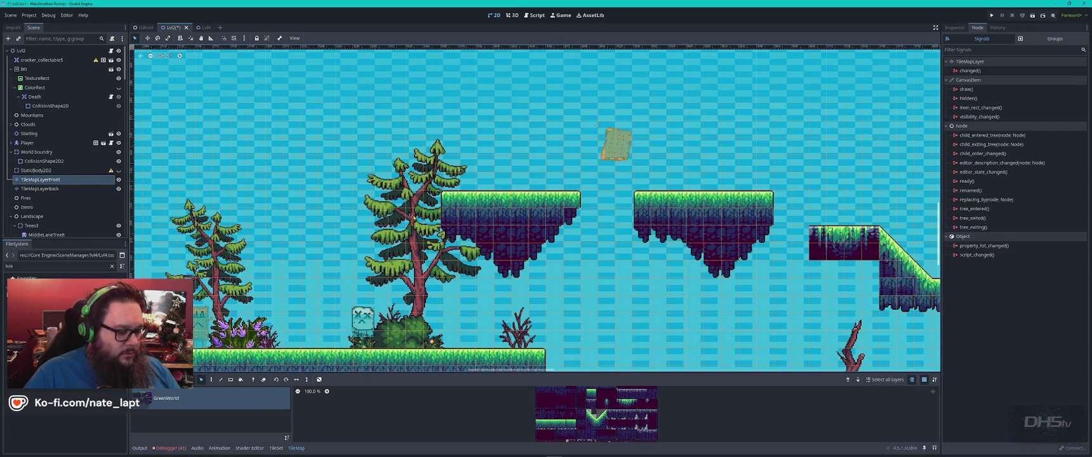
pyautogui.press('Escape')
pyautogui.click(419, 229)
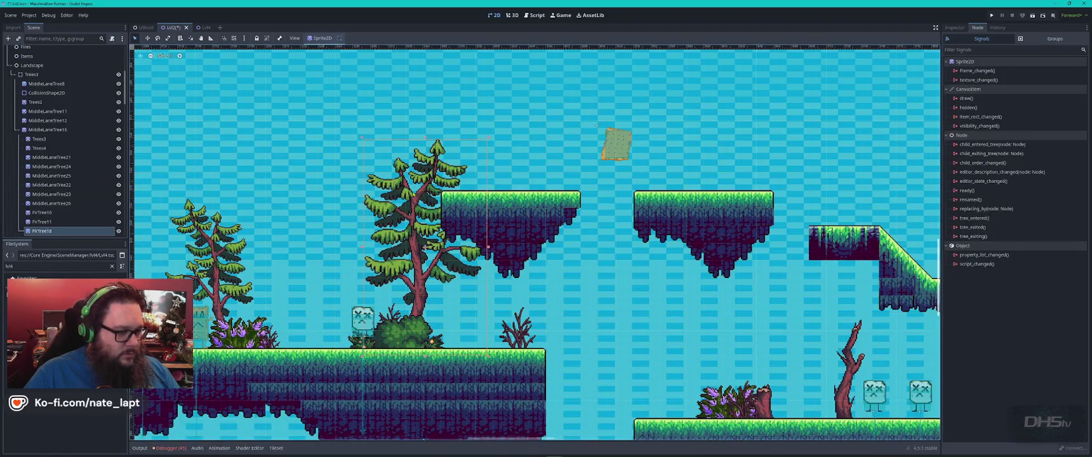
# - Show FirTree18's properties in the Inspector with the filter cleared and Ordering expanded
pyautogui.click(954, 28)
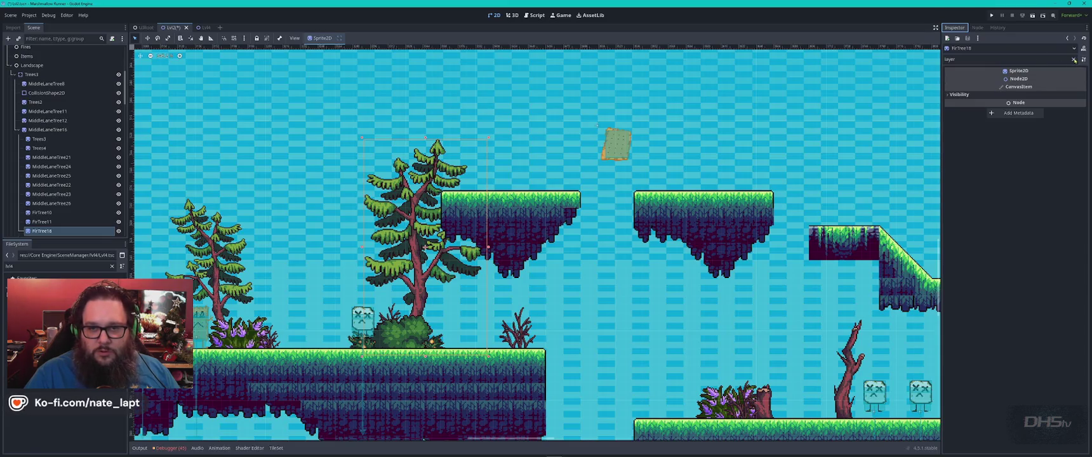
pyautogui.click(1073, 59)
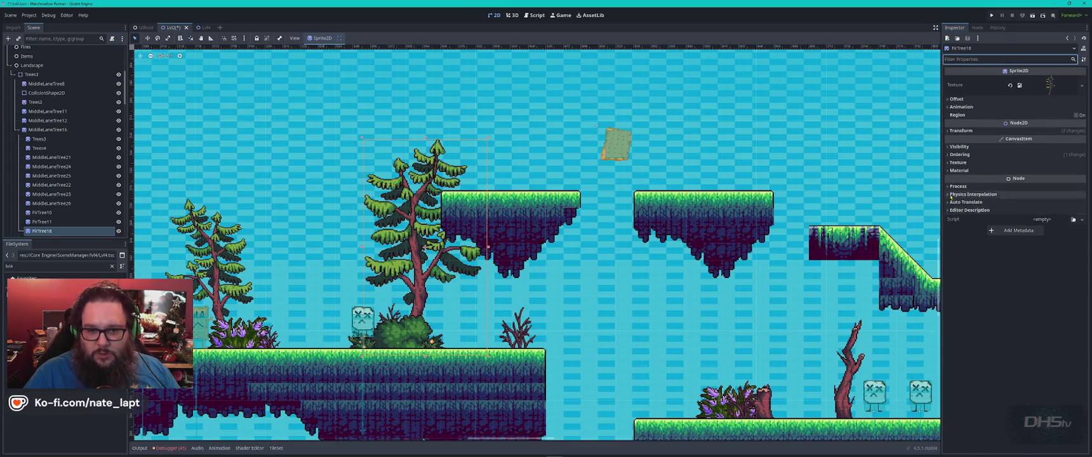
pyautogui.click(959, 154)
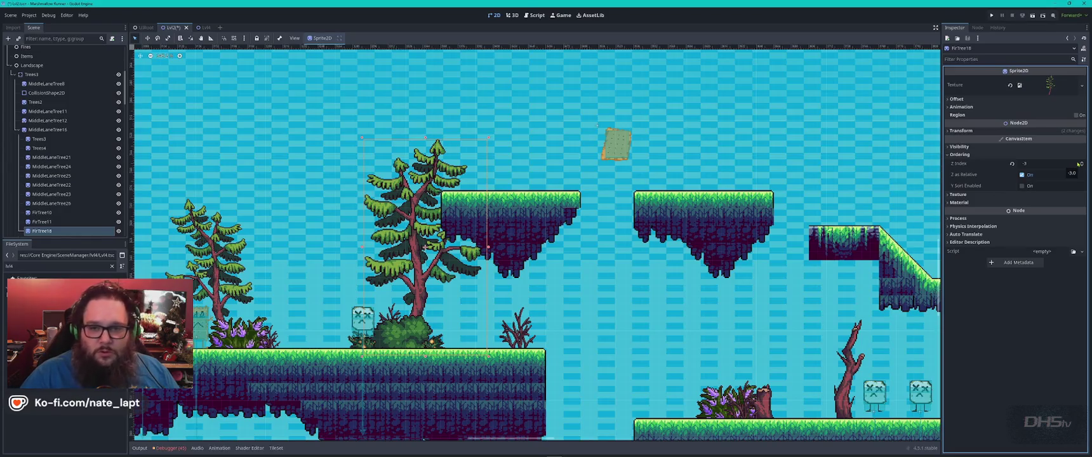
# - Try several Z Index values on FirTree18, then reset its Z Index to the default 0
pyautogui.click(1082, 166)
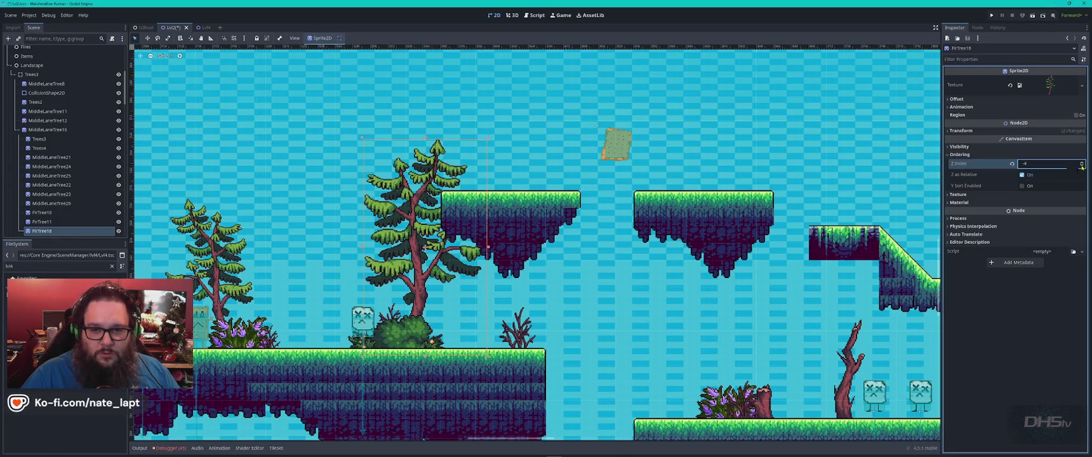
pyautogui.click(1082, 162)
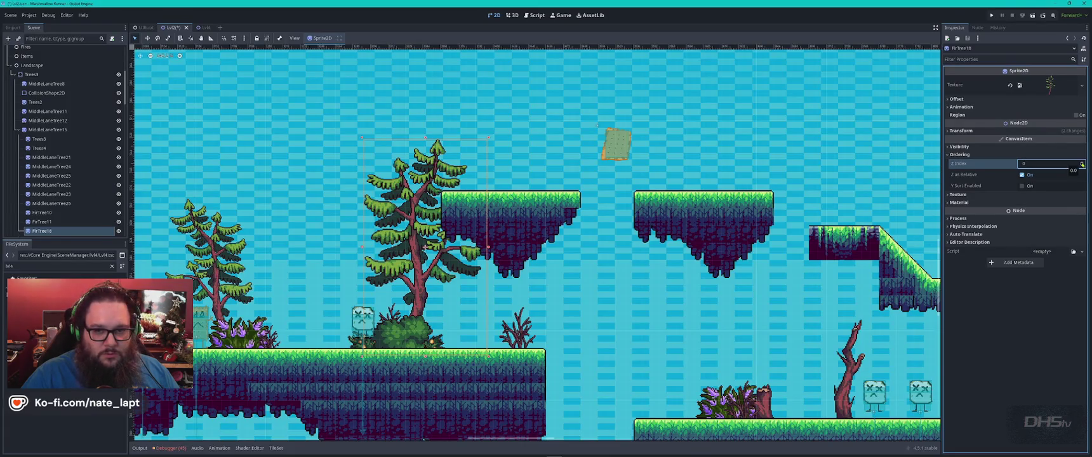
pyautogui.click(1082, 163)
pyautogui.click(1082, 163)
pyautogui.click(1082, 163)
pyautogui.click(1082, 163)
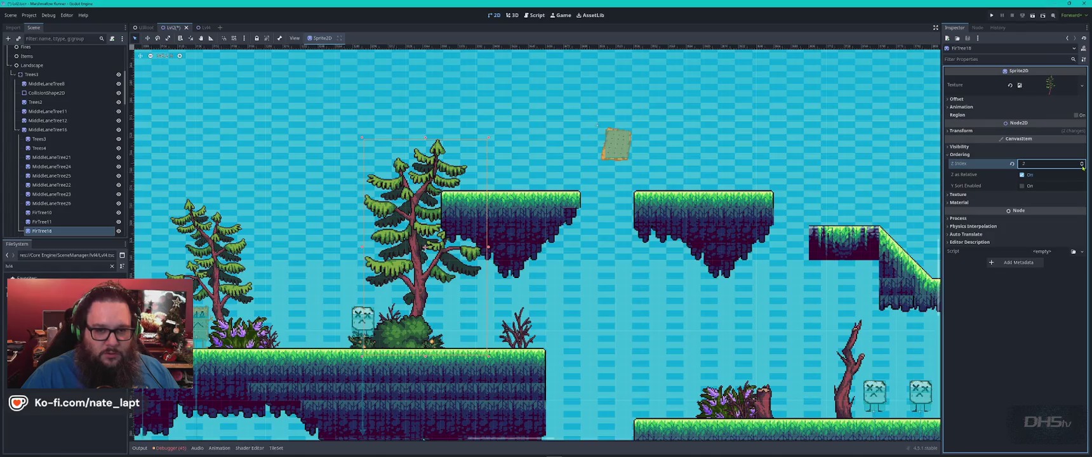
pyautogui.click(1082, 166)
pyautogui.click(1082, 165)
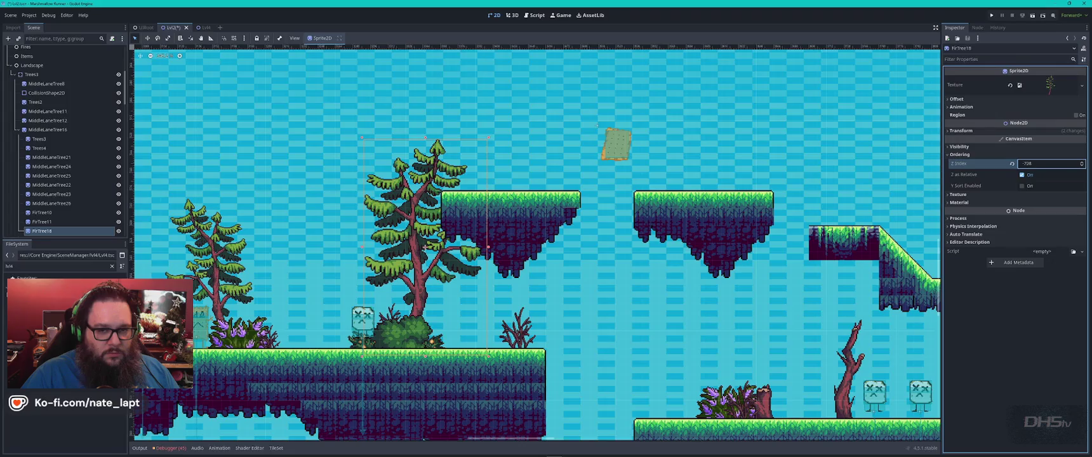
pyautogui.write('2222')
pyautogui.press('Return')
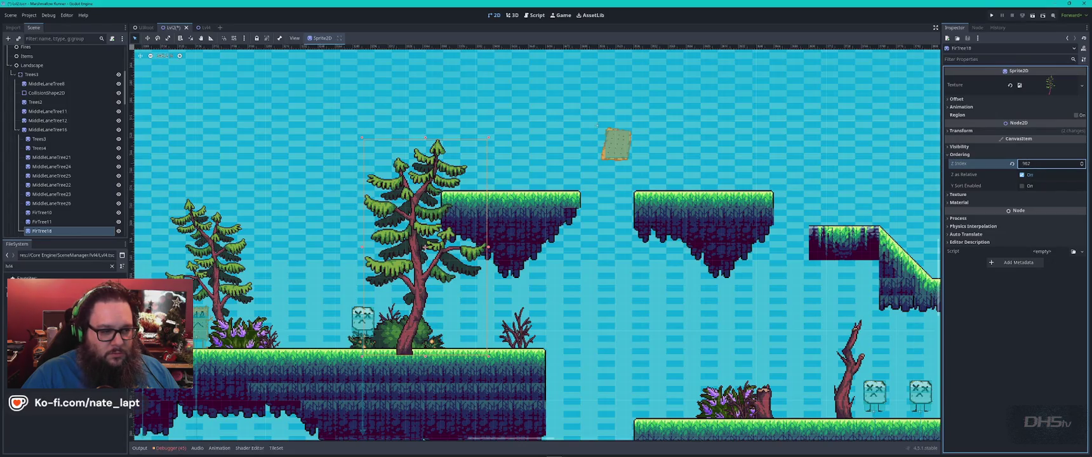
pyautogui.moveTo(1051, 164)
pyautogui.mouseDown()
pyautogui.moveTo(1016, 163)
pyautogui.moveTo(1066, 164)
pyautogui.moveTo(1041, 164)
pyautogui.mouseUp()
pyautogui.click(1012, 163)
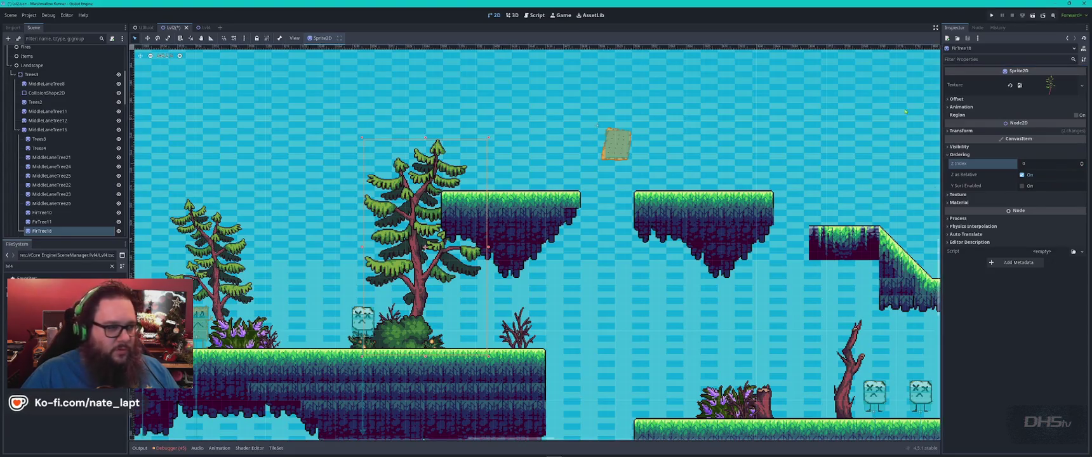
pyautogui.click(557, 259)
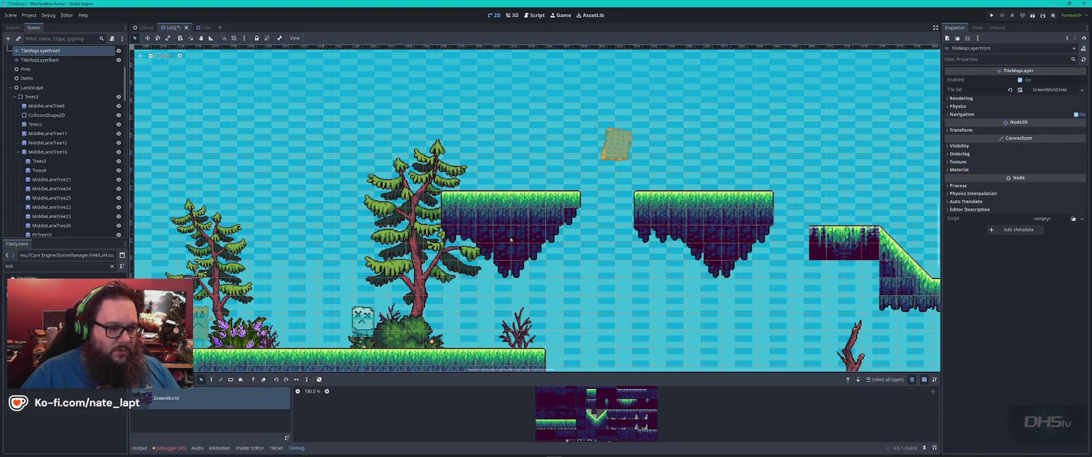
# - Zoom the canvas and select the EnemyRoot11 enemy to show its Move Speed 40 and Gravity 1000
pyautogui.scroll(-2, 510, 239)
pyautogui.scroll(2, 519, 268)
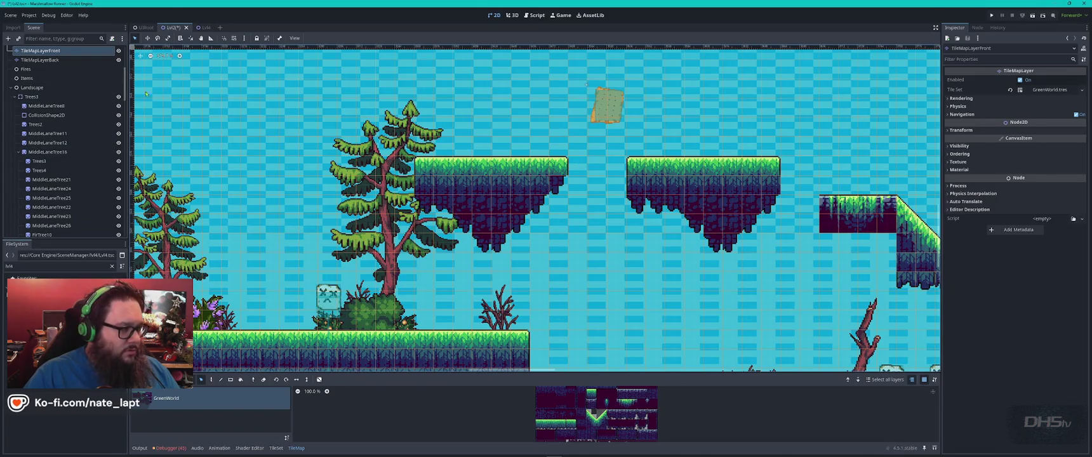
pyautogui.scroll(3, 66, 173)
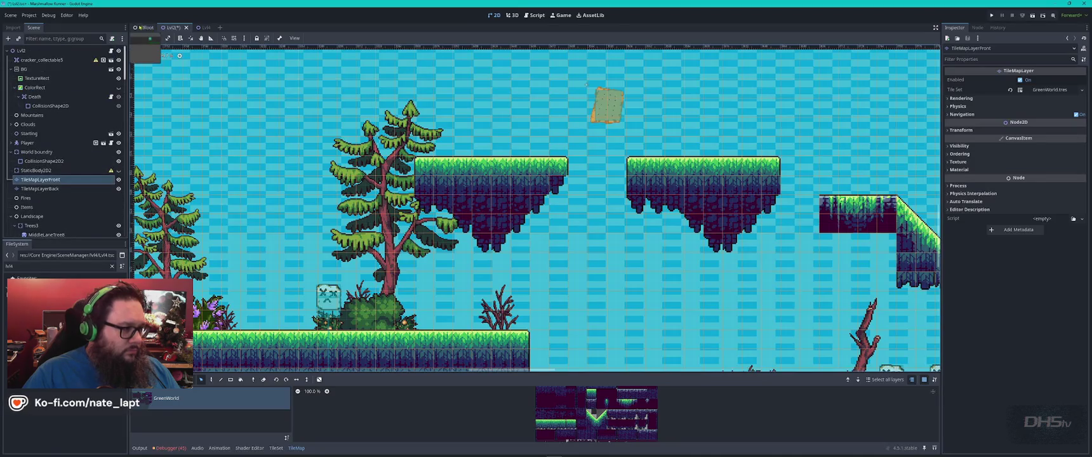
pyautogui.scroll(3, 34, 56)
pyautogui.click(329, 303)
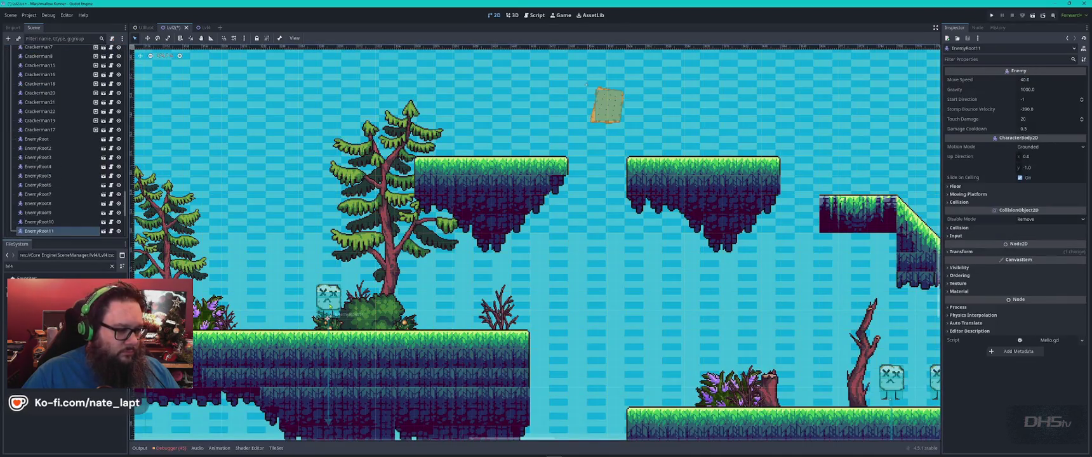
# - Nudge the selected enemy slightly and pan across the level to the tree platforms
pyautogui.moveTo(326, 298); pyautogui.dragTo(330, 304)
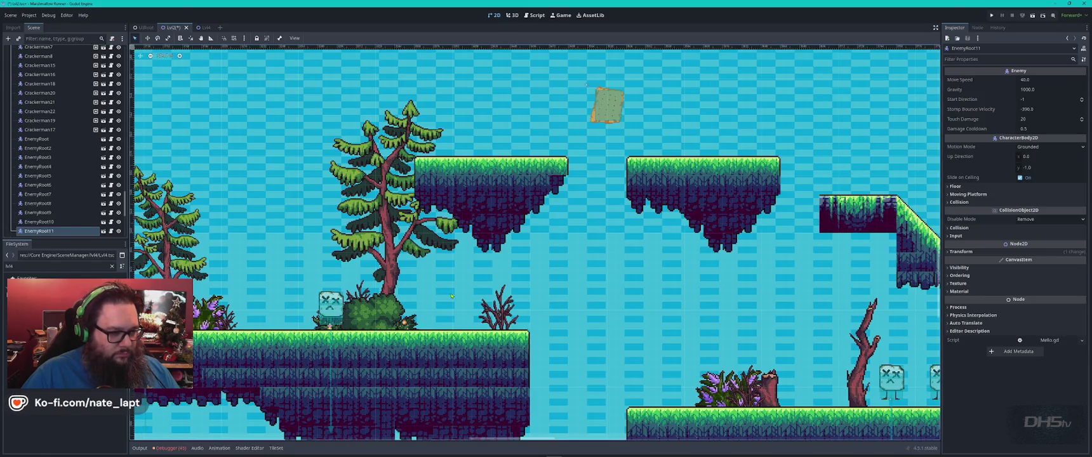
pyautogui.click(333, 307)
pyautogui.scroll(-6, 386, 332)
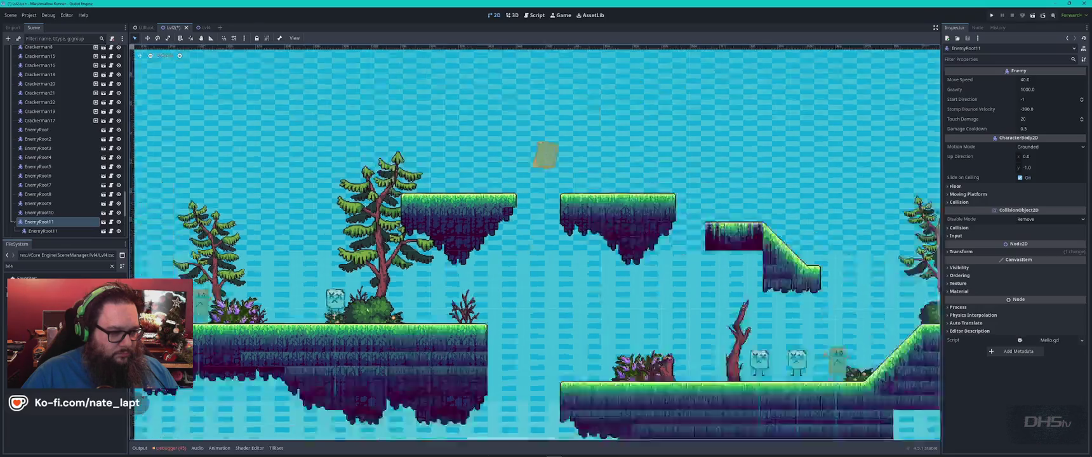
pyautogui.scroll(-2, 386, 331)
pyautogui.moveTo(332, 289); pyautogui.dragTo(695, 282)
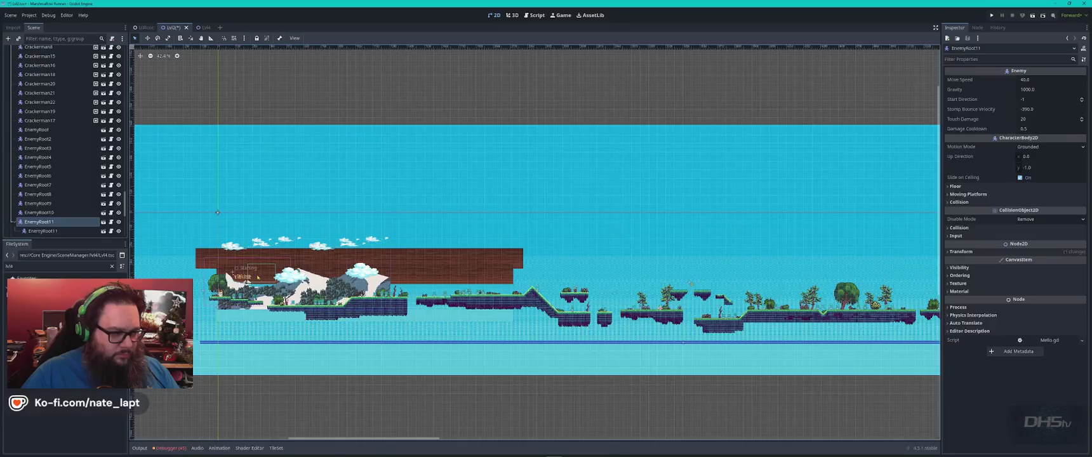
pyautogui.scroll(5, 253, 275)
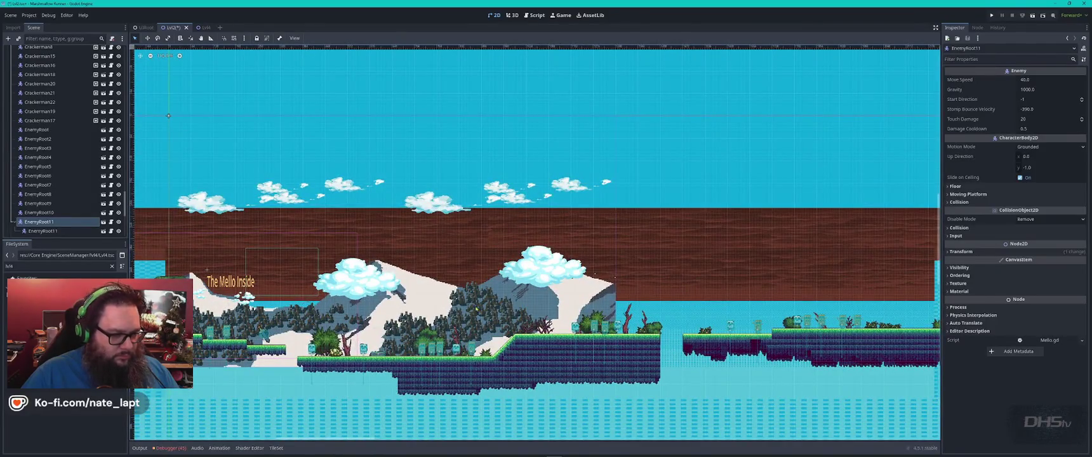
pyautogui.hscroll(10, 740, 305)
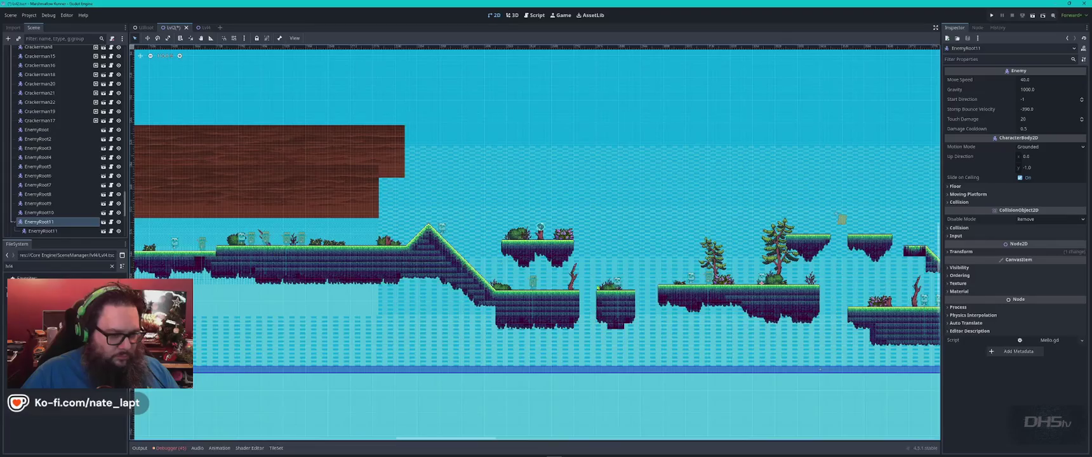
pyautogui.hscroll(5, 705, 293)
pyautogui.scroll(4, 467, 273)
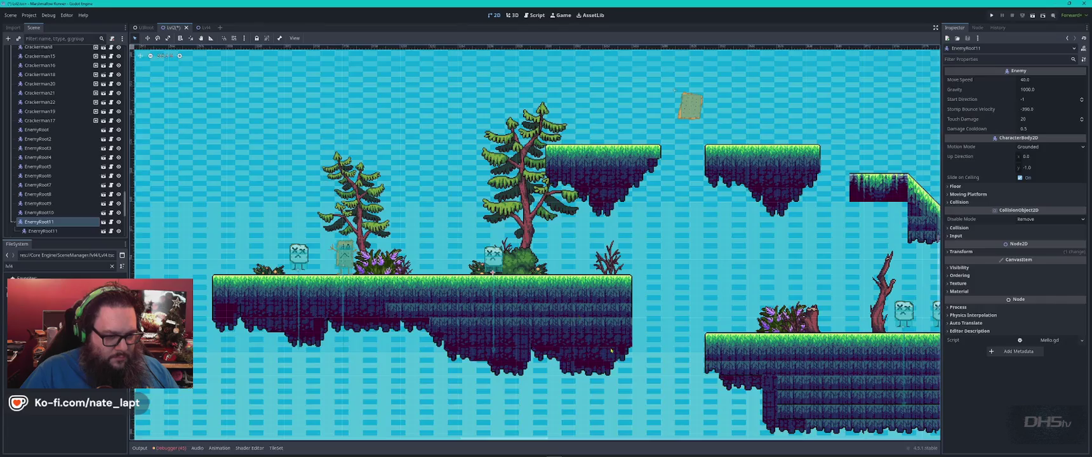
pyautogui.moveTo(611, 351); pyautogui.dragTo(518, 111)
# - Select the extra EnemyRoot11 node at the end of the list and delete it
pyautogui.hotkey('ctrl', 'v')
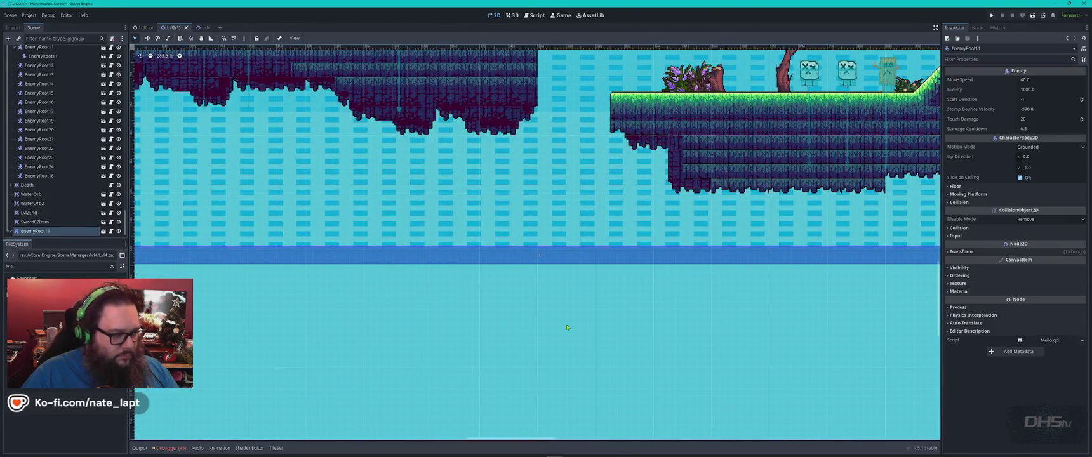
pyautogui.scroll(-5, 567, 326)
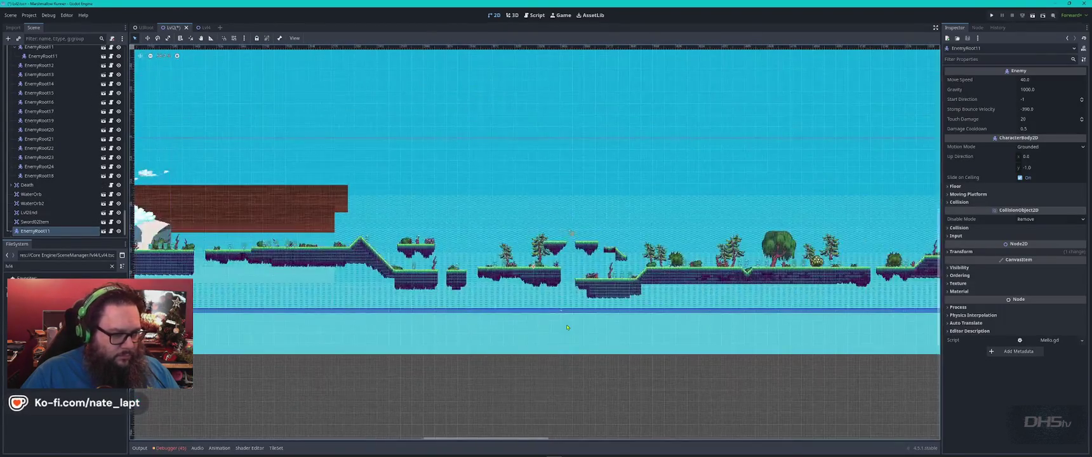
pyautogui.moveTo(251, 221); pyautogui.dragTo(641, 241)
pyautogui.scroll(4, 366, 239)
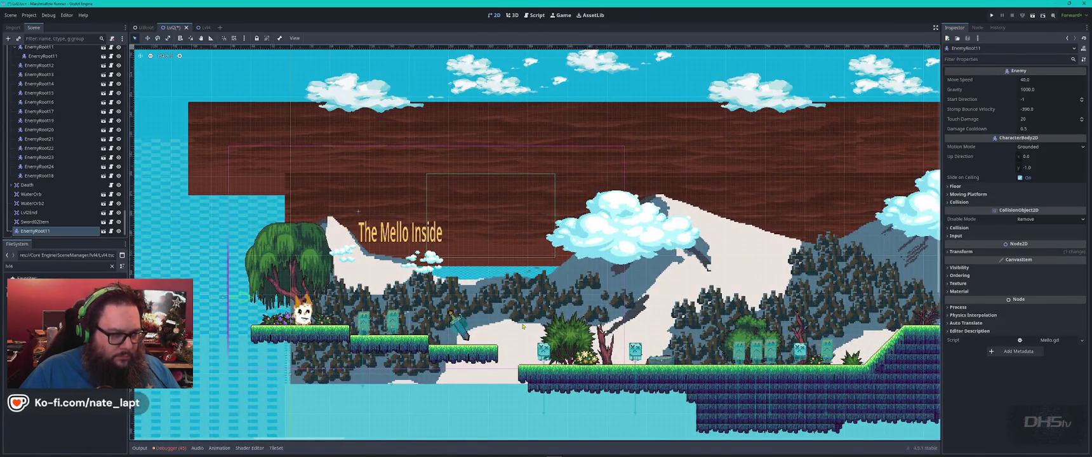
pyautogui.scroll(-4, 522, 326)
pyautogui.press('Delete')
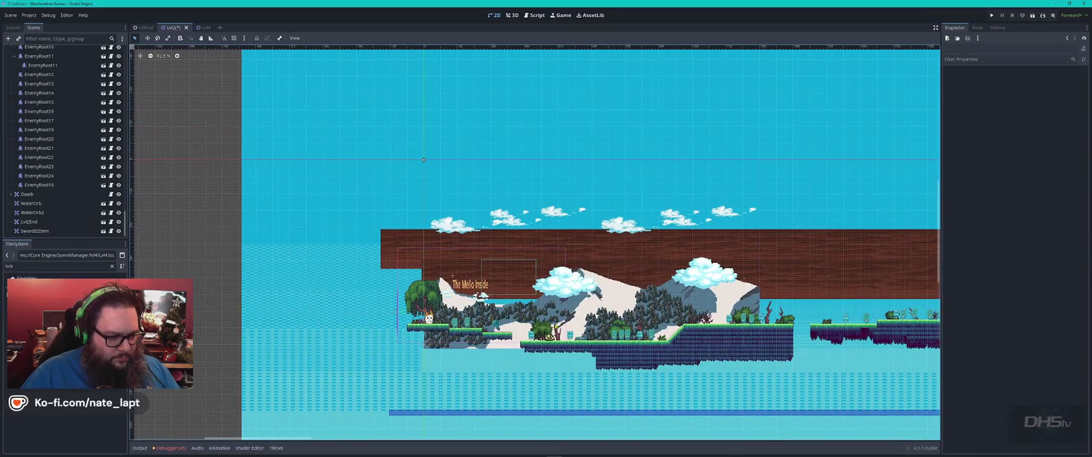
# - Pan right along the platforms and select the EnemyRoot11 enemy standing there
pyautogui.scroll(-3, 424, 159)
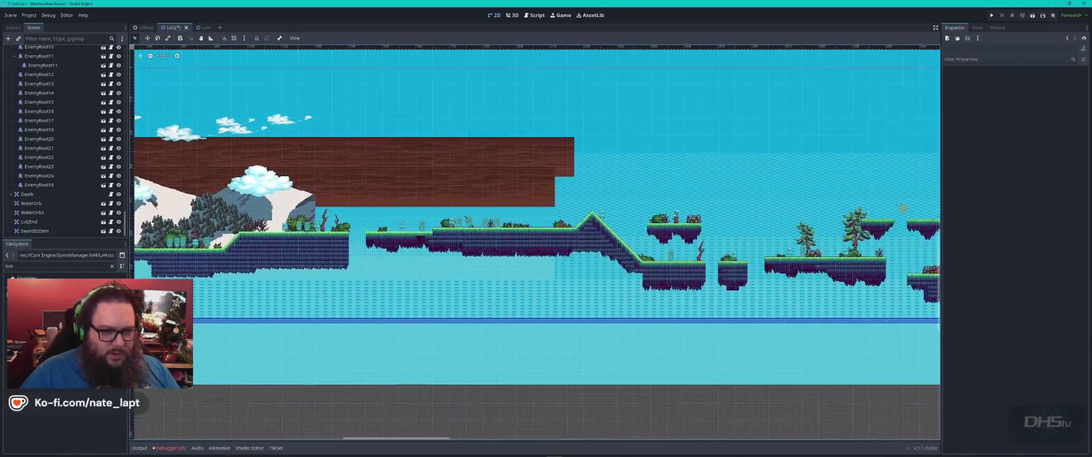
pyautogui.scroll(2, 732, 294)
pyautogui.scroll(2, 733, 294)
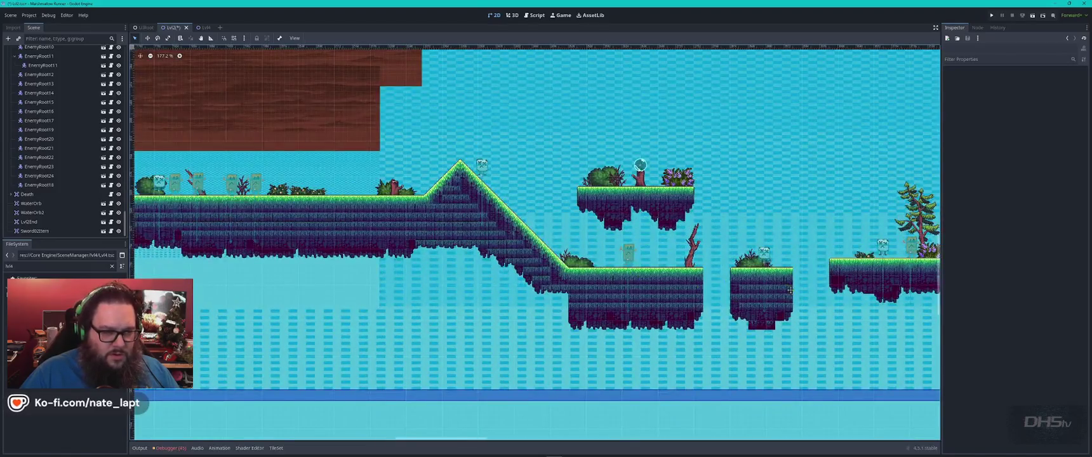
pyautogui.moveTo(790, 290); pyautogui.dragTo(320, 266)
pyautogui.click(537, 219)
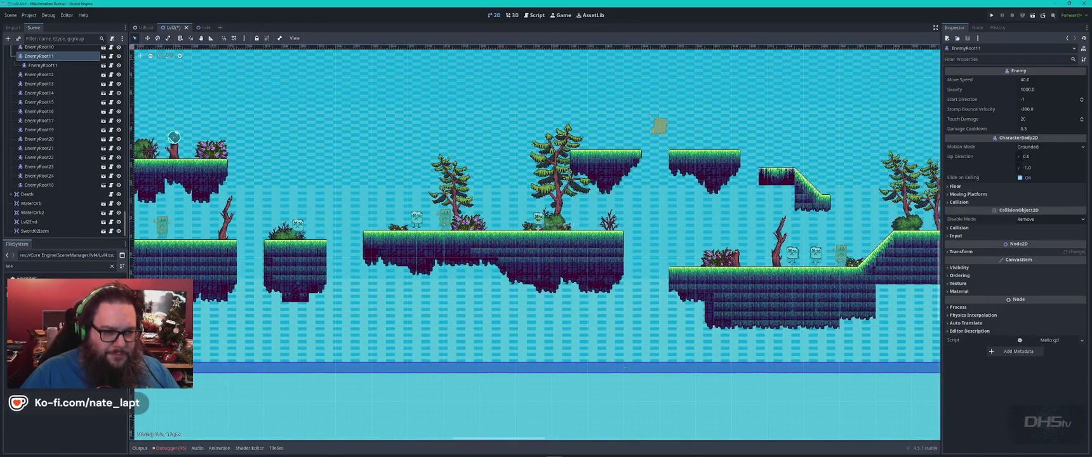
# - Duplicate EnemyRoot11 in the Scene dock, creating EnemyRoot25 between EnemyRoot10 and EnemyRoot11
pyautogui.rightClick(537, 222)
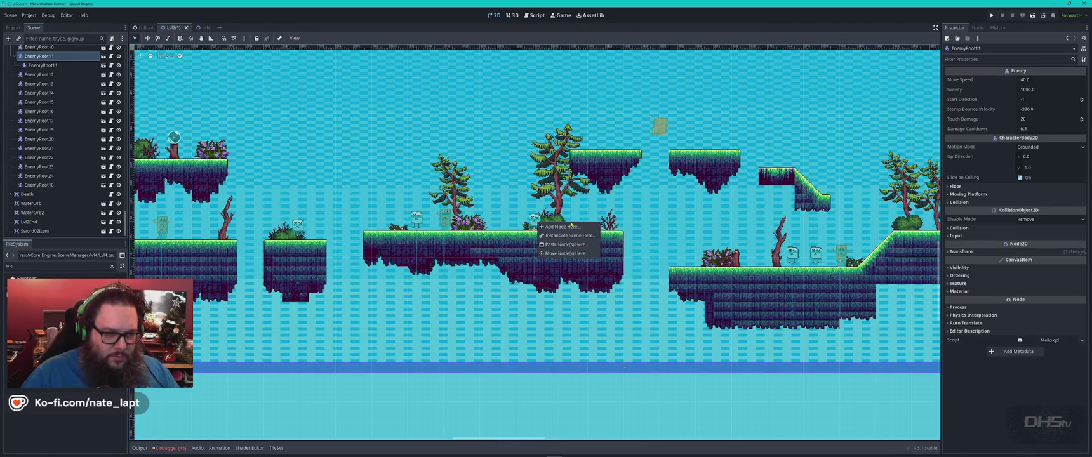
pyautogui.scroll(4, 537, 222)
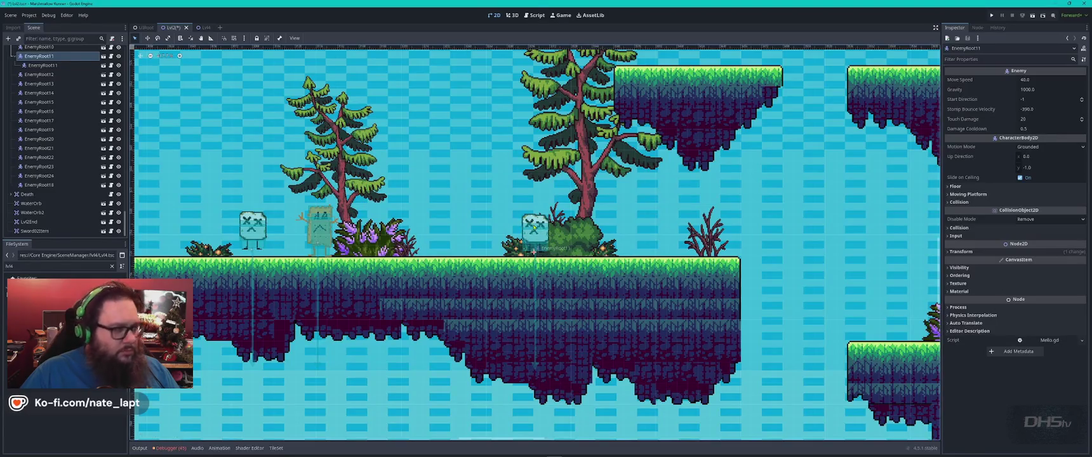
pyautogui.rightClick(47, 57)
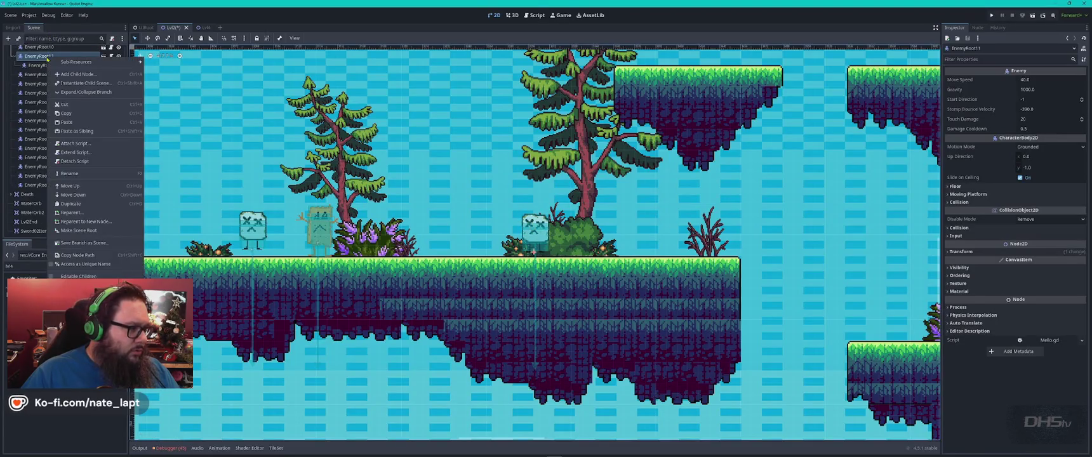
pyautogui.click(36, 65)
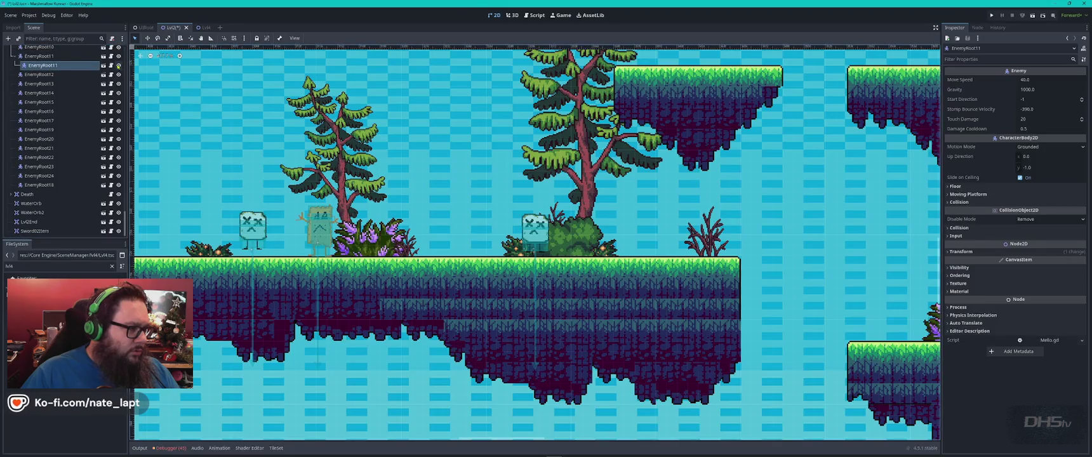
pyautogui.scroll(3, 51, 76)
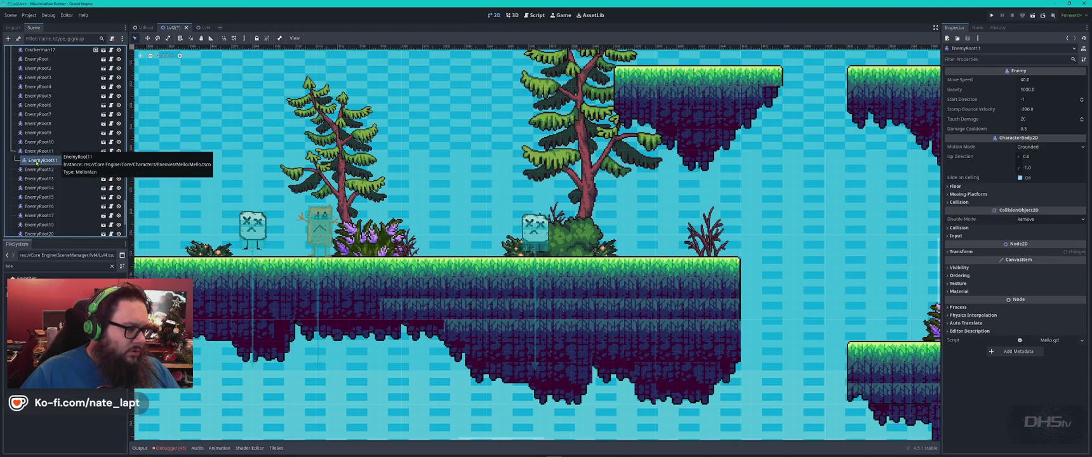
pyautogui.scroll(2, 36, 161)
pyautogui.scroll(-2, 36, 162)
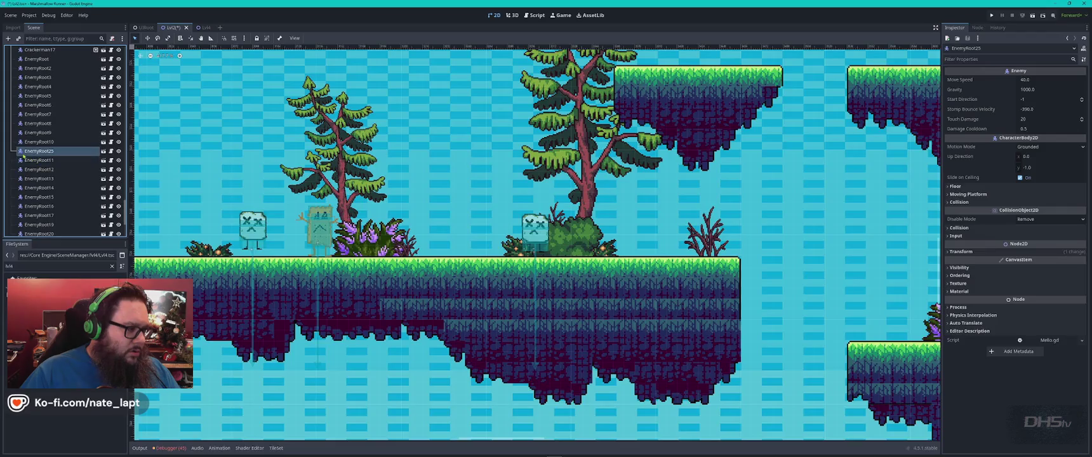
pyautogui.scroll(8, 38, 149)
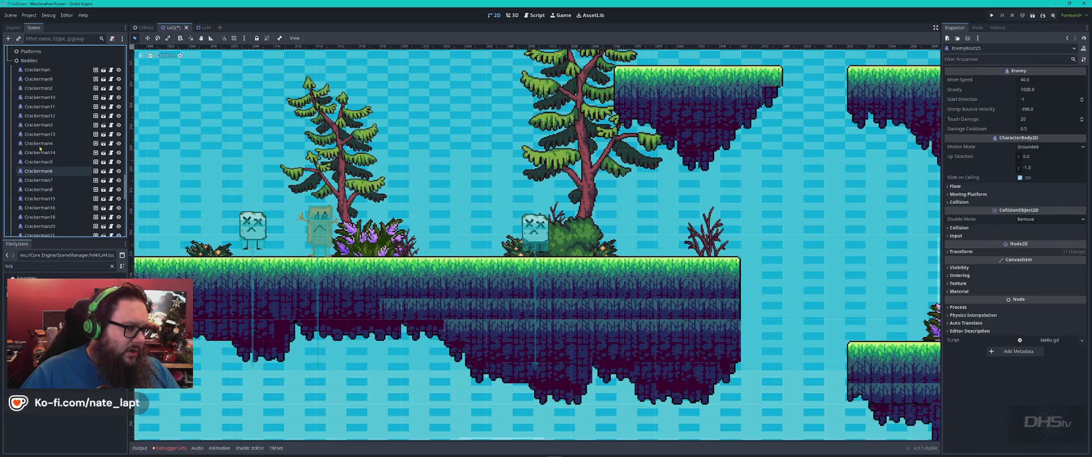
pyautogui.scroll(-8, 39, 148)
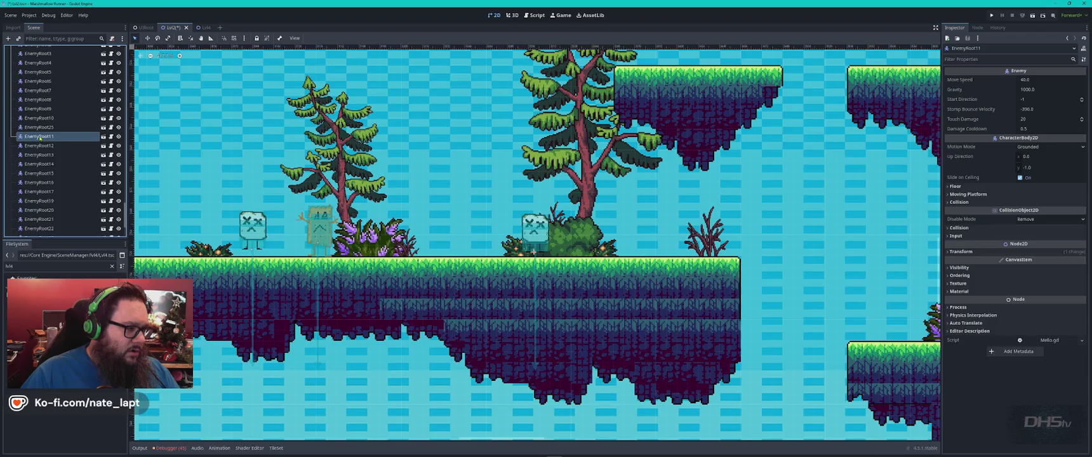
pyautogui.click(47, 154)
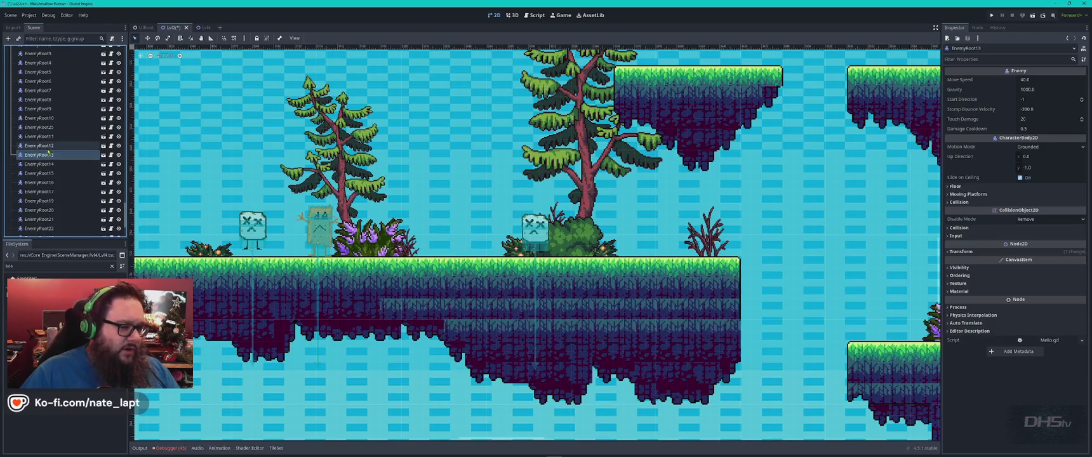
pyautogui.click(533, 250)
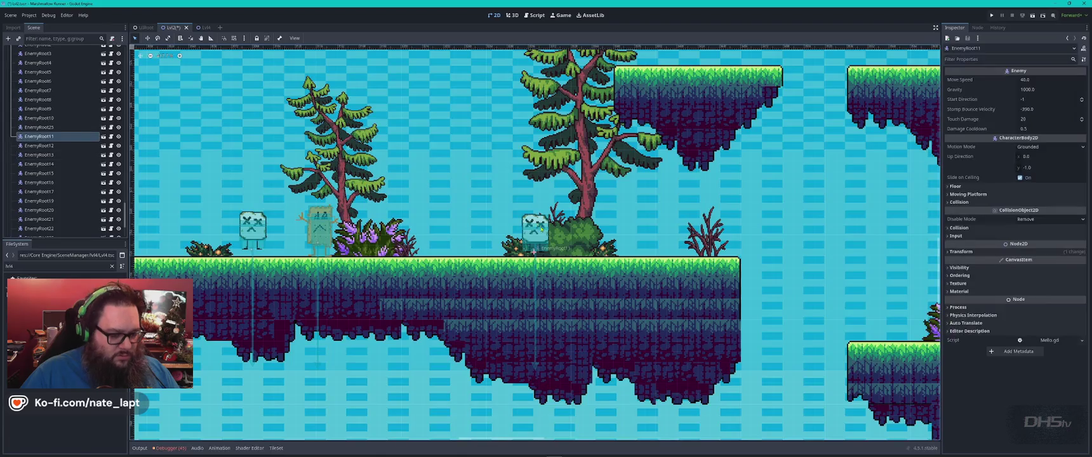
# - Select EnemyRoot11 and EnemyRoot25 below the level and move both up into the level
pyautogui.moveTo(538, 231)
pyautogui.mouseDown()
pyautogui.moveTo(561, 236)
pyautogui.moveTo(542, 236)
pyautogui.mouseUp()
pyautogui.scroll(-5, 545, 238)
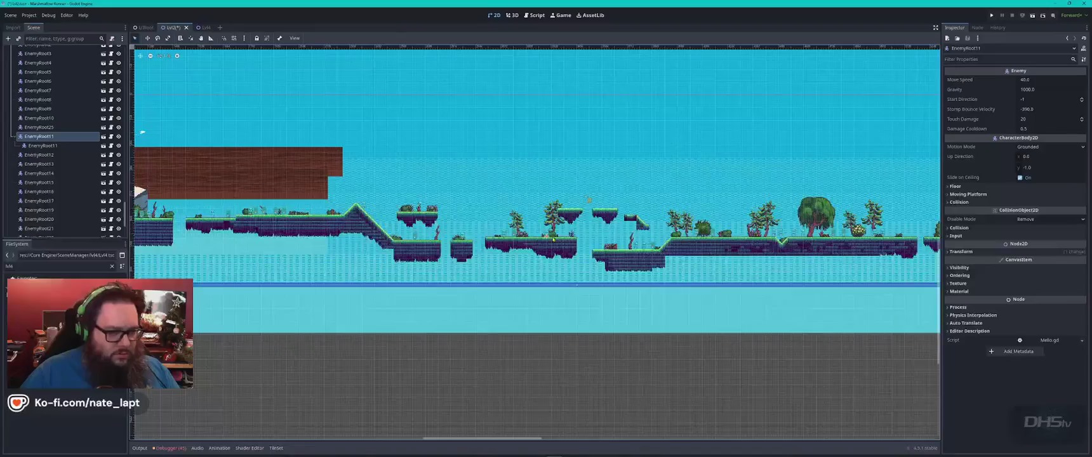
pyautogui.scroll(-2, 553, 239)
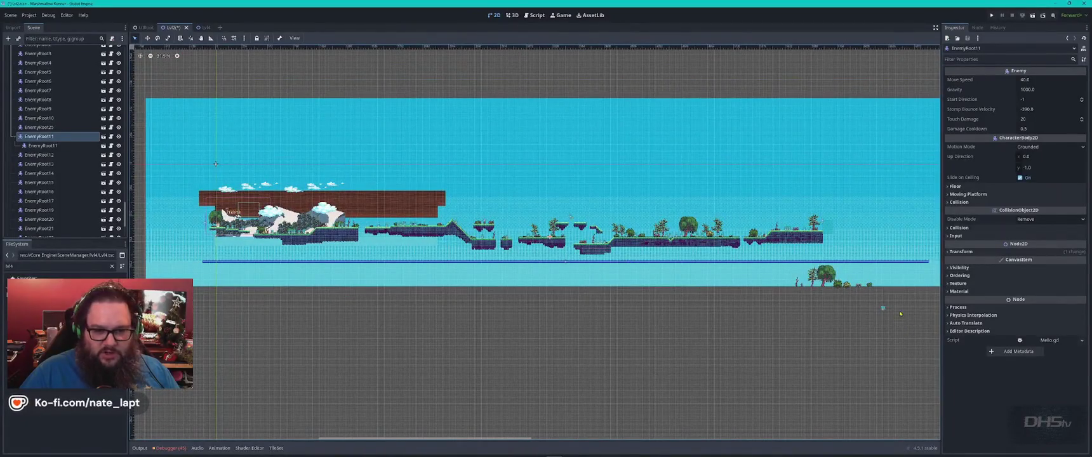
pyautogui.scroll(8, 818, 298)
pyautogui.moveTo(808, 291); pyautogui.dragTo(828, 290)
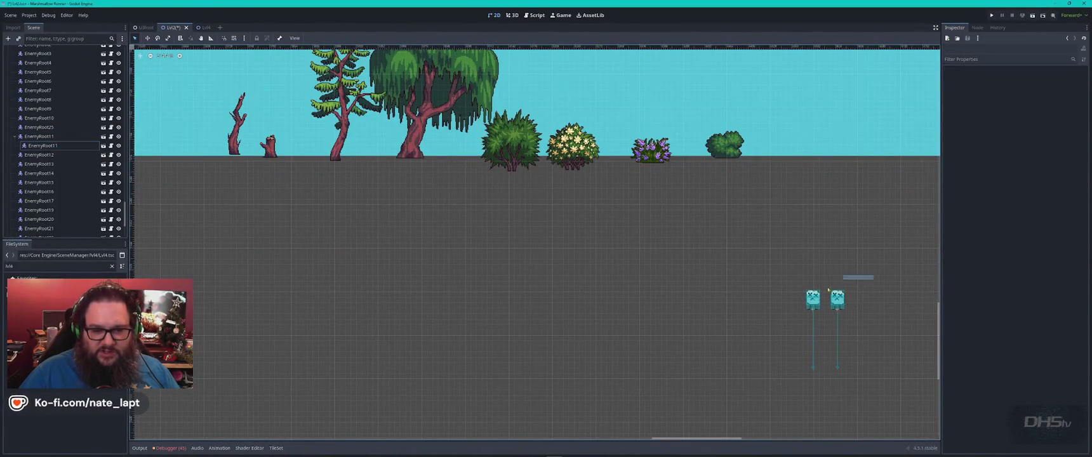
pyautogui.keyDown('shift'); pyautogui.click(834, 310); pyautogui.keyUp('shift')
pyautogui.scroll(-3, 288, 202)
pyautogui.moveTo(423, 243)
pyautogui.mouseDown()
pyautogui.moveTo(287, 203)
pyautogui.moveTo(311, 205)
pyautogui.moveTo(289, 161)
pyautogui.moveTo(652, 321)
pyautogui.mouseUp()
pyautogui.scroll(3, 289, 161)
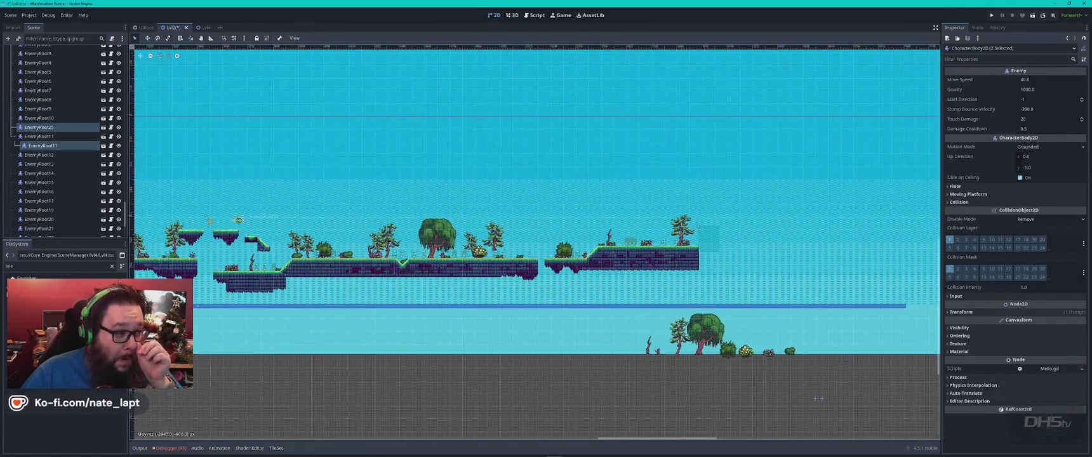
pyautogui.scroll(5, 219, 222)
pyautogui.moveTo(219, 222); pyautogui.dragTo(566, 173)
pyautogui.click(567, 172)
# - Settle EnemyRoot11 and EnemyRoot25 onto the floating platforms, then launch the game with F5
pyautogui.moveTo(525, 150); pyautogui.dragTo(528, 179)
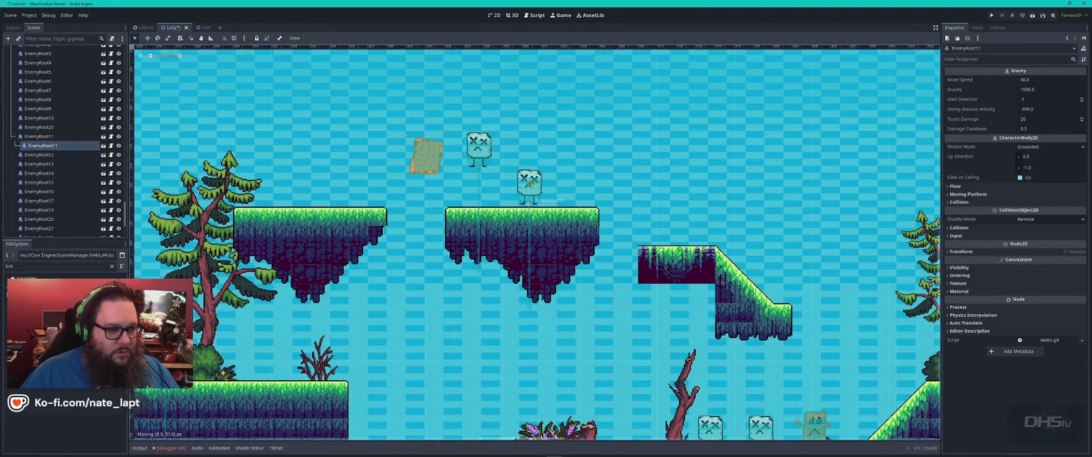
pyautogui.moveTo(486, 149); pyautogui.dragTo(322, 185)
pyautogui.scroll(-1, 381, 215)
pyautogui.scroll(-4, 409, 226)
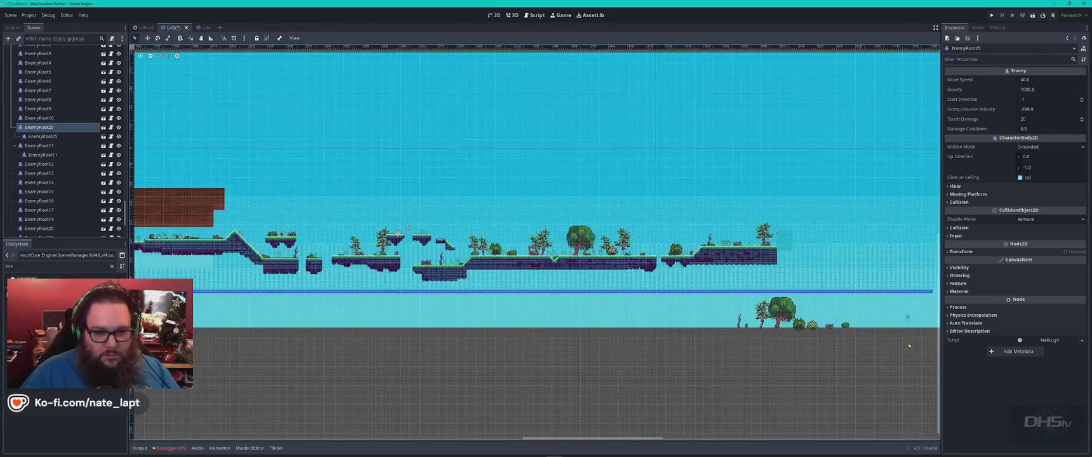
pyautogui.moveTo(909, 320); pyautogui.dragTo(702, 284)
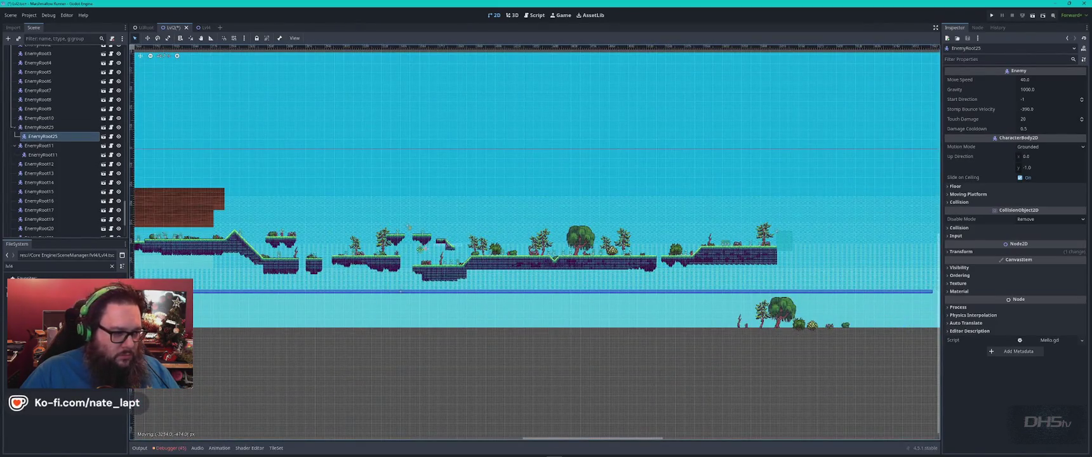
pyautogui.scroll(5, 408, 227)
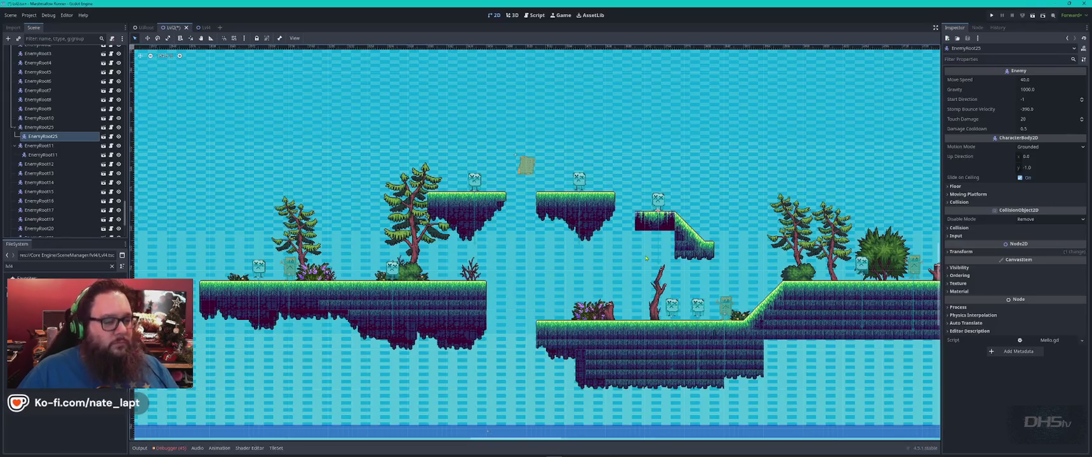
pyautogui.press('F5')
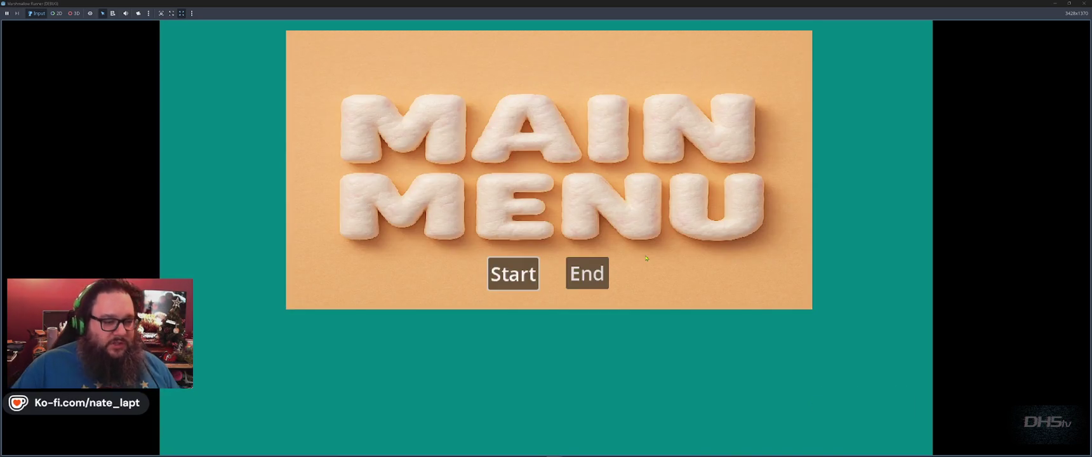
# - Start the game and run right, jumping across platforms and striking an approaching enemy
pyautogui.press('Return')
pyautogui.press('Right')
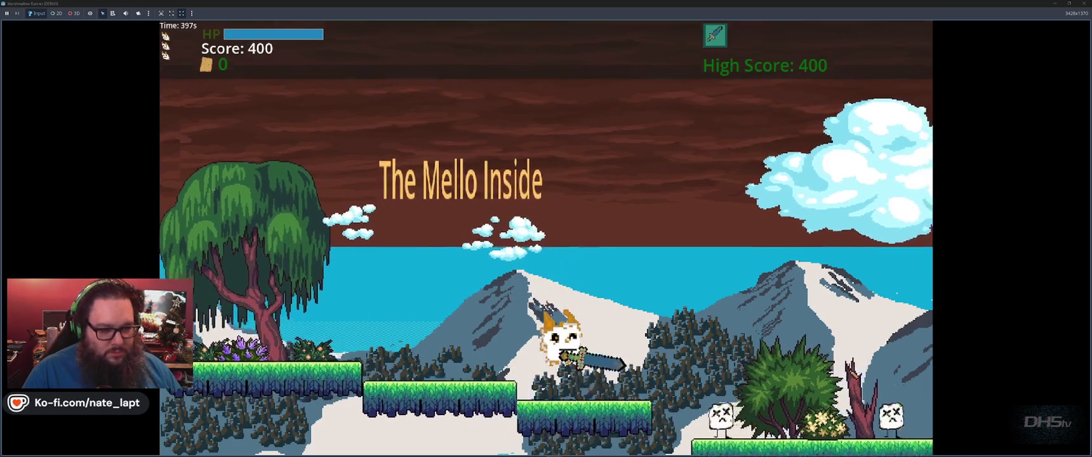
pyautogui.press('space')
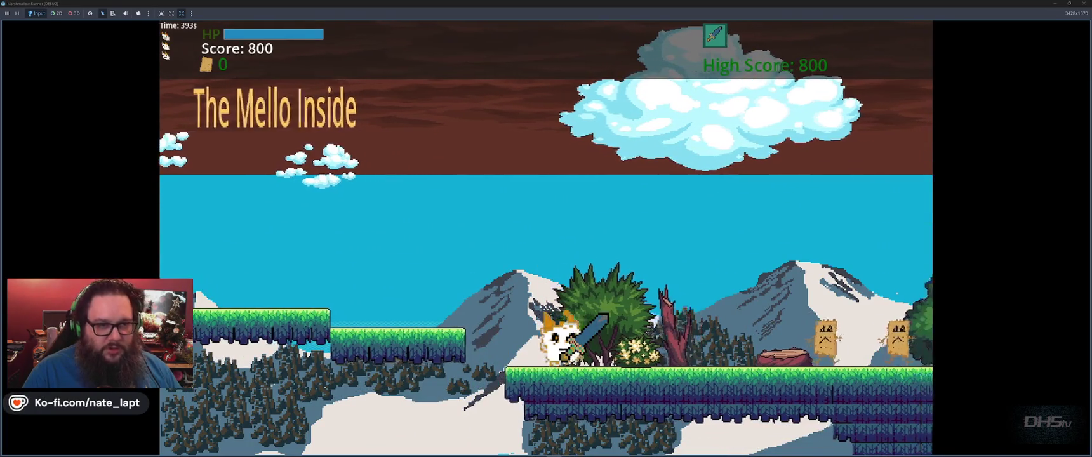
pyautogui.press('space')
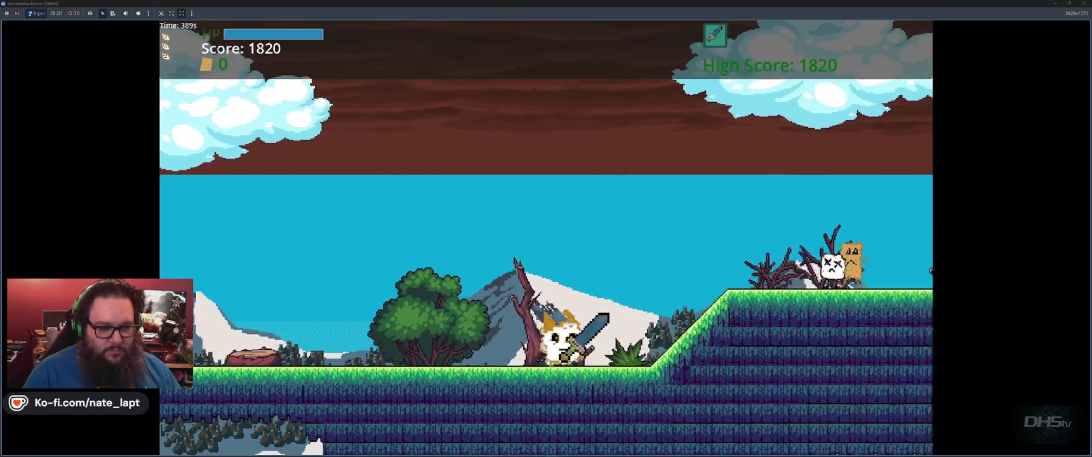
pyautogui.press('space')
pyautogui.press('space')
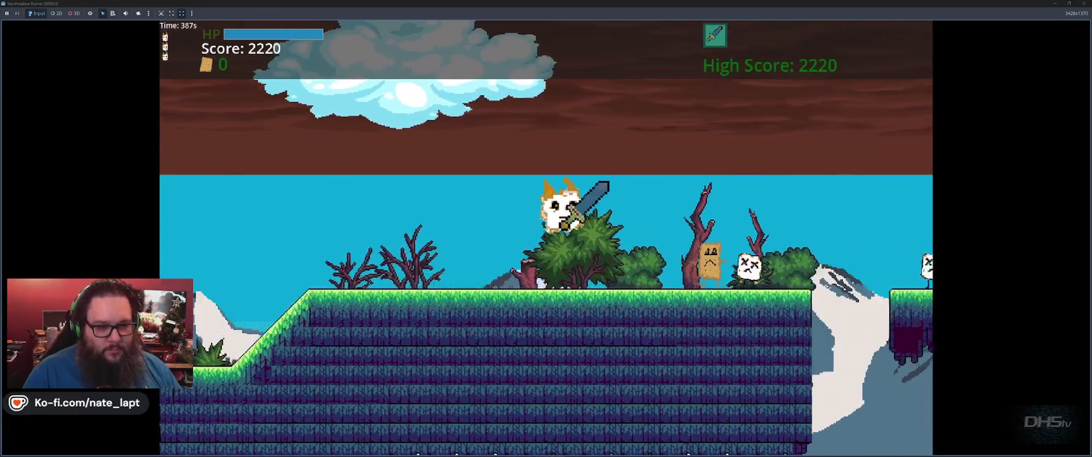
pyautogui.press('space')
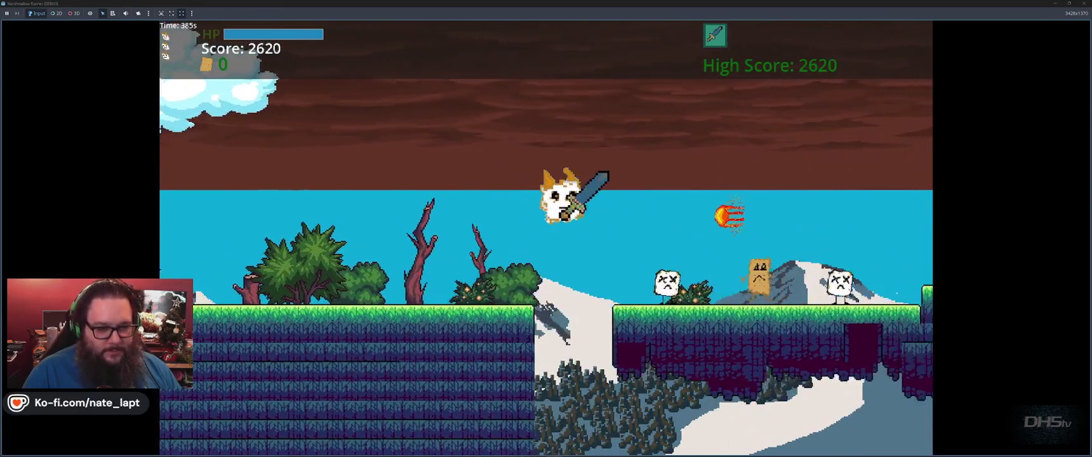
pyautogui.press('Left')
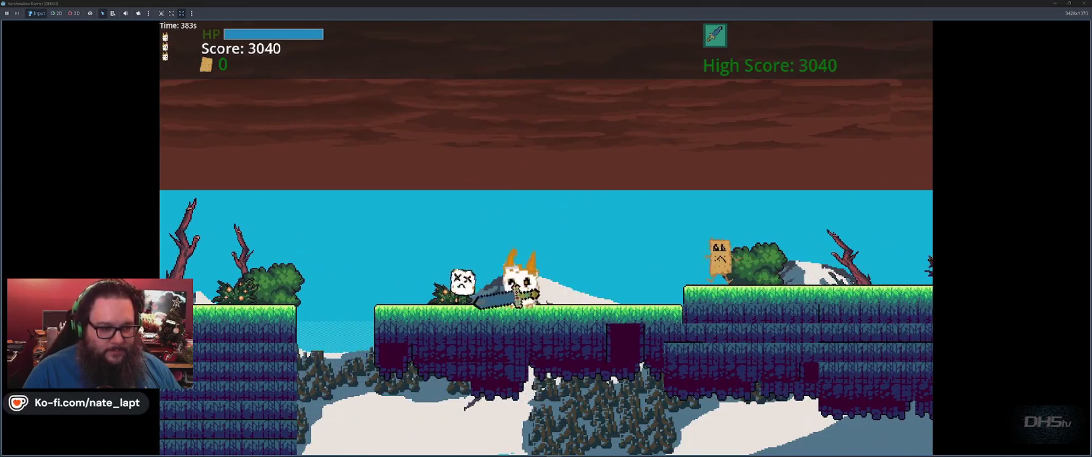
pyautogui.press('Right')
# - Keep jumping past enemies until the game over, then restart the level
pyautogui.press('space')
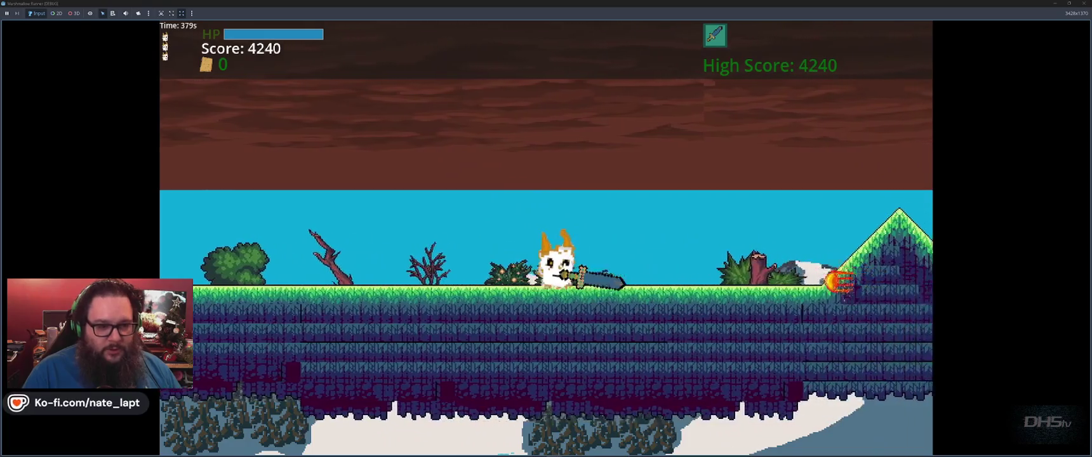
pyautogui.press('space')
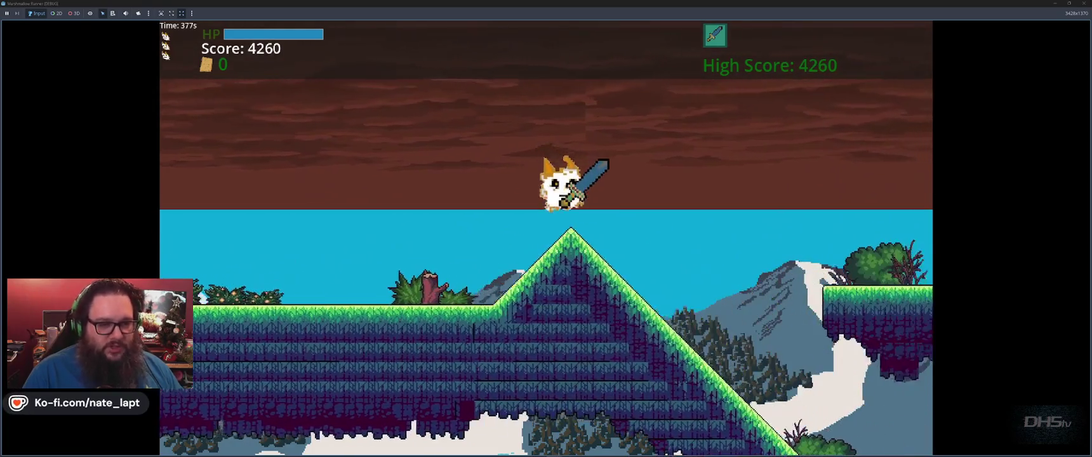
pyautogui.press('space')
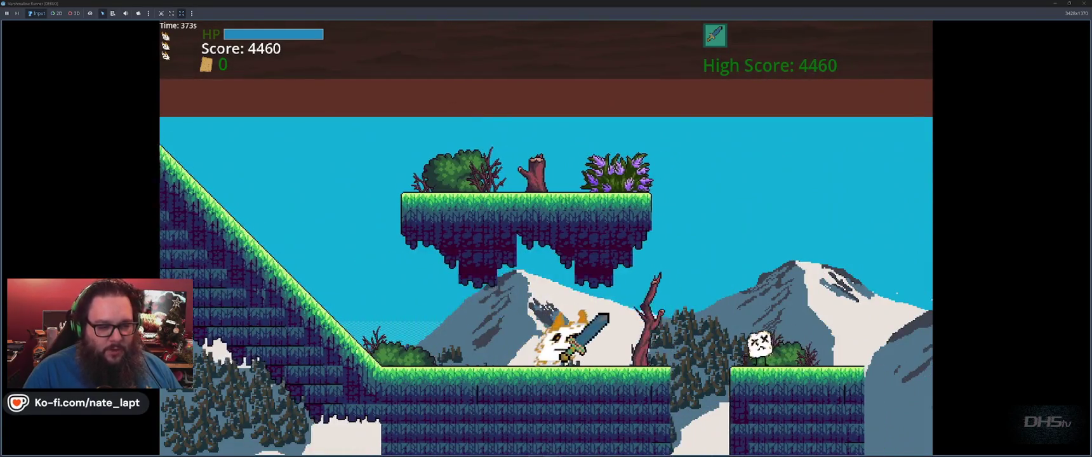
pyautogui.press('space')
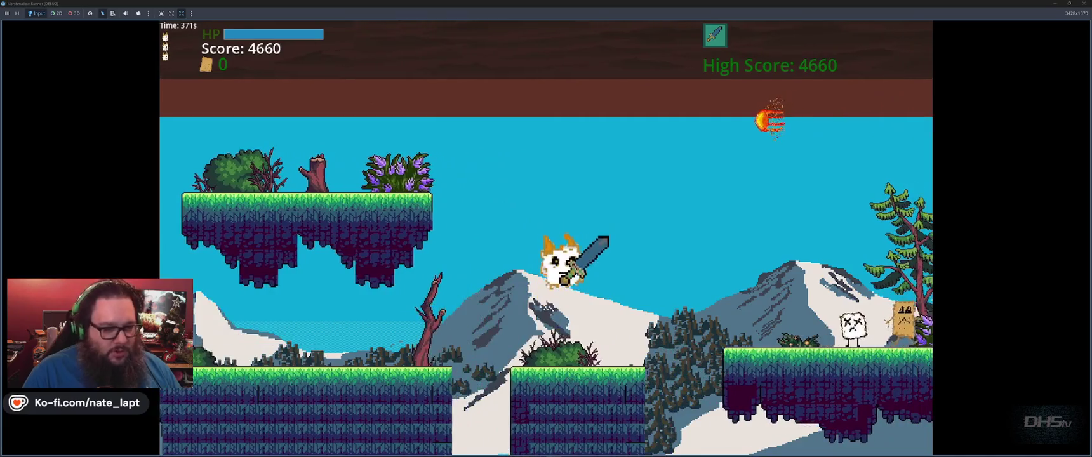
pyautogui.press('space')
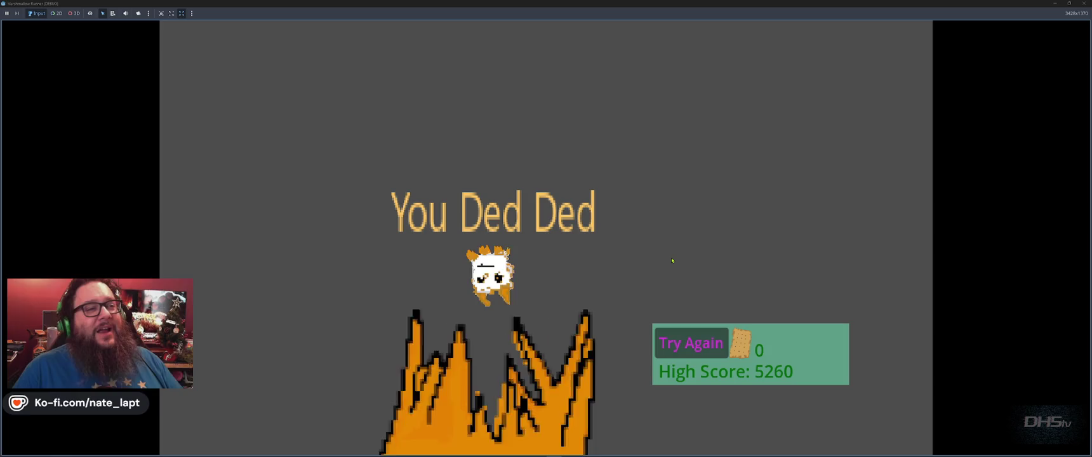
pyautogui.press('space')
pyautogui.press('space')
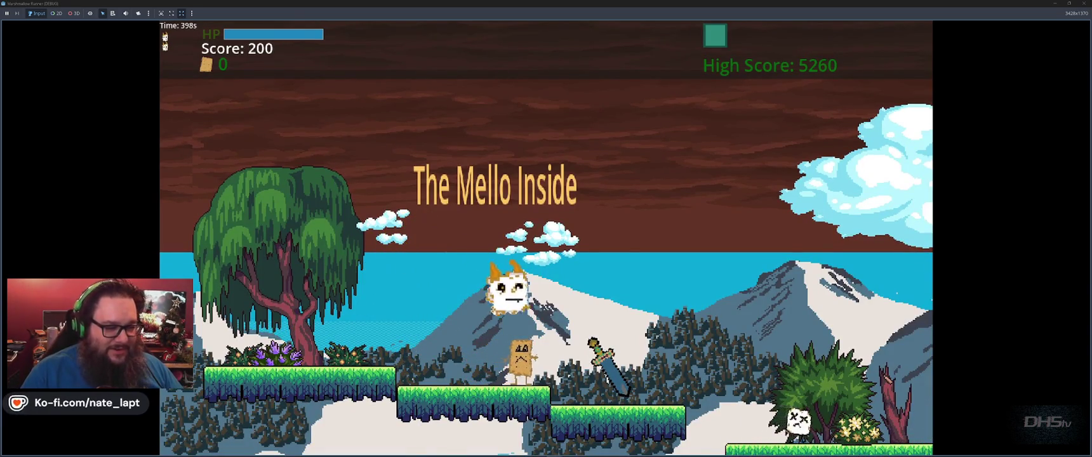
# - Jump over the ledge, gaps and slope, defeating enemies along the way
pyautogui.press('space')
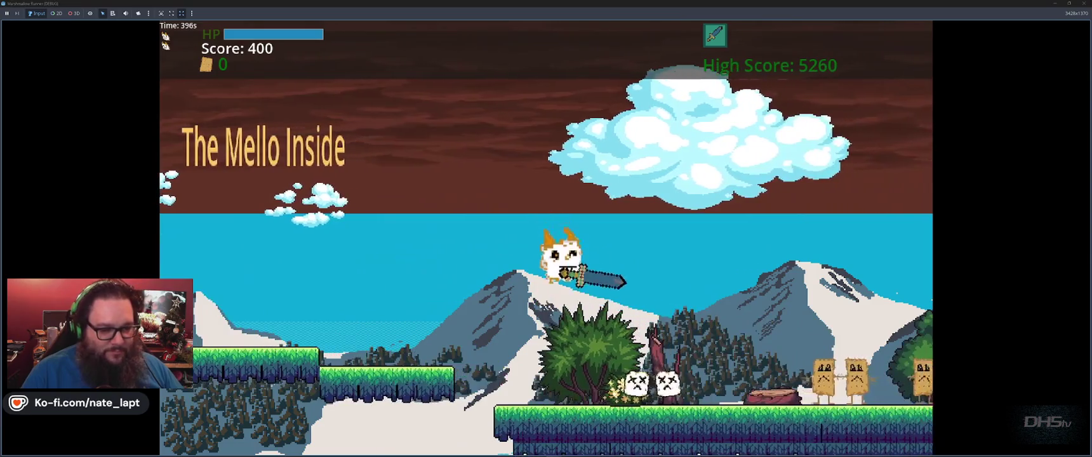
pyautogui.press('space')
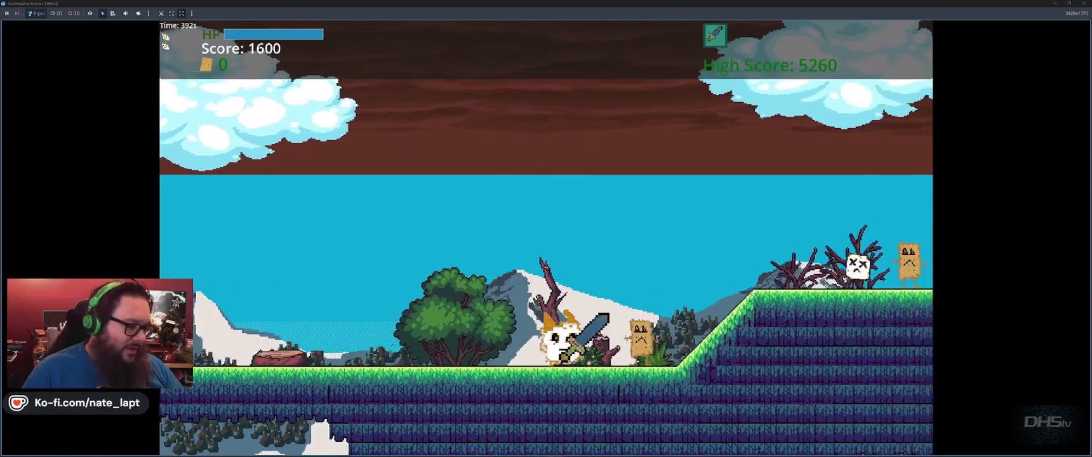
pyautogui.press('space')
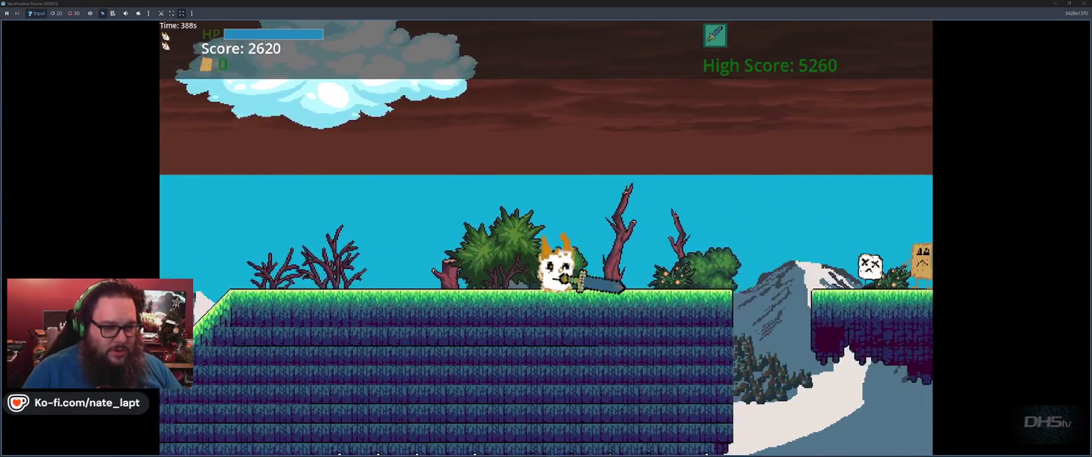
pyautogui.press('space')
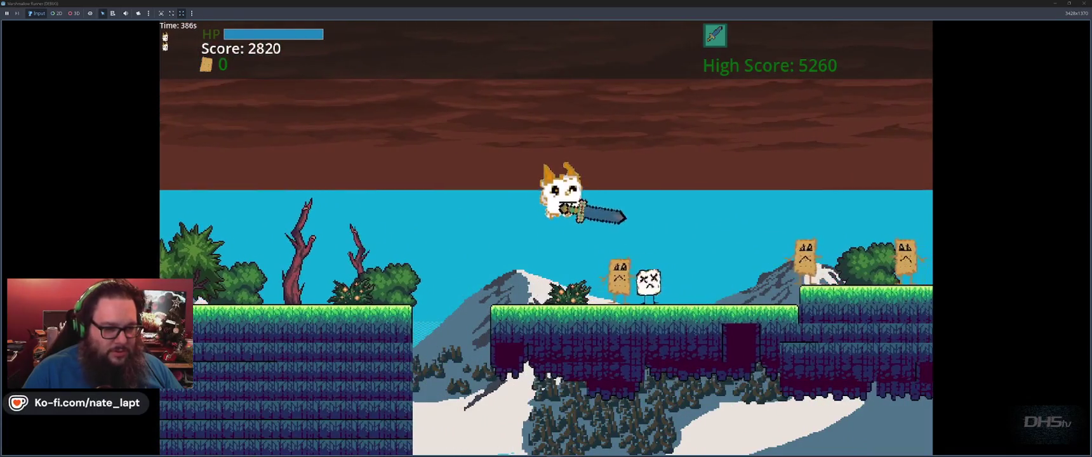
pyautogui.press('space')
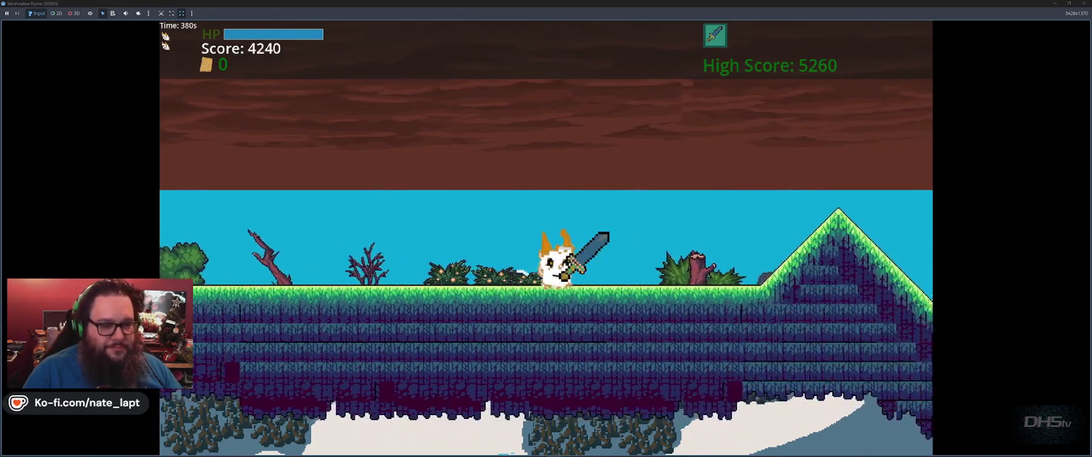
pyautogui.press('space')
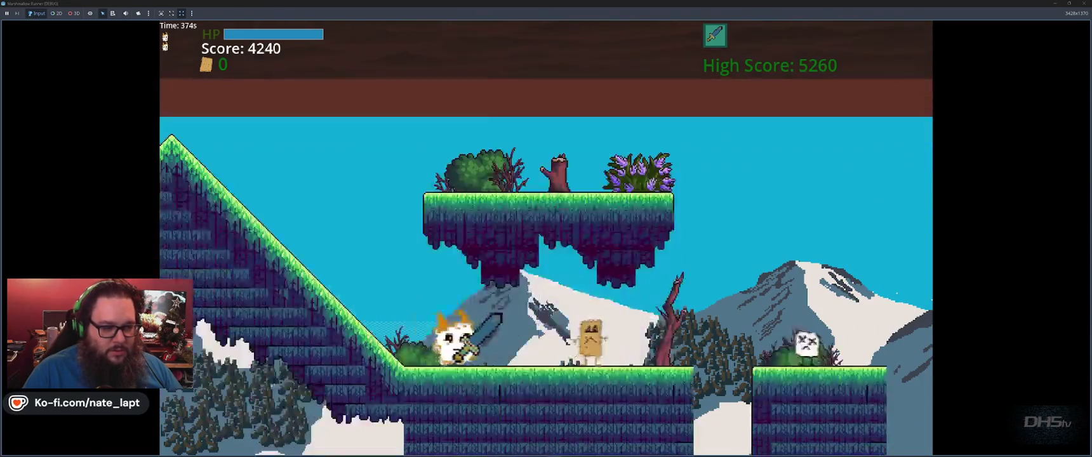
pyautogui.press('space')
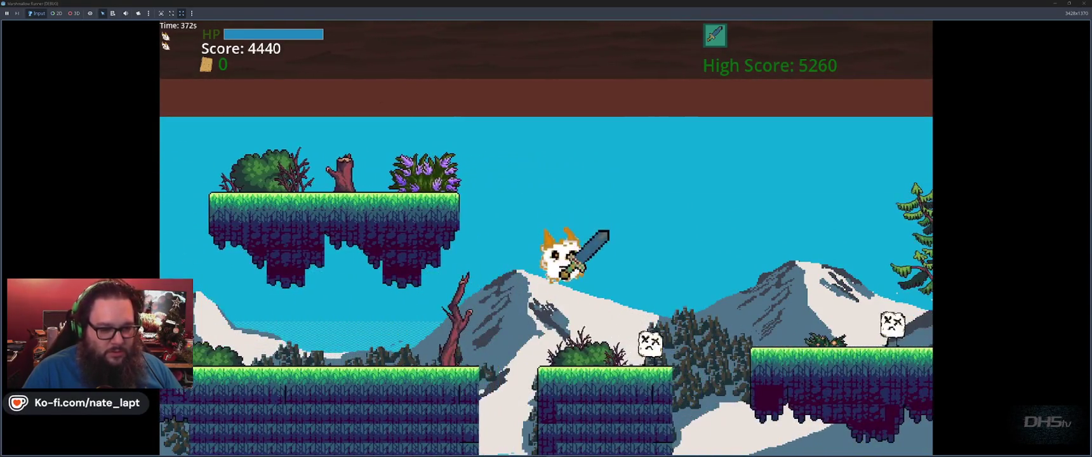
pyautogui.press('space')
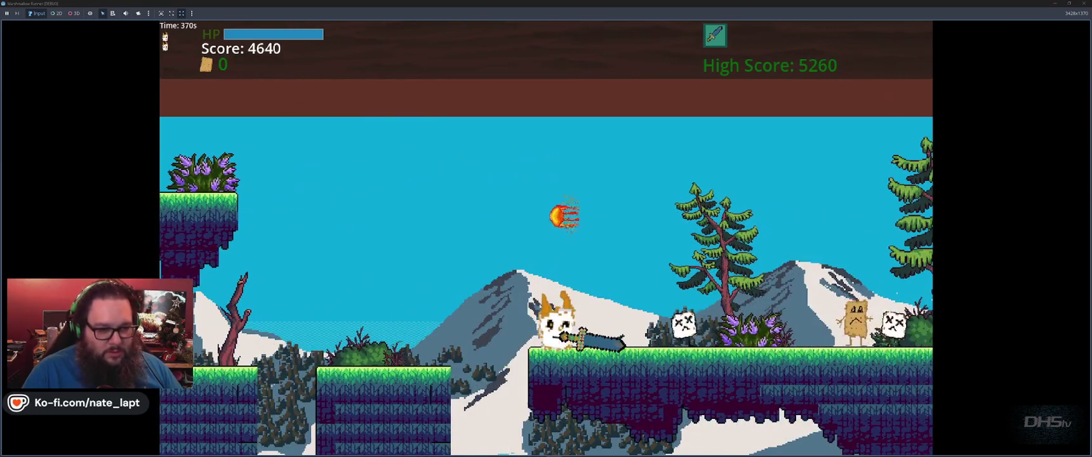
# - Swing at enemies, grab the marshmallow and clear the third gap to reach the dark-sky stage
pyautogui.press('x')
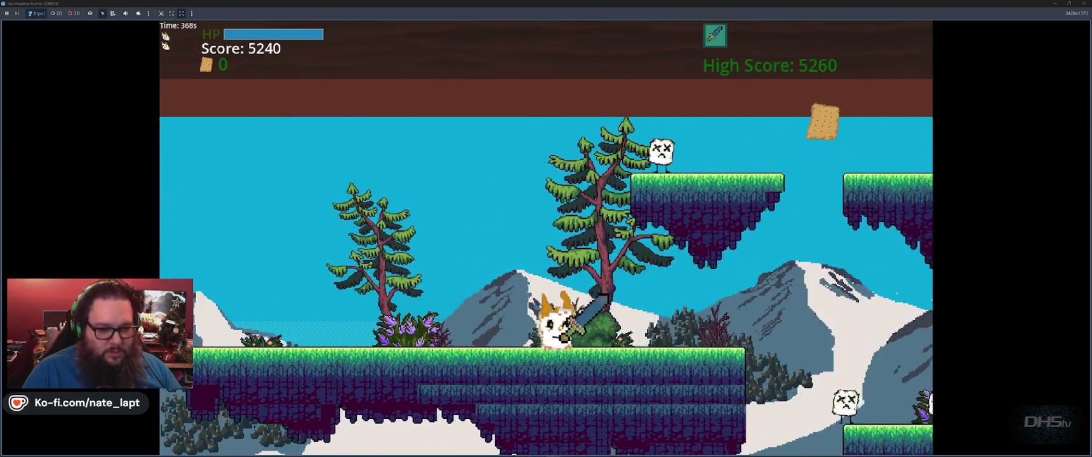
pyautogui.press('space')
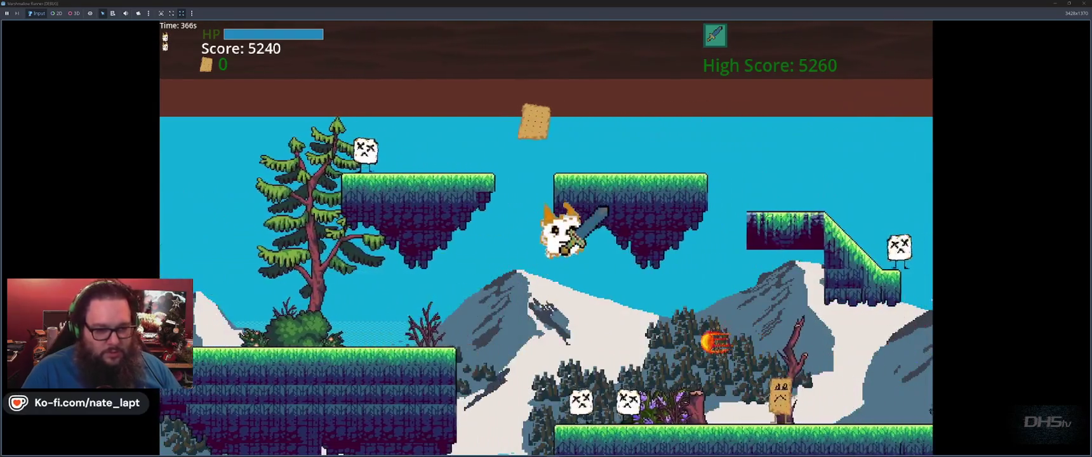
pyautogui.press('space')
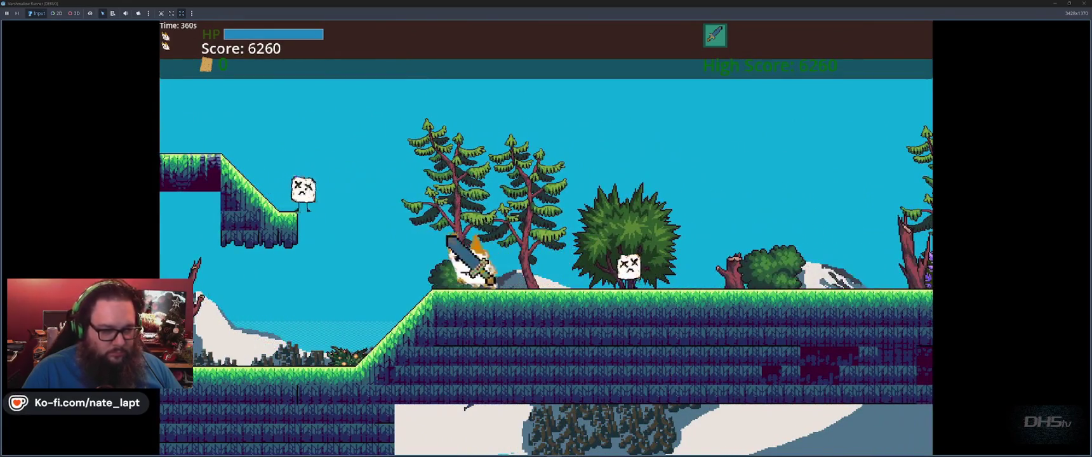
pyautogui.press('space')
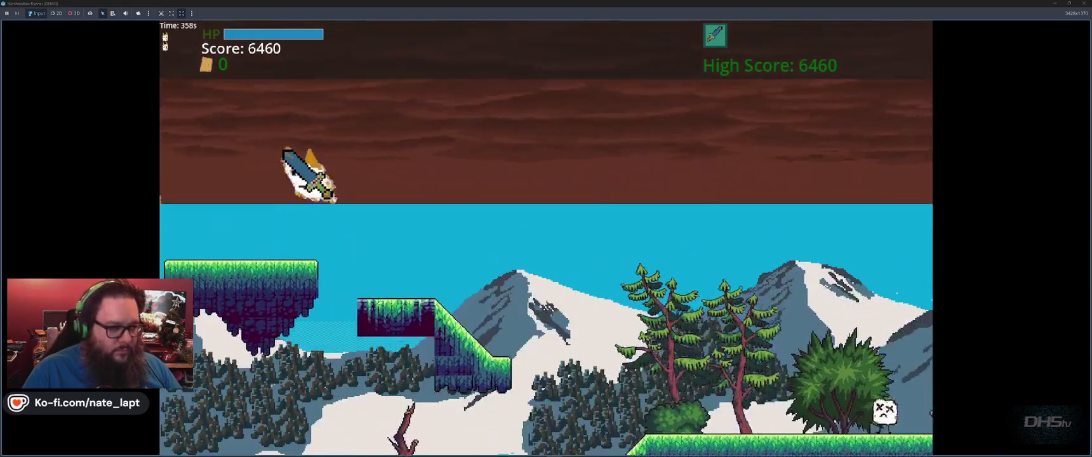
pyautogui.press('space')
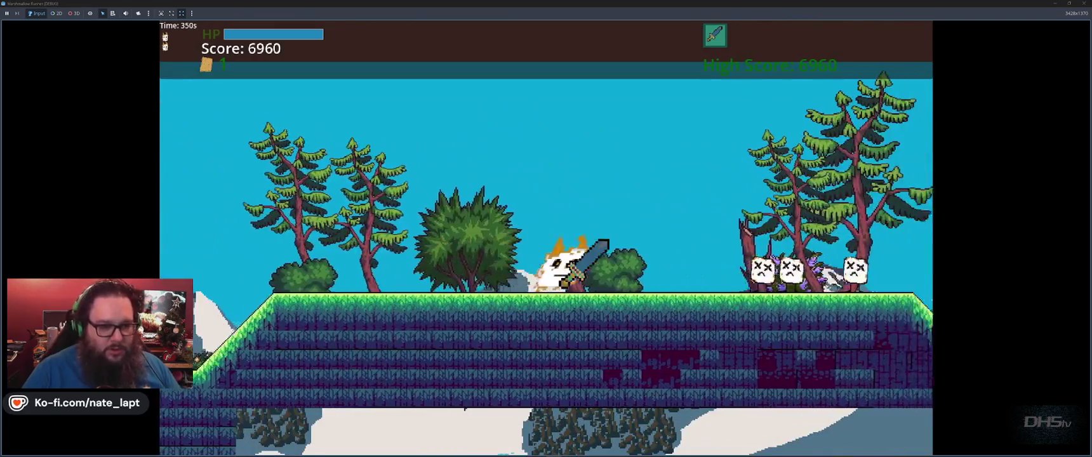
pyautogui.press('space')
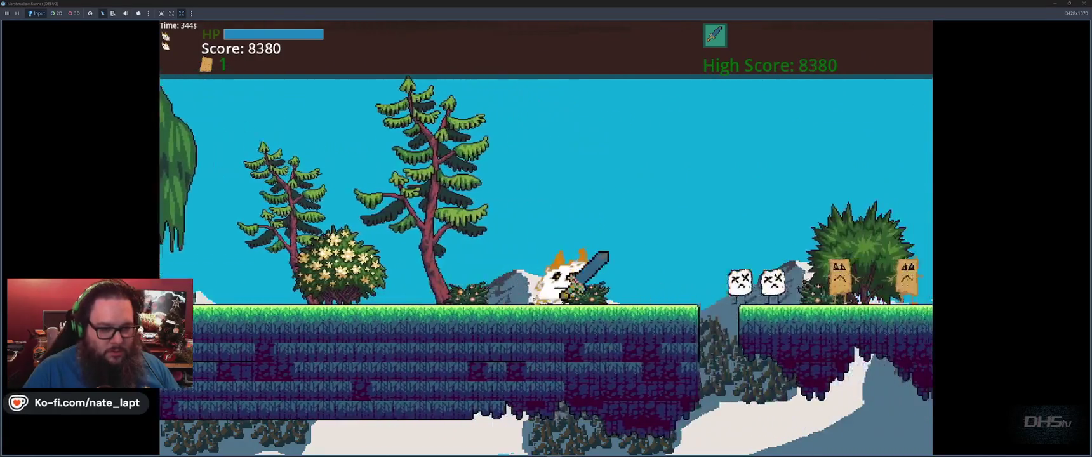
pyautogui.press('space')
pyautogui.press('space')
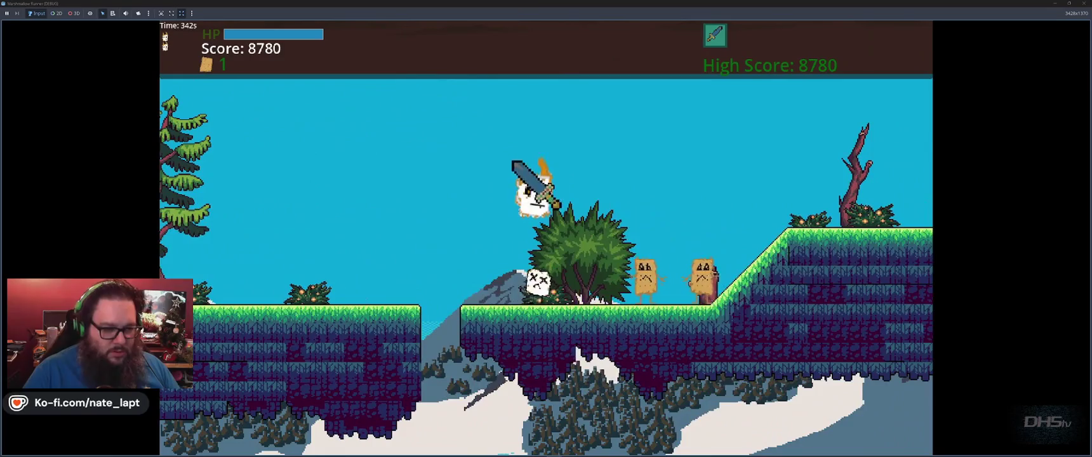
pyautogui.press('space')
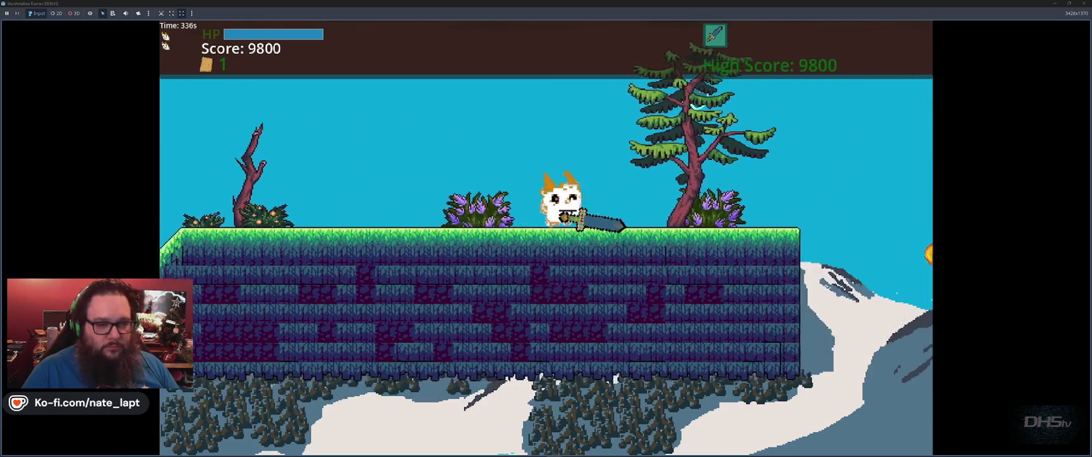
pyautogui.press('space')
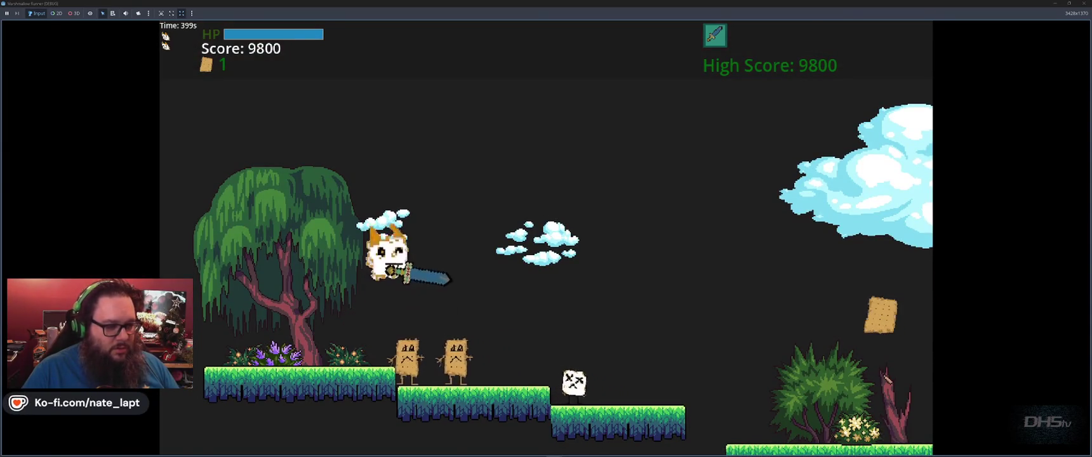
# - Jump on, defeating enemies and collecting marshmallows, up to the higher grass ledge
pyautogui.press('space')
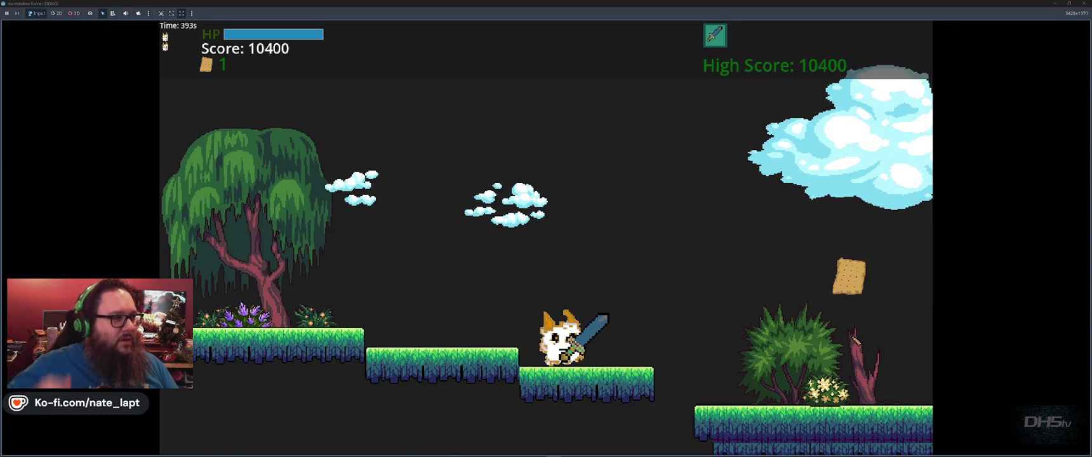
pyautogui.press('space')
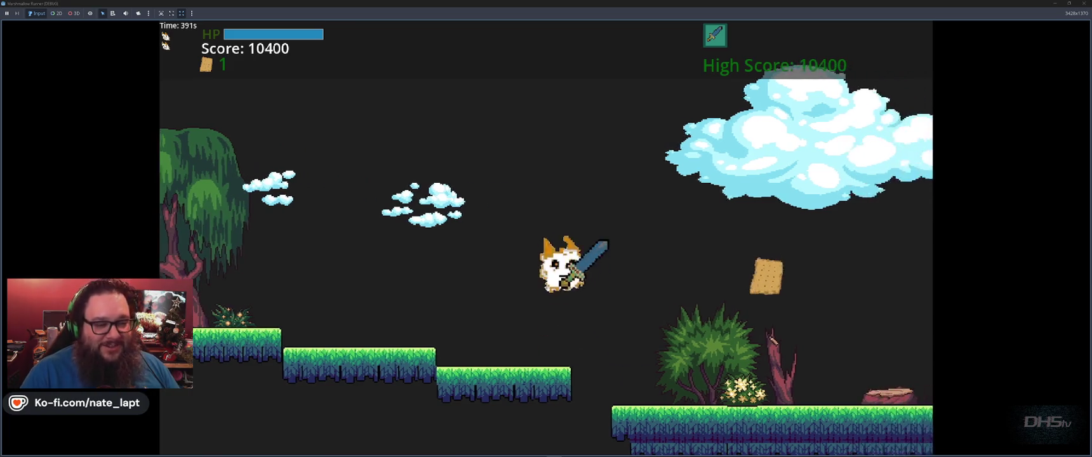
pyautogui.press('space')
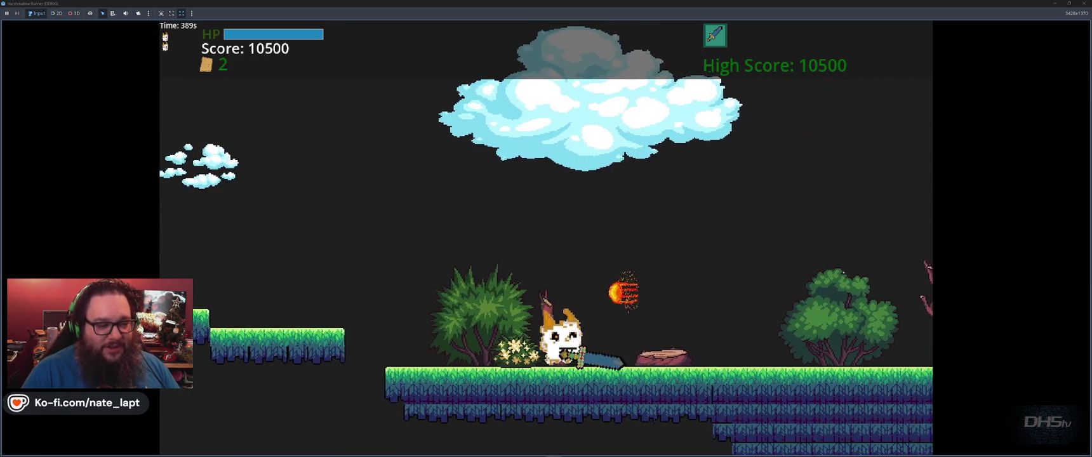
pyautogui.press('space')
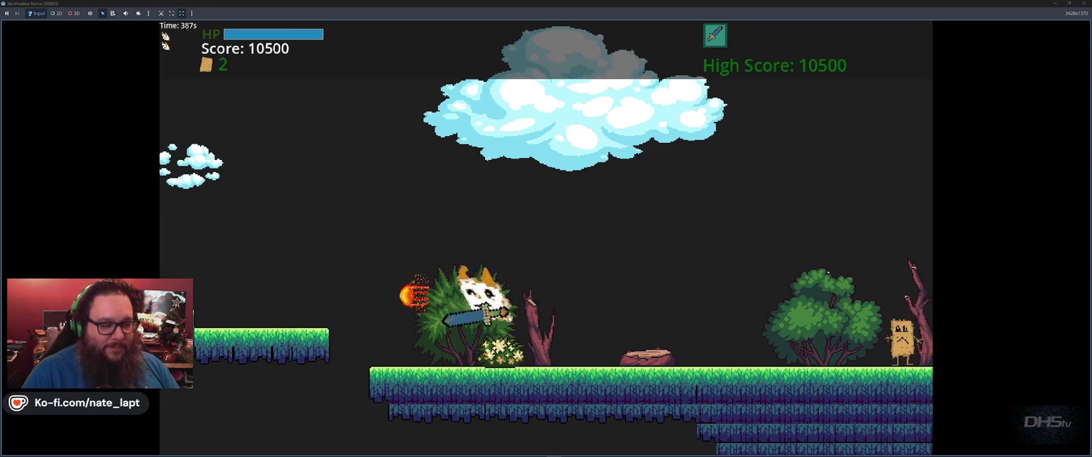
pyautogui.press('space')
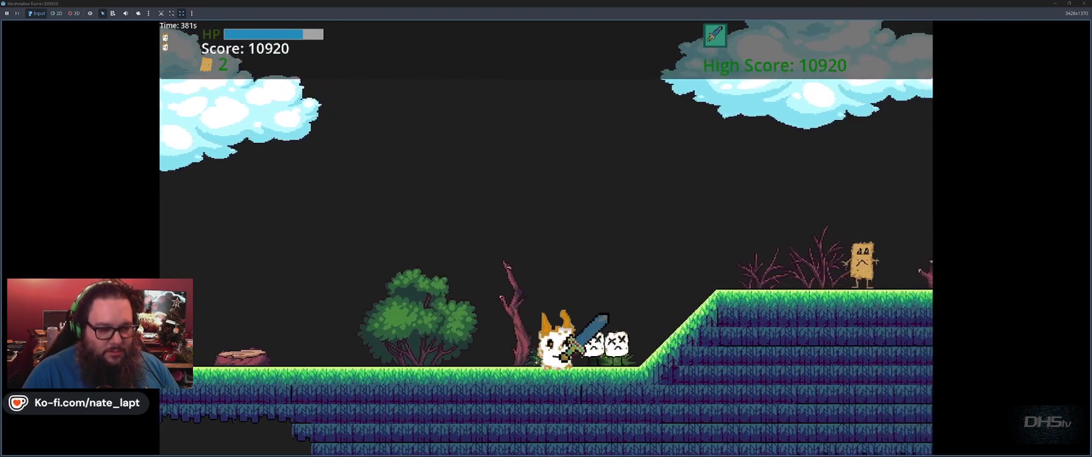
pyautogui.press('space')
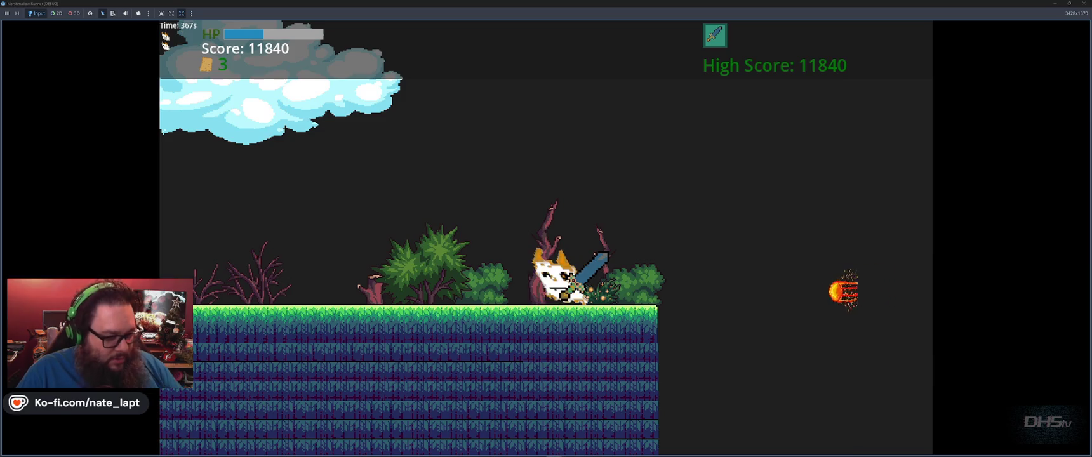
# - Pause and resume the game, then jump across the gap and up the purple platforms
pyautogui.press('Escape')
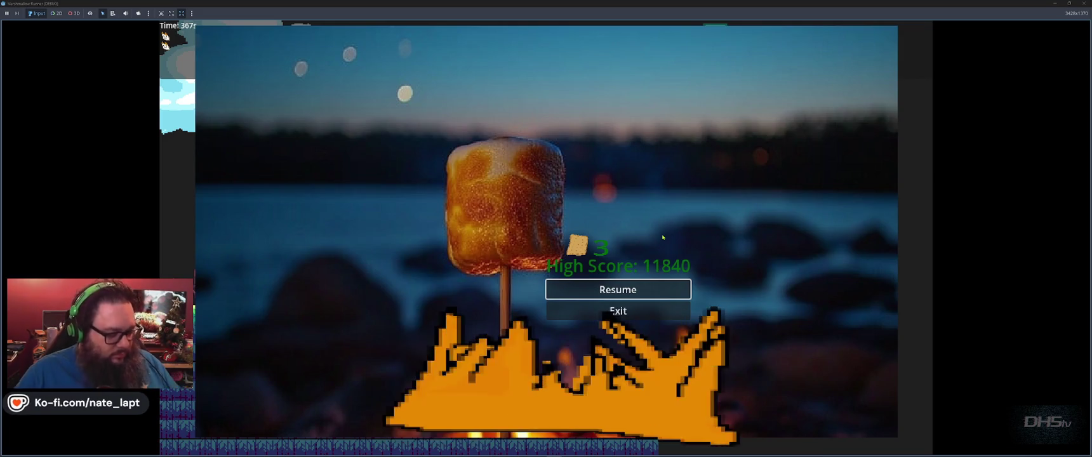
pyautogui.press('Escape')
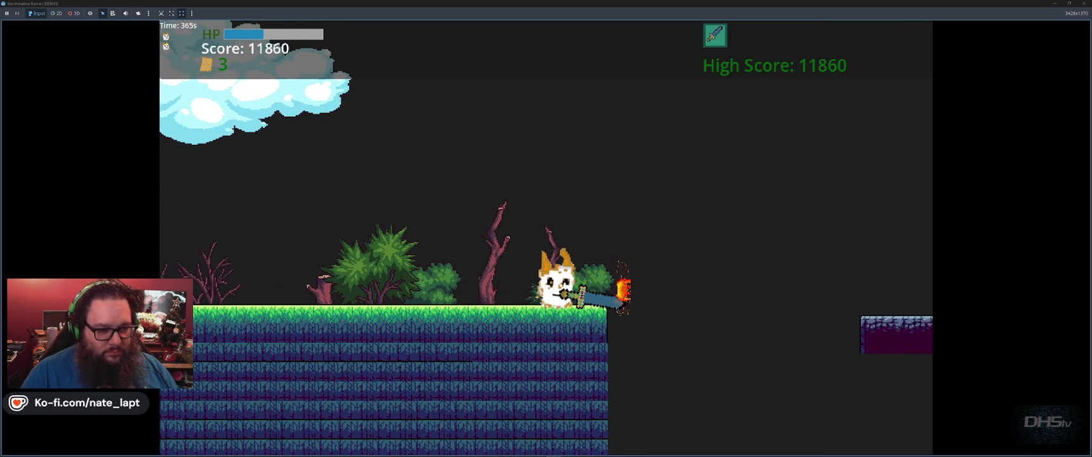
pyautogui.press('space')
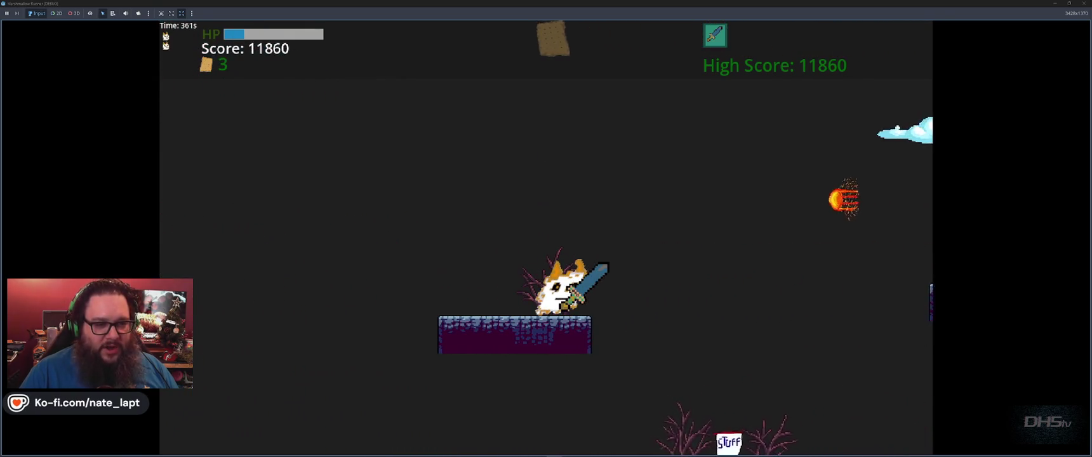
pyautogui.press('space')
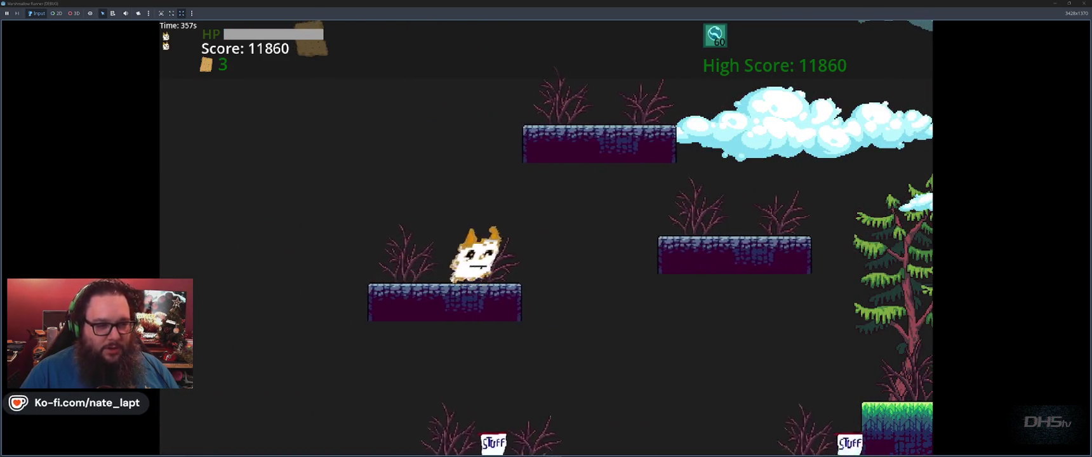
pyautogui.press('space')
pyautogui.press('space')
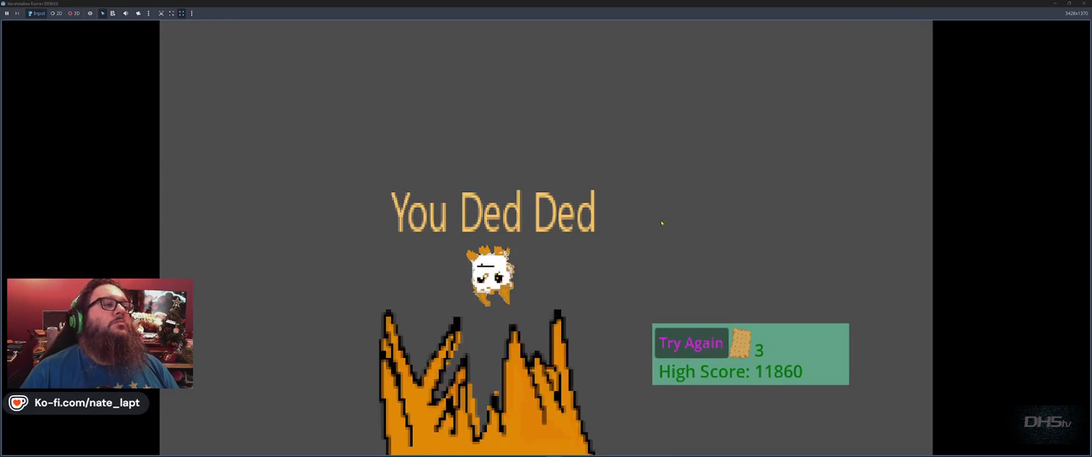
# - Restart after dying, stomp the small enemy, grab crackers and climb the grass and stone platforms
pyautogui.press('space')
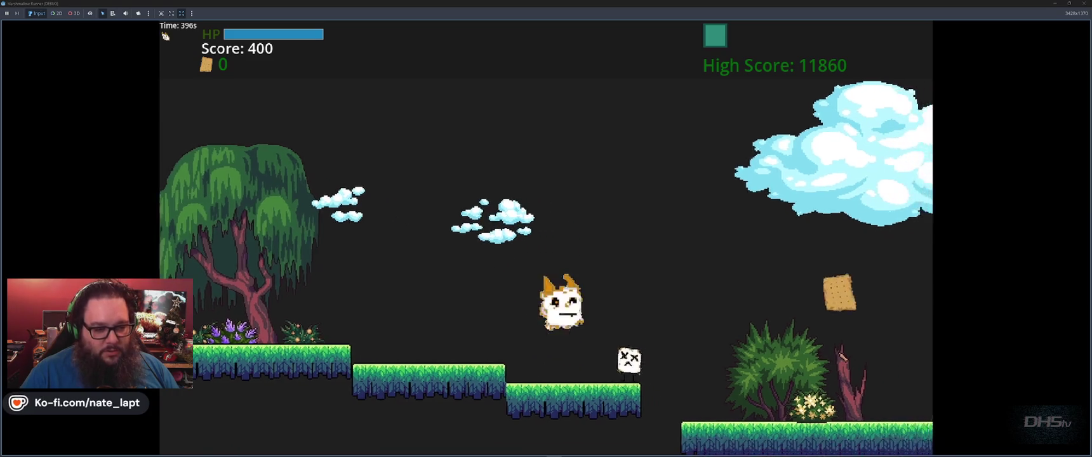
pyautogui.press('space')
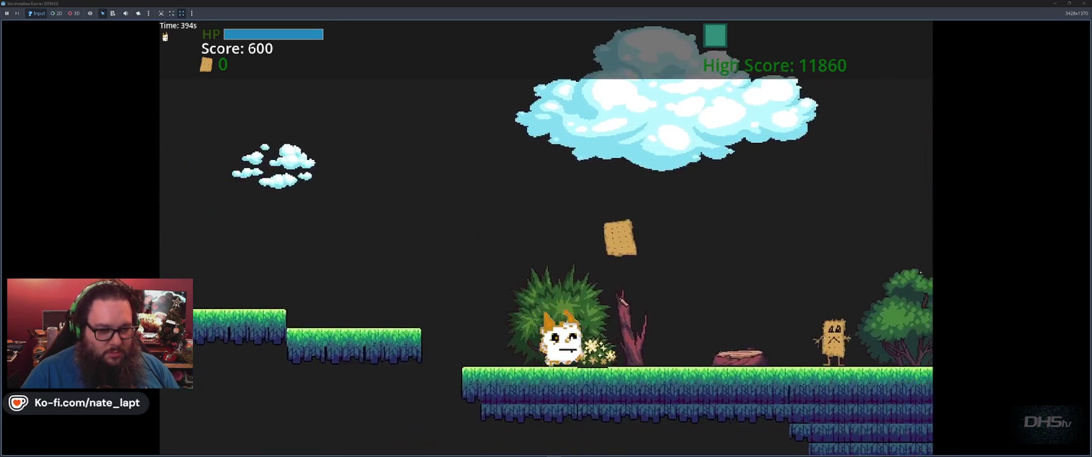
pyautogui.press('space')
pyautogui.press('space')
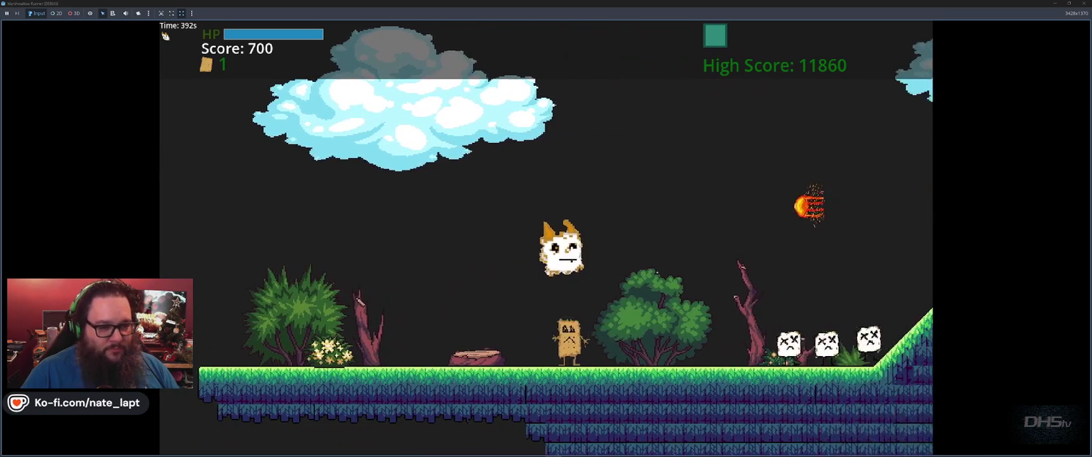
pyautogui.press('space')
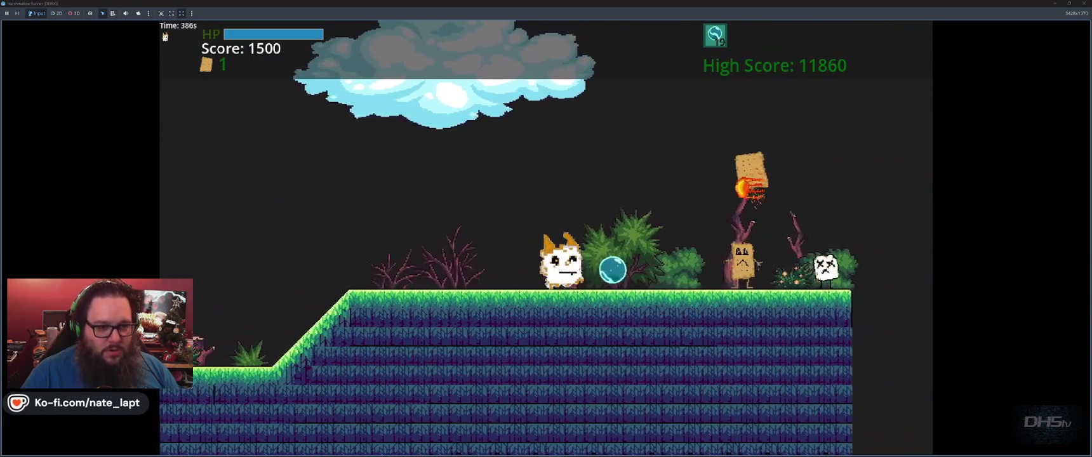
pyautogui.press('space')
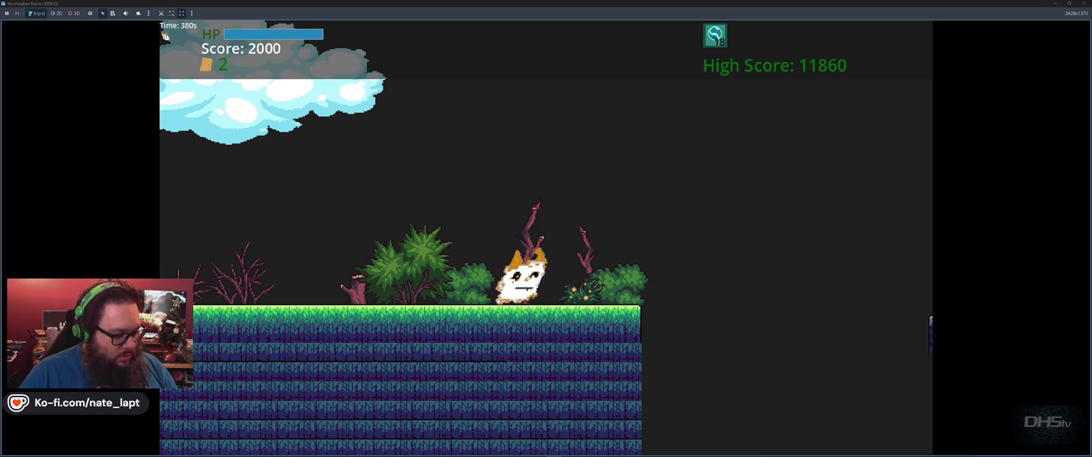
pyautogui.press('space')
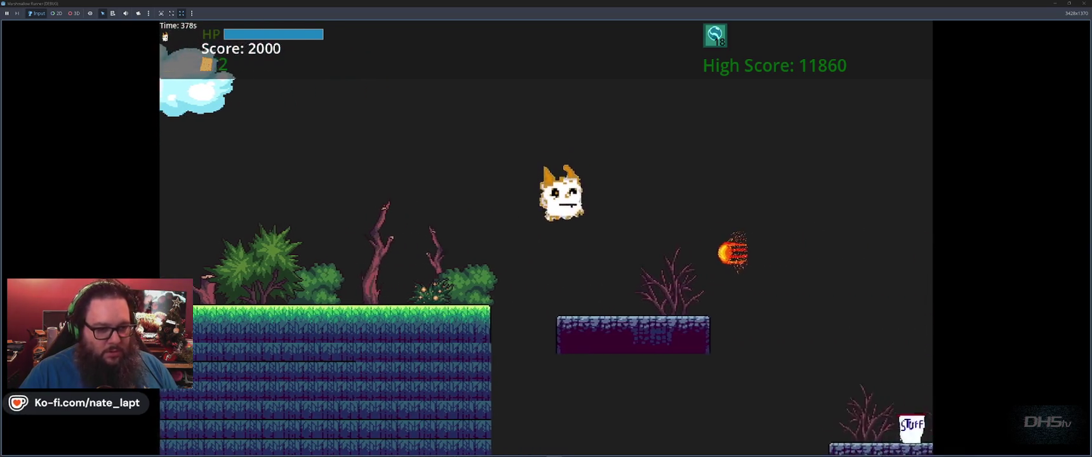
pyautogui.press('space')
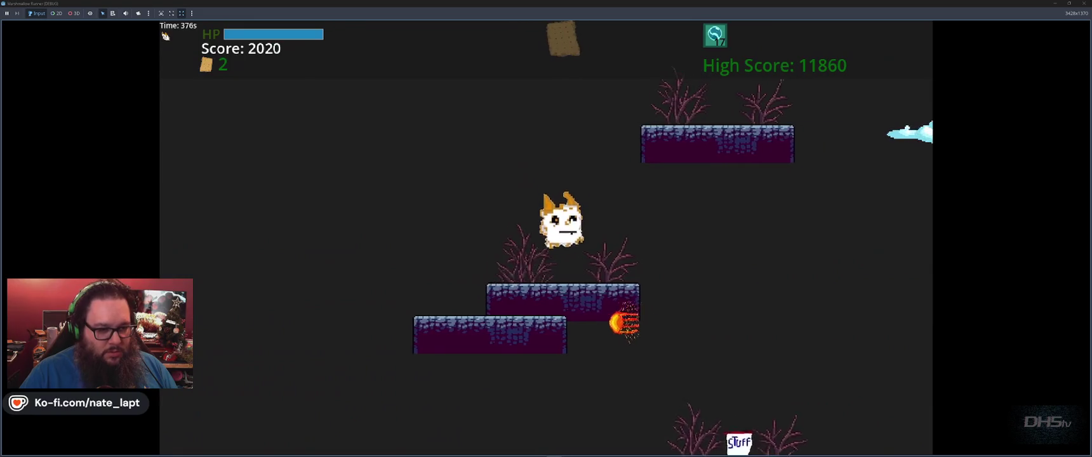
pyautogui.press('space')
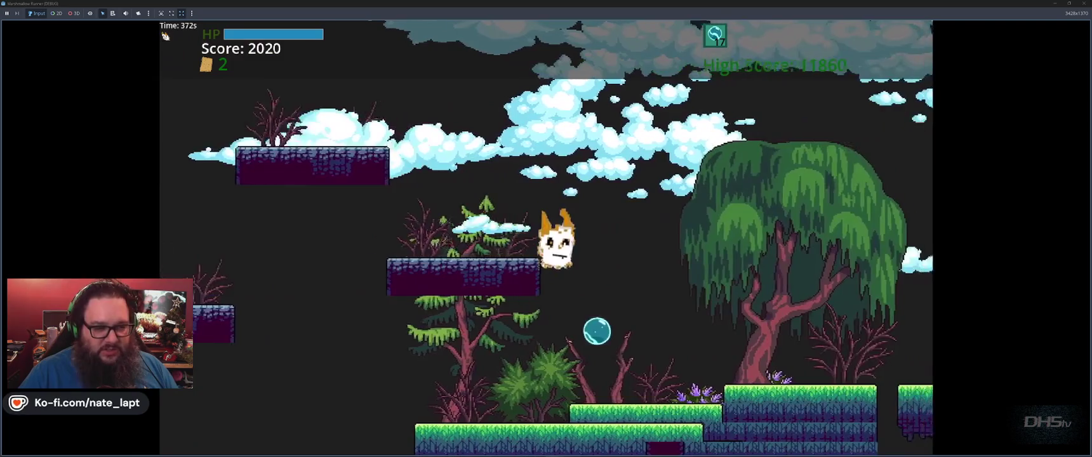
pyautogui.press('space')
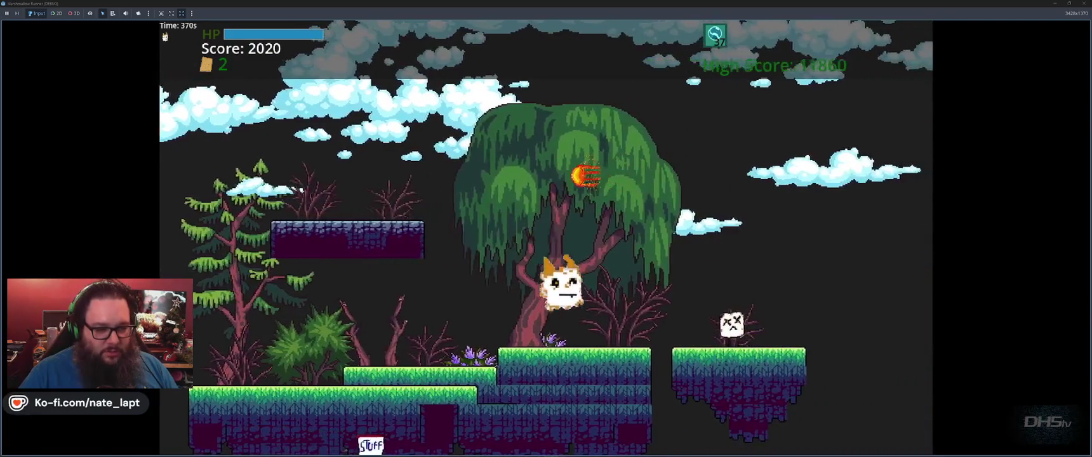
pyautogui.press('space')
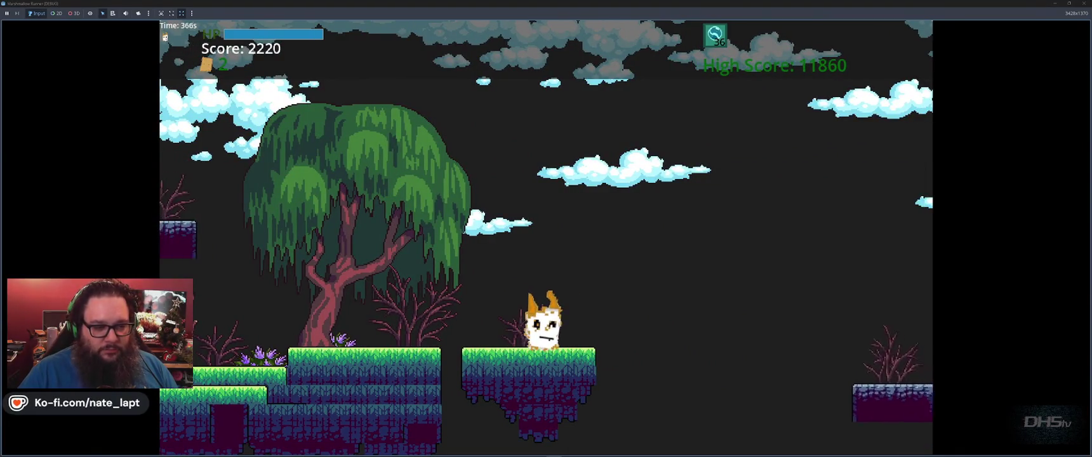
pyautogui.press('space')
pyautogui.press('space')
pyautogui.press('space')
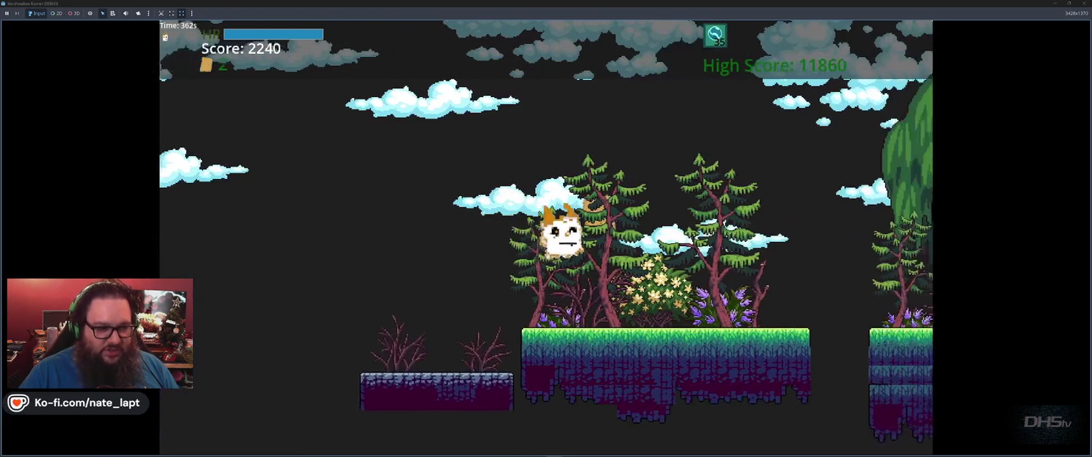
pyautogui.press('space')
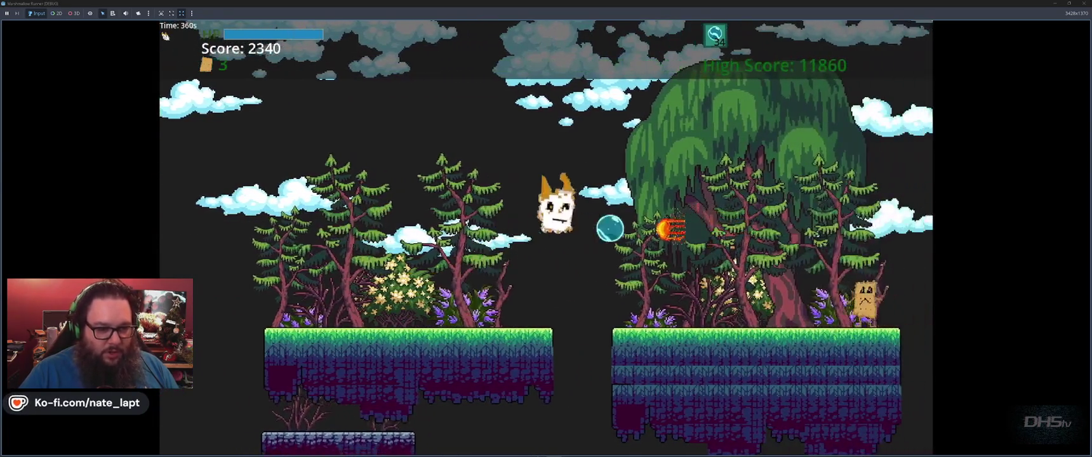
pyautogui.press('space')
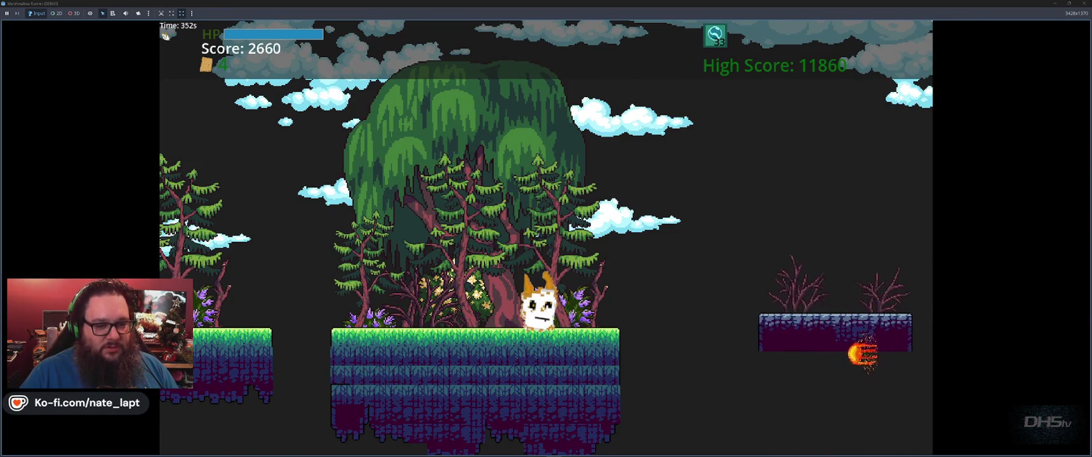
# - Cross the purple platforms, shoot bubbles at the fireball and enemies, and reach the water level
pyautogui.press('space')
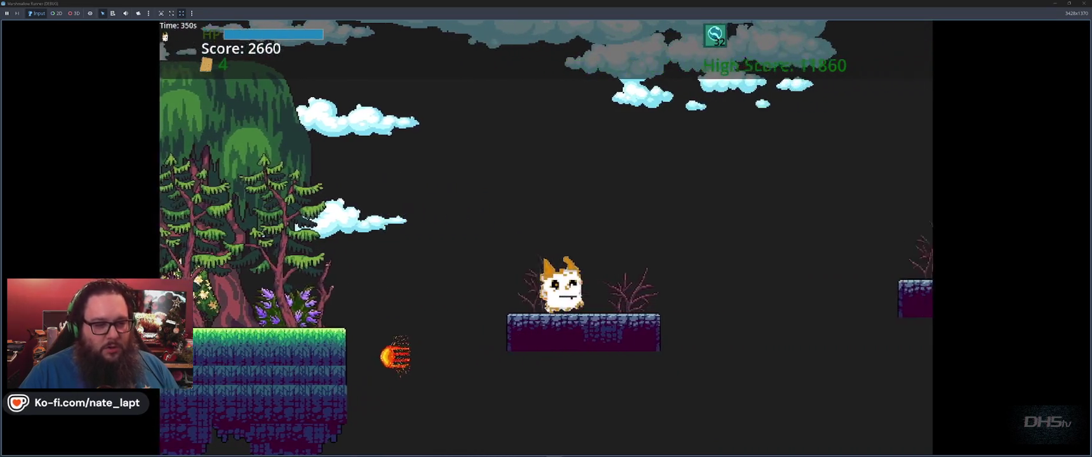
pyautogui.press('space')
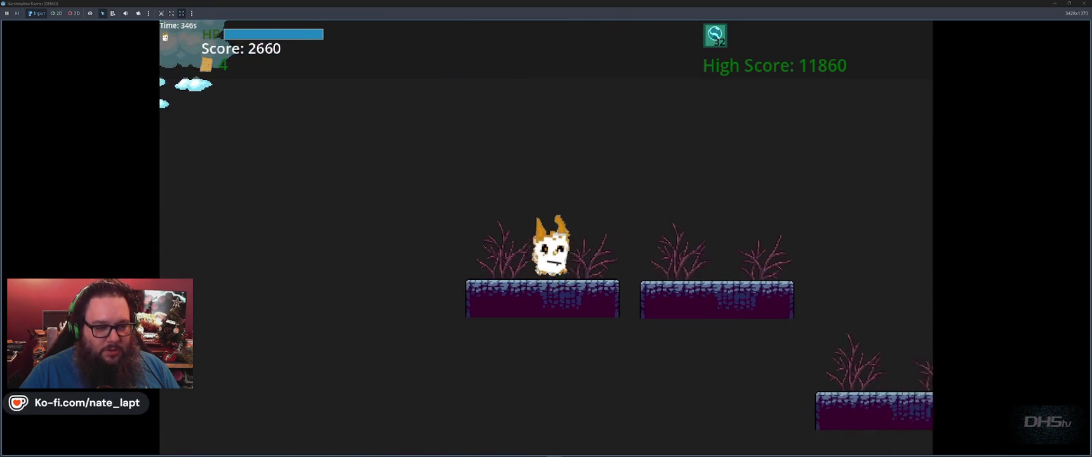
pyautogui.press('space')
pyautogui.press('f')
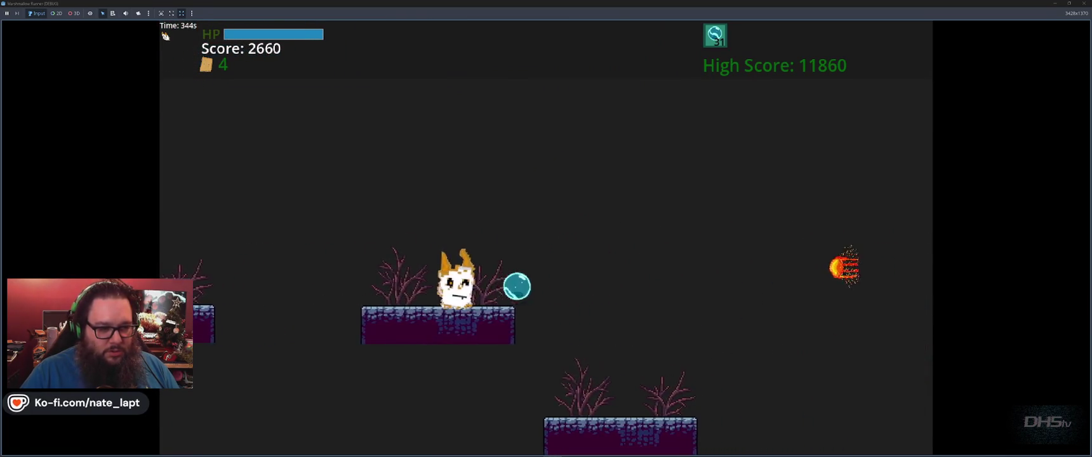
pyautogui.press('space')
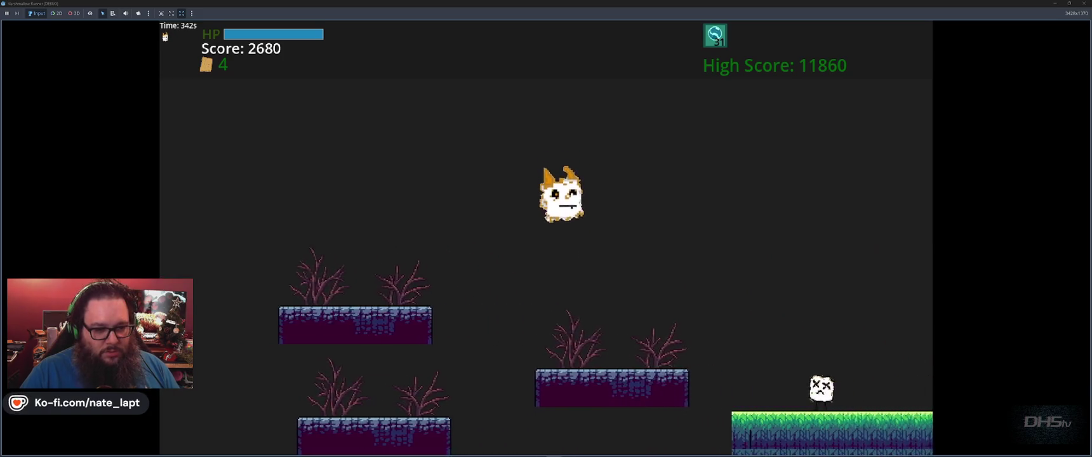
pyautogui.press('space')
pyautogui.press('space')
pyautogui.press('space')
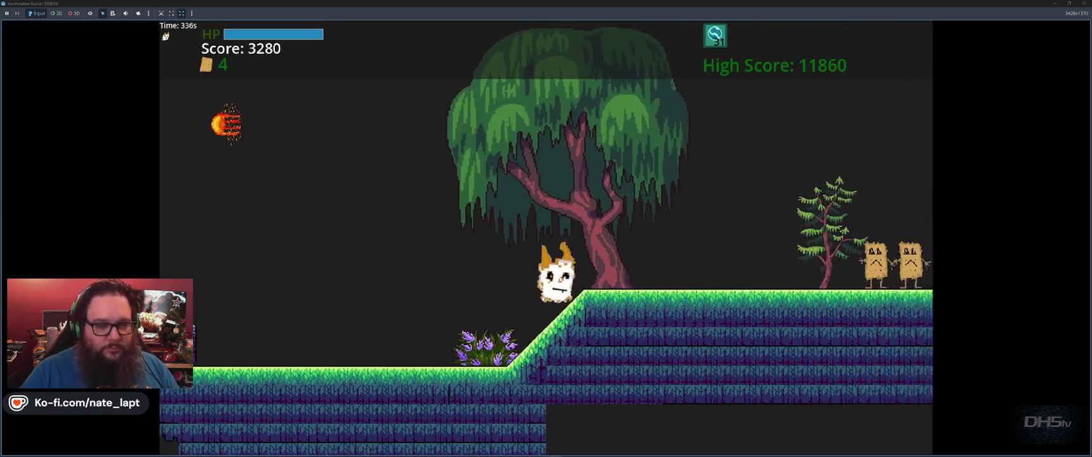
pyautogui.press('space')
pyautogui.press('space')
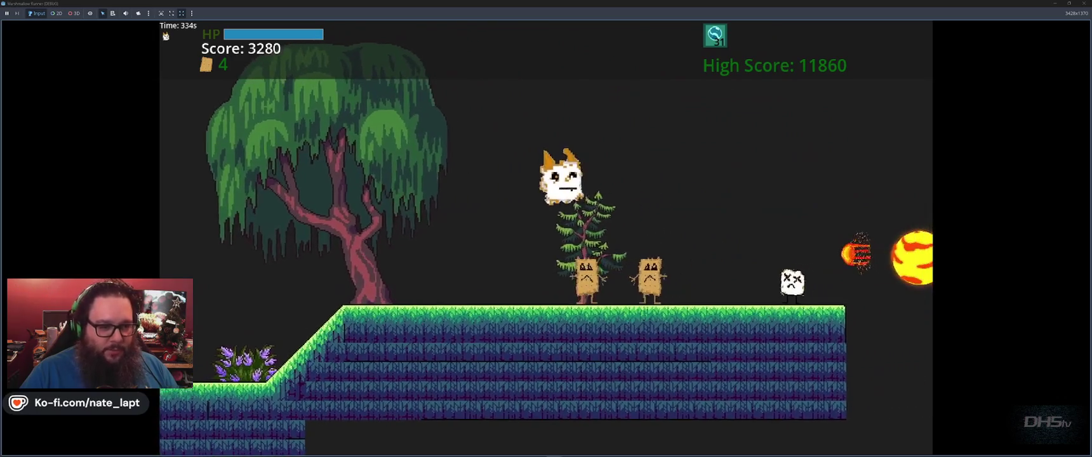
pyautogui.press('f')
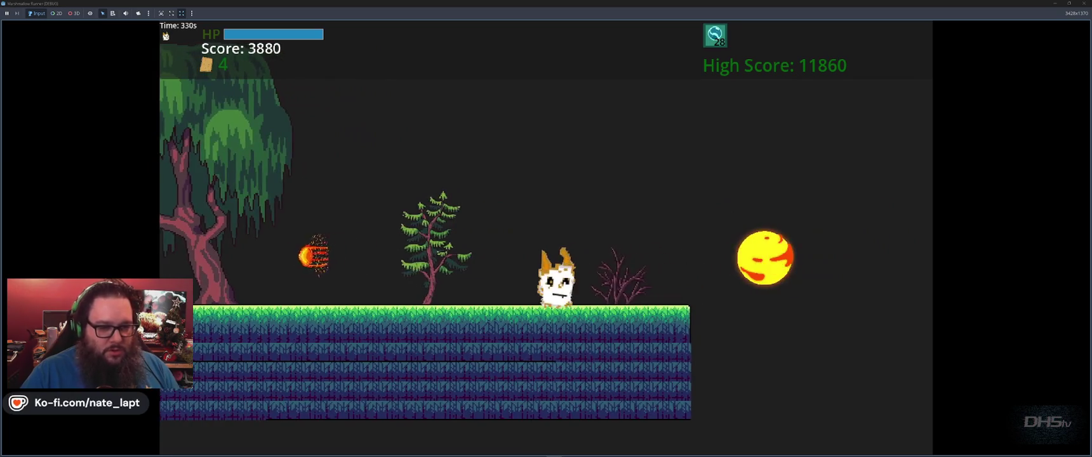
pyautogui.press('space')
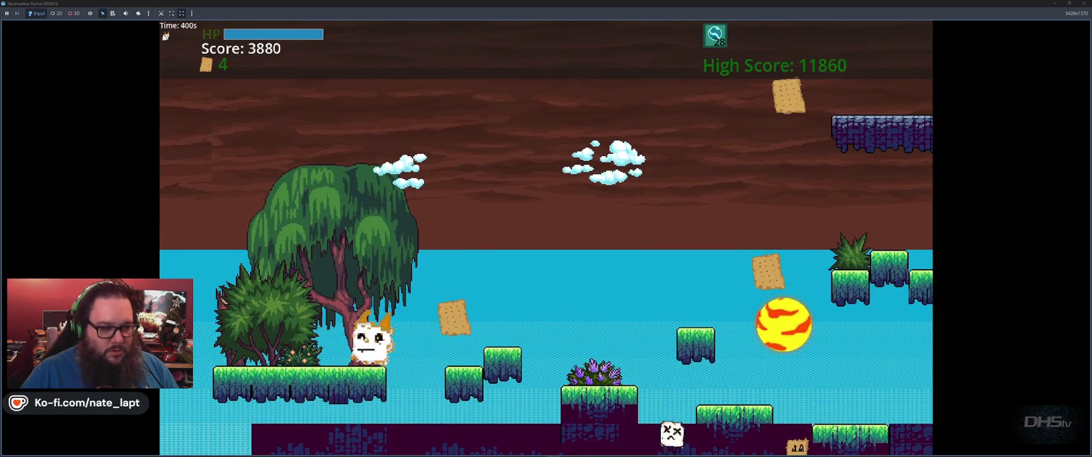
# - Hop across the floating grass platforms and fire orbs at the cracker enemies in the cave
pyautogui.press('space')
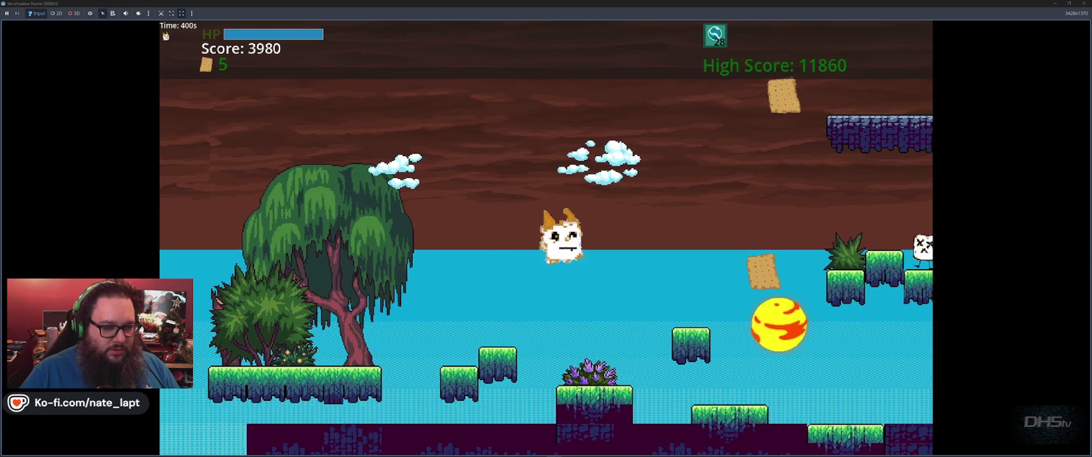
pyautogui.press('space')
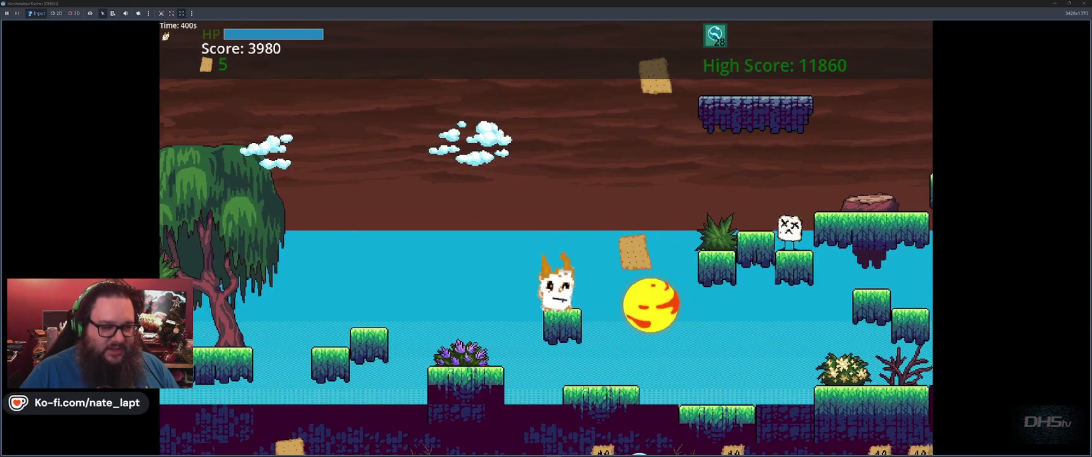
pyautogui.press('f')
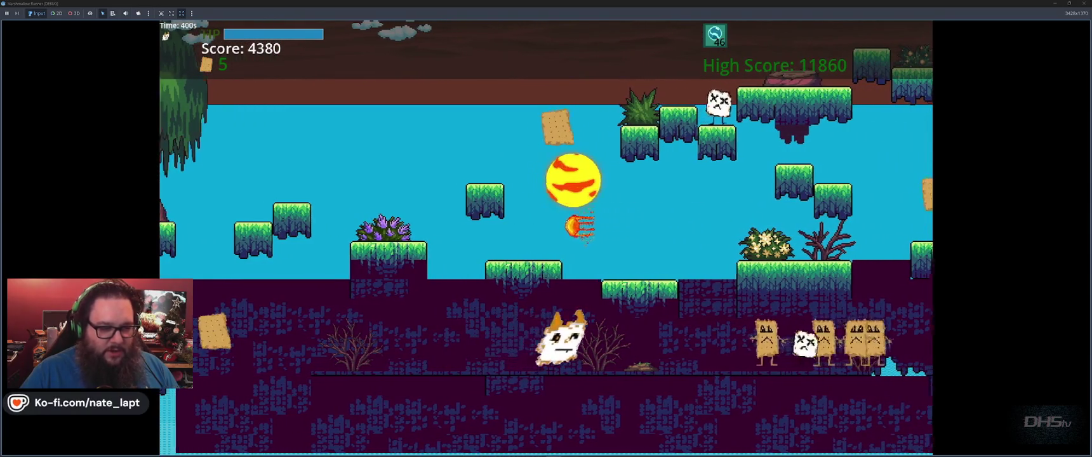
pyautogui.press('f')
pyautogui.press('f')
pyautogui.press('f')
pyautogui.press('f')
pyautogui.press('f')
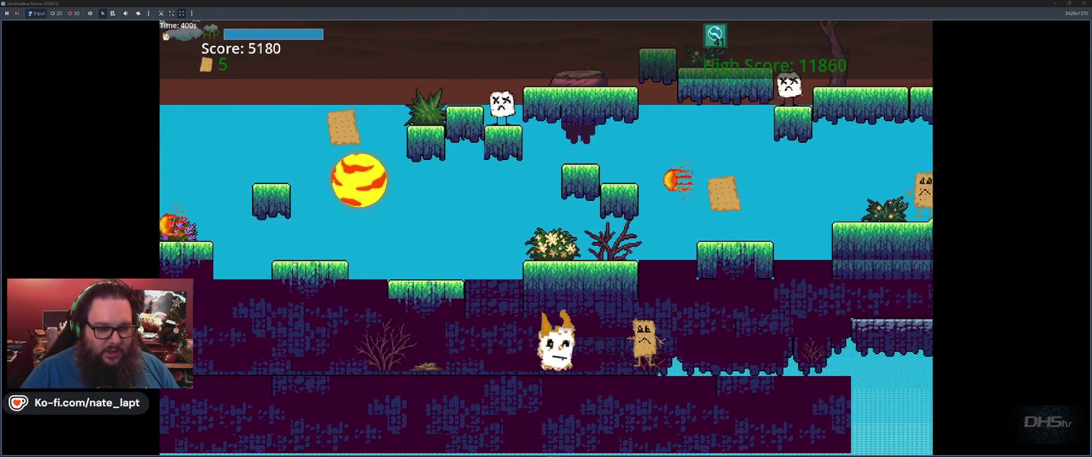
pyautogui.press('space')
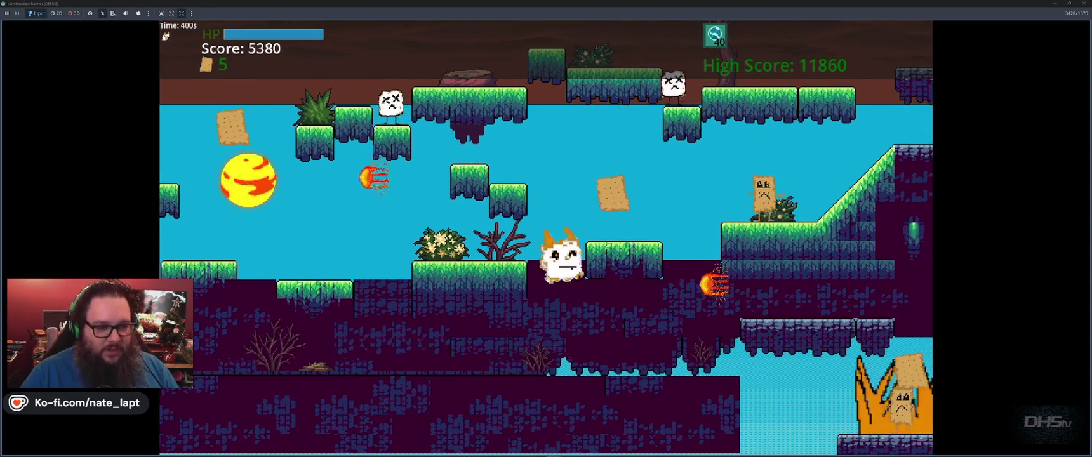
# - Jump along the ledges, stomp an enemy and finish the run with a score of 6020
pyautogui.press('space')
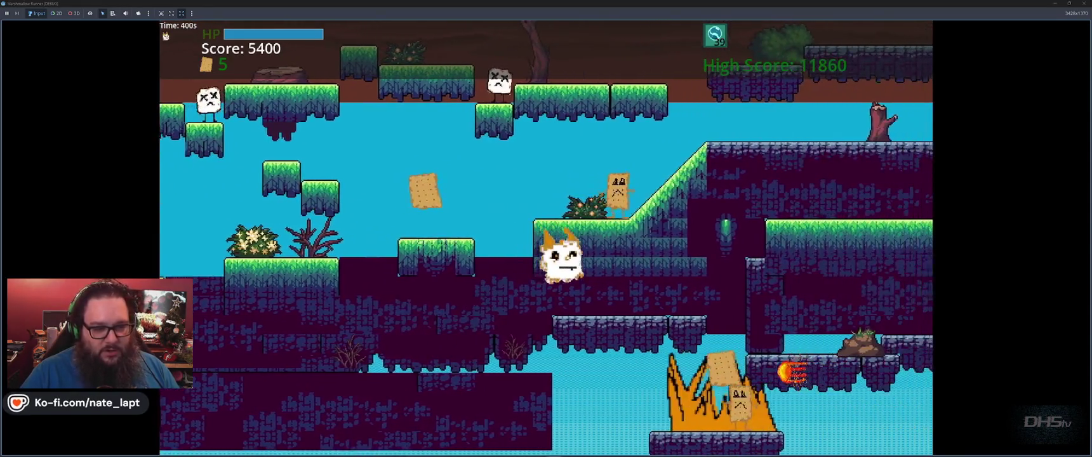
pyautogui.press('space')
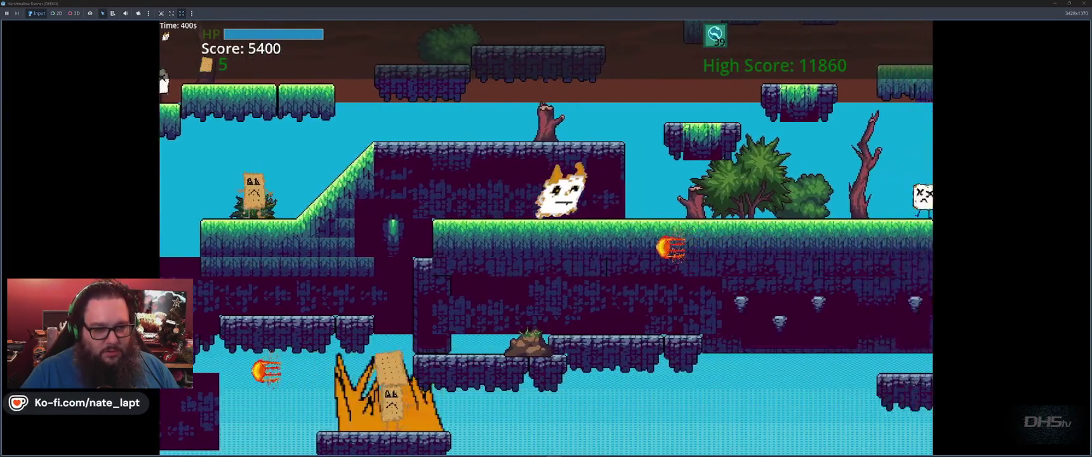
pyautogui.press('space')
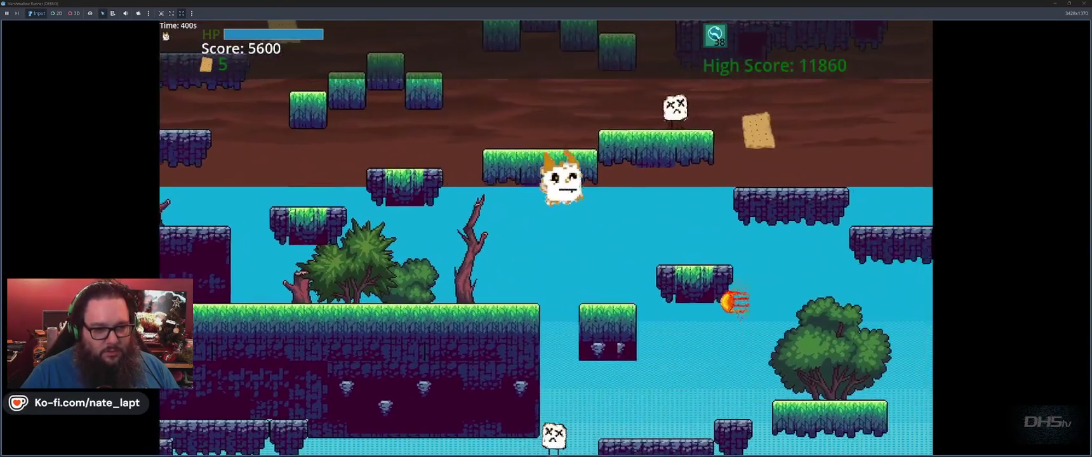
pyautogui.press('space')
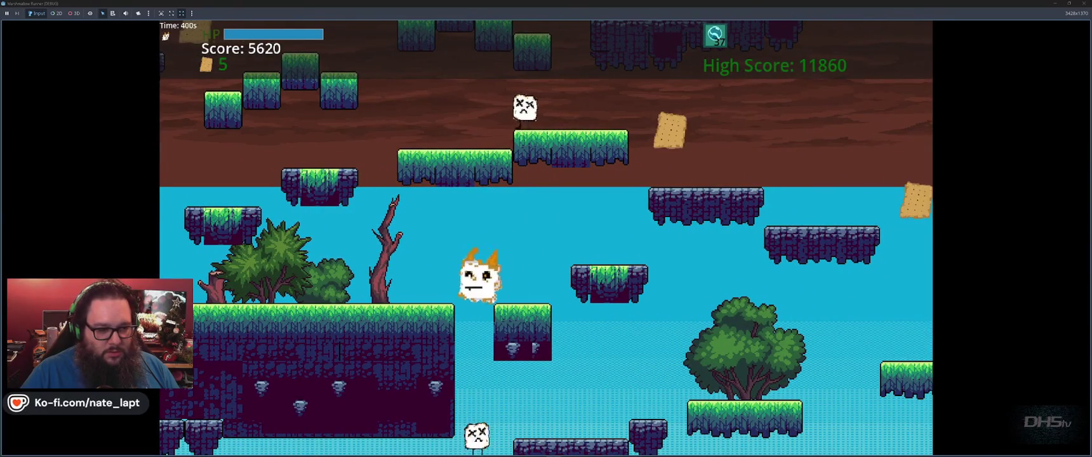
pyautogui.press('space')
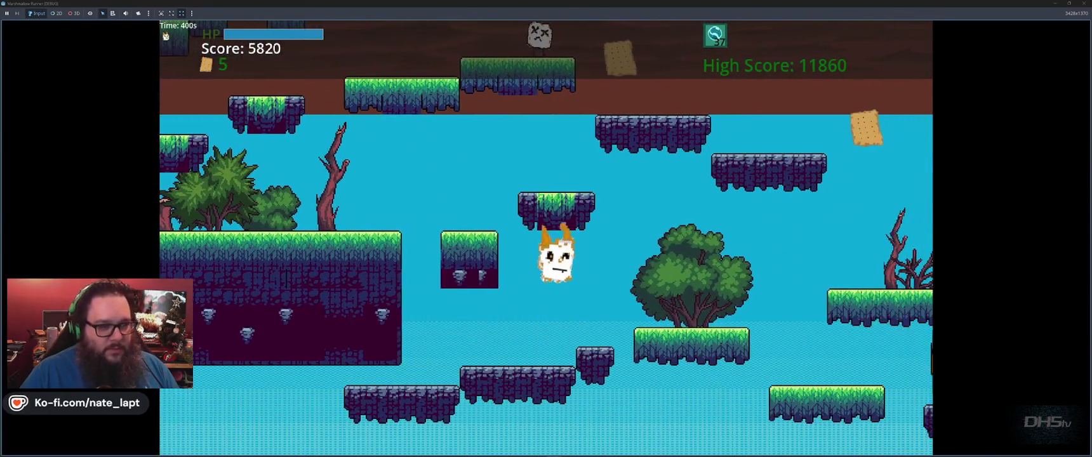
pyautogui.press('space')
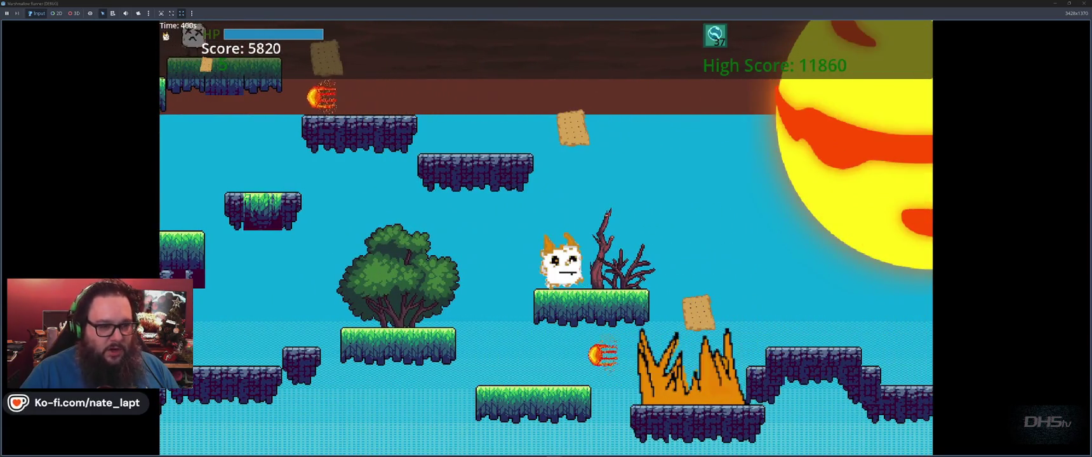
pyautogui.press('space')
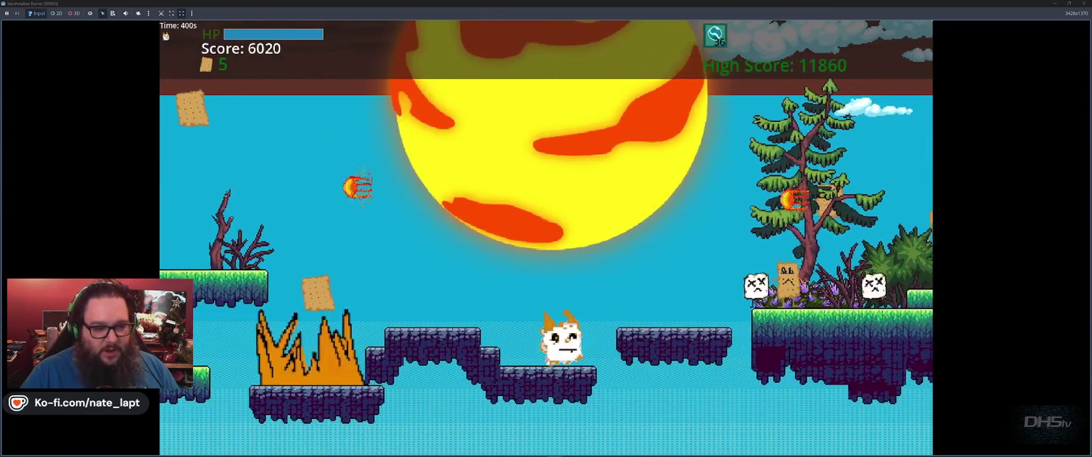
pyautogui.press('space')
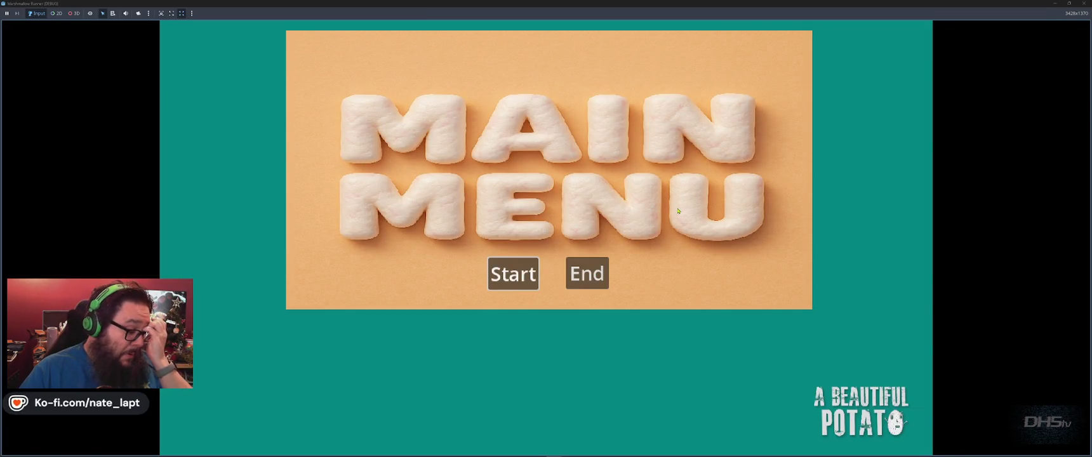
# - Stop the game with F8 and switch to the Chrome window with the Item-Drop-Chart image
pyautogui.press('F8')
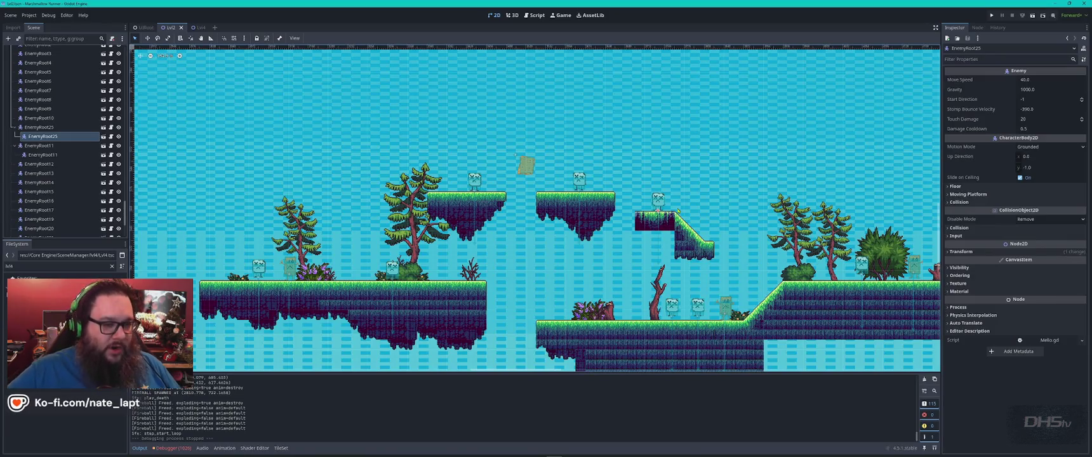
pyautogui.hotkey('alt', 'Tab')
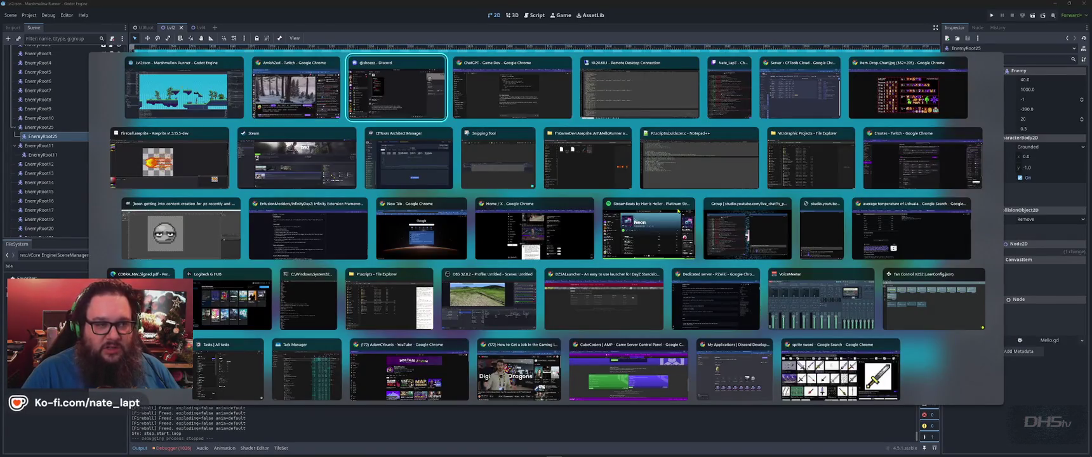
pyautogui.press('Escape')
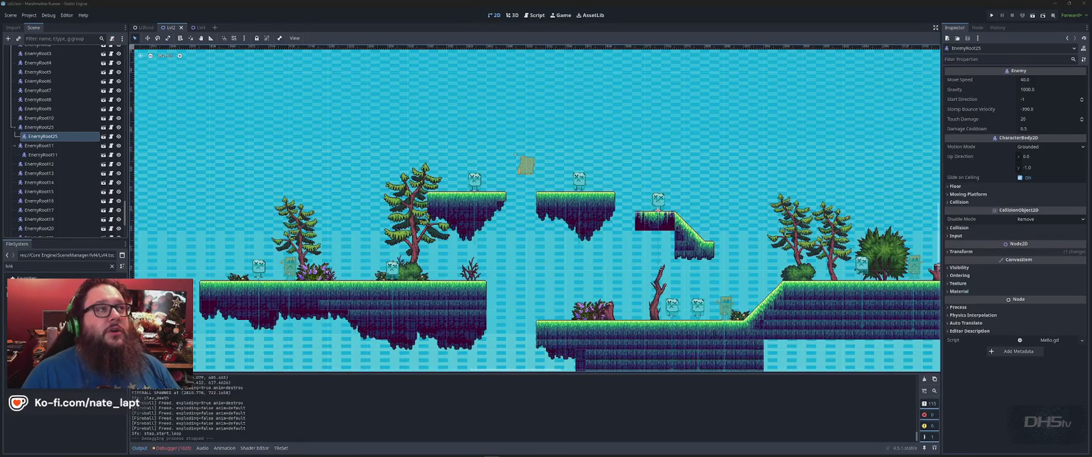
pyautogui.hotkey('alt', 'Tab')
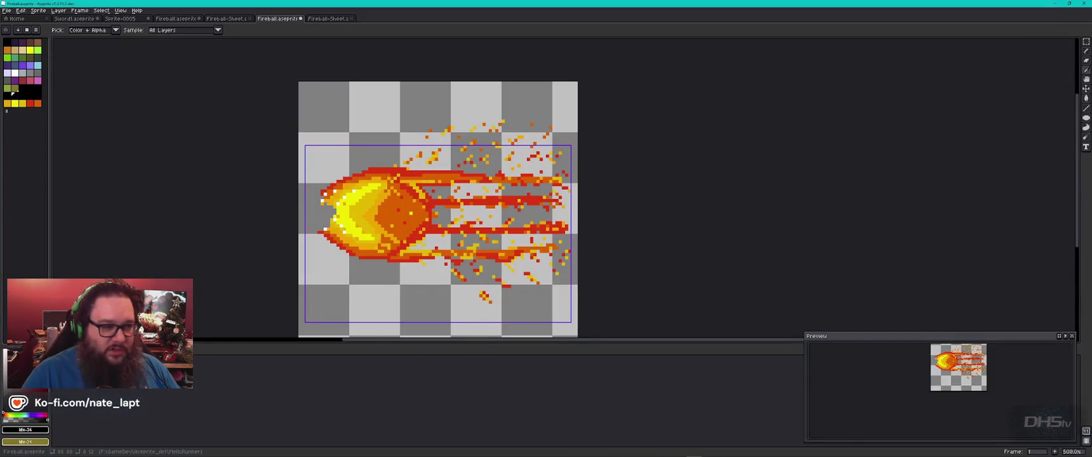
pyautogui.hotkey('alt', 'Tab')
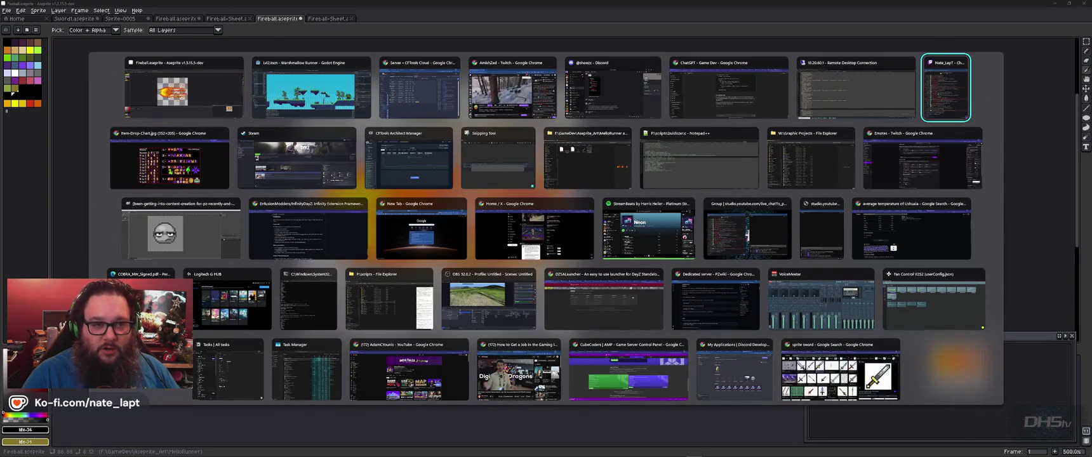
pyautogui.press('Tab')
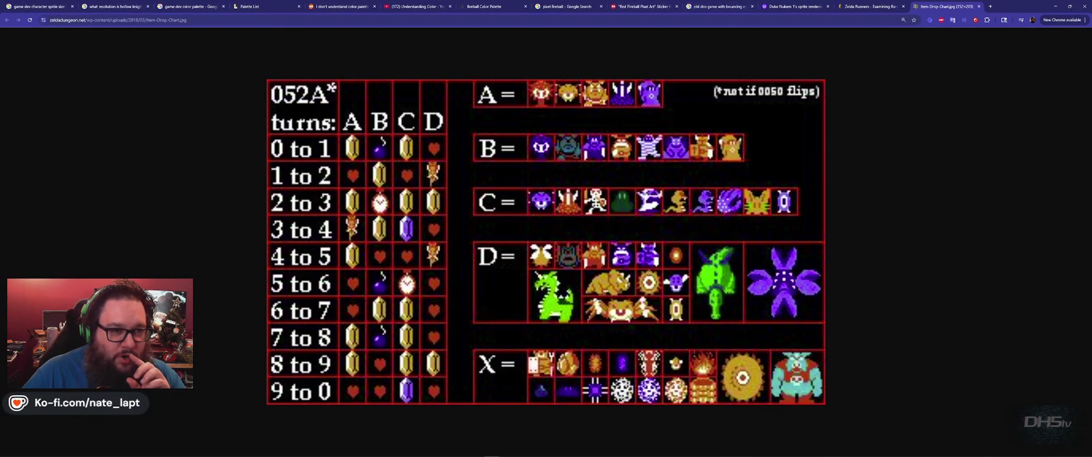
# - From the Red Fireball Pixel Art Sticker tab, open the 'Sparky is on Fire' recommended sticker
pyautogui.click(637, 7)
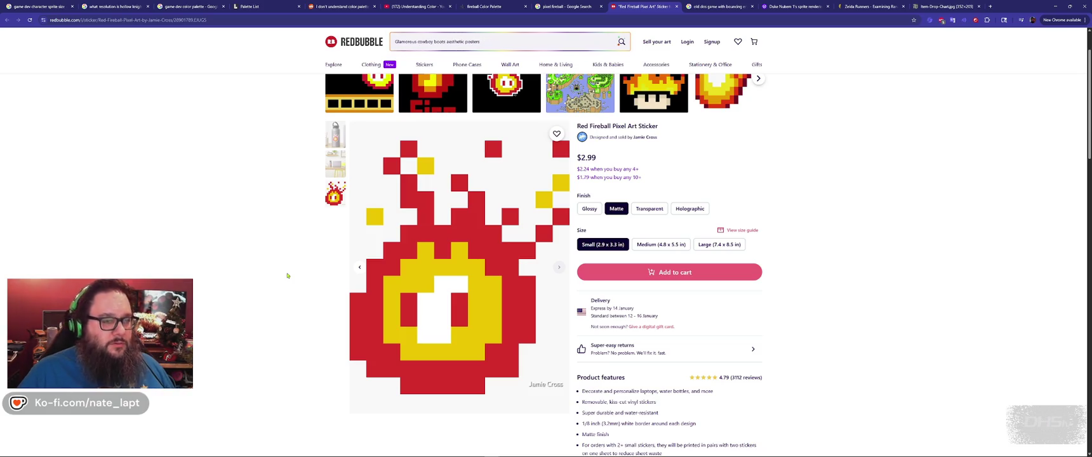
pyautogui.scroll(1, 287, 275)
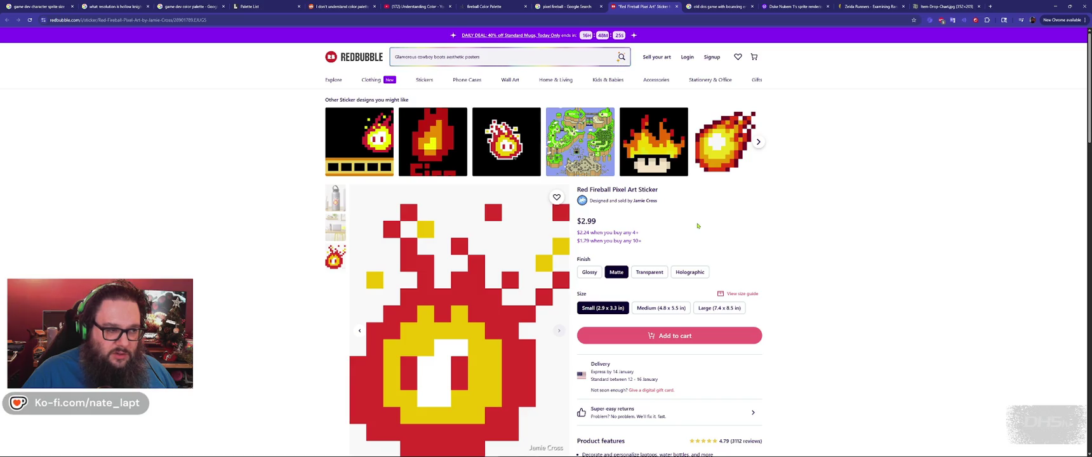
pyautogui.click(359, 142)
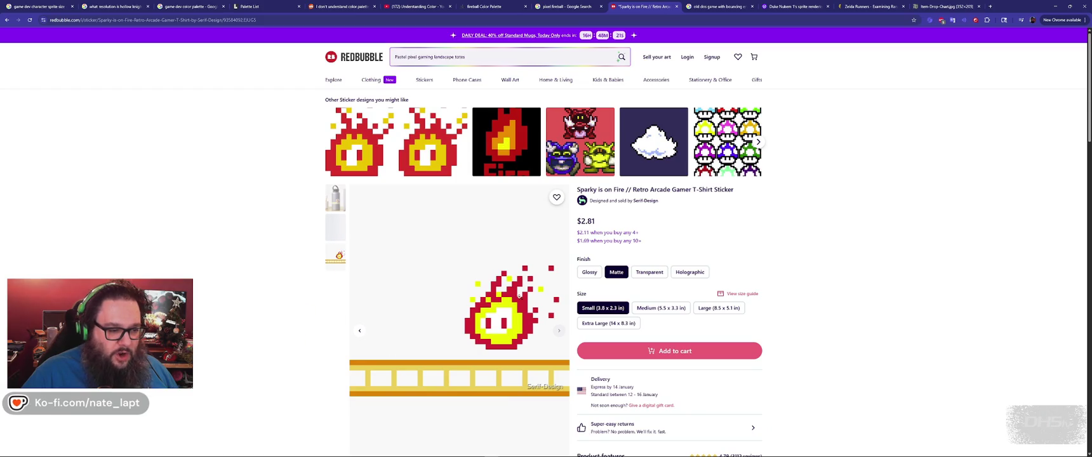
pyautogui.scroll(-1, 294, 265)
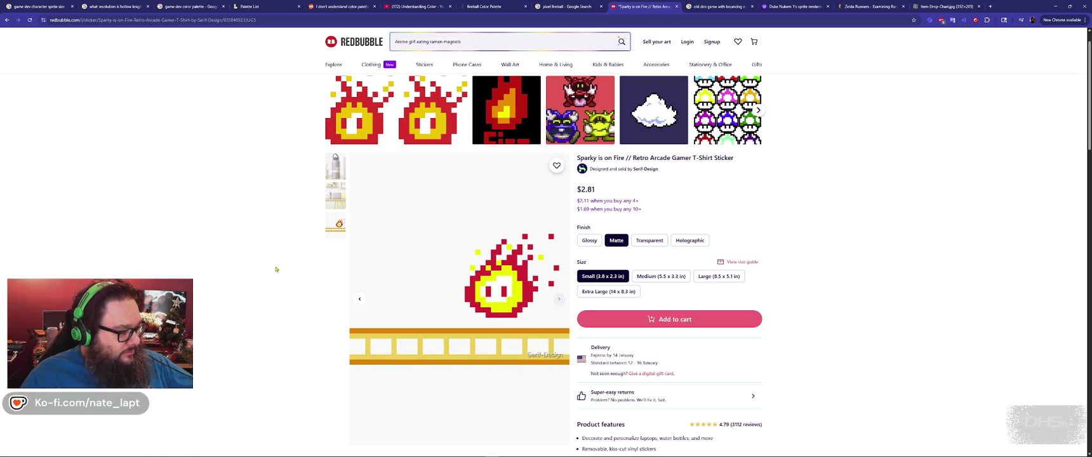
# - Load YouTube in a new browser tab
pyautogui.hotkey('ctrl', 't')
pyautogui.write('youtube')
pyautogui.press('Return')
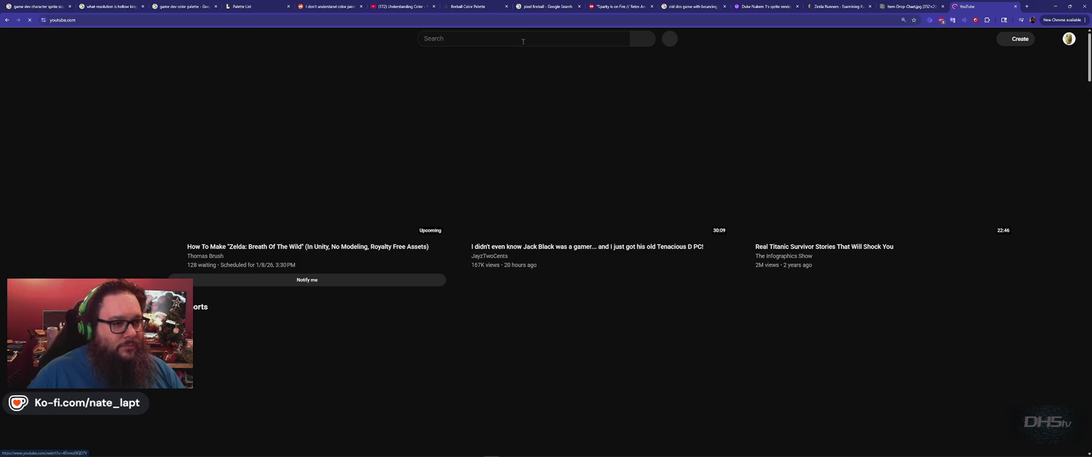
# - Search YouTube for 'donkey kong fireball' and play the 'Donkey Kong Stage 4 fireball trap' Short
pyautogui.click(523, 41)
pyautogui.write('donkey')
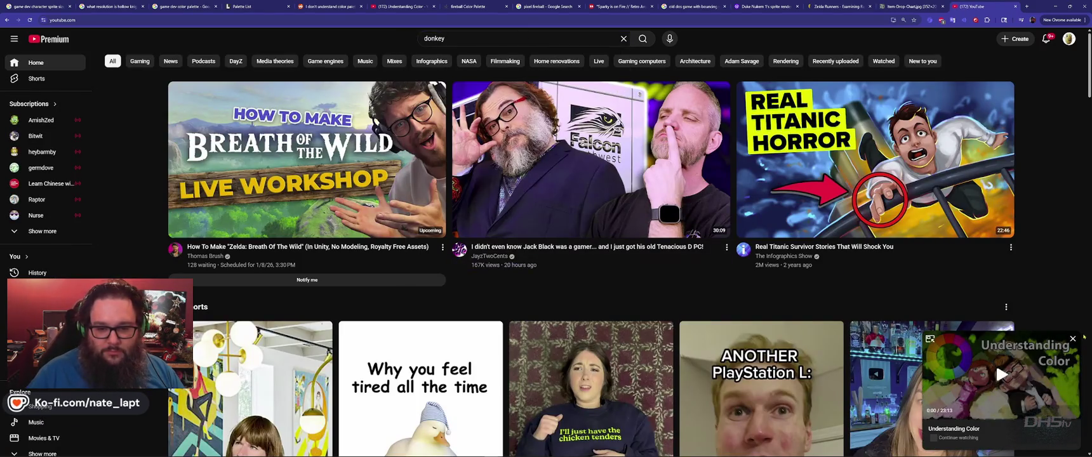
pyautogui.click(1072, 340)
pyautogui.click(468, 42)
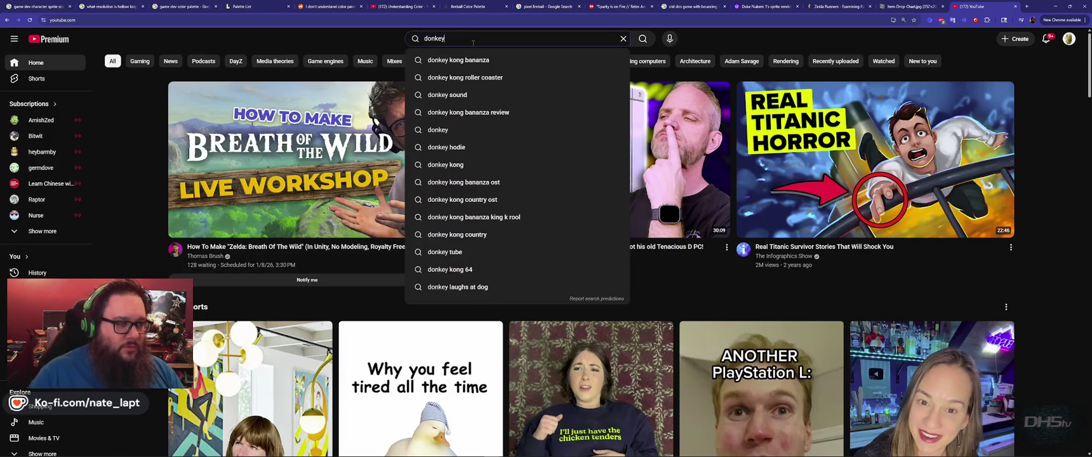
pyautogui.write(' kon')
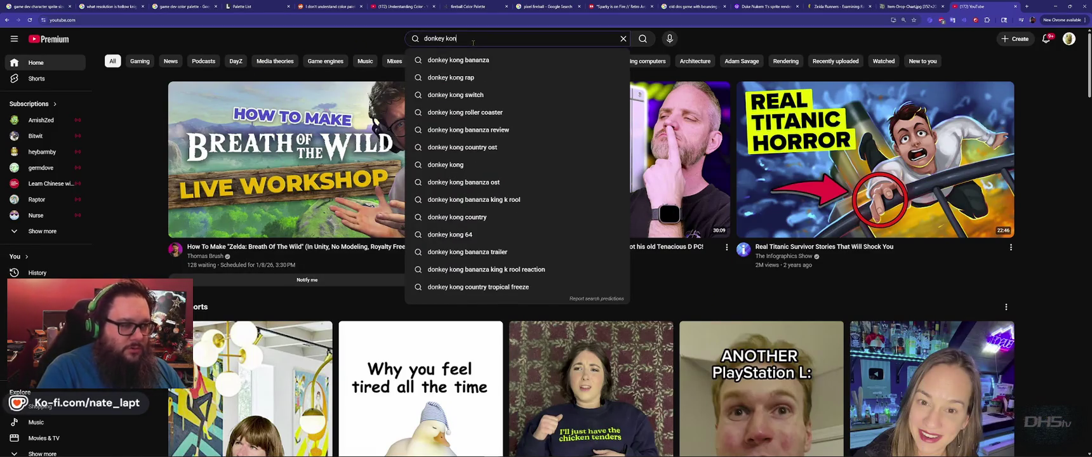
pyautogui.write('g fireball')
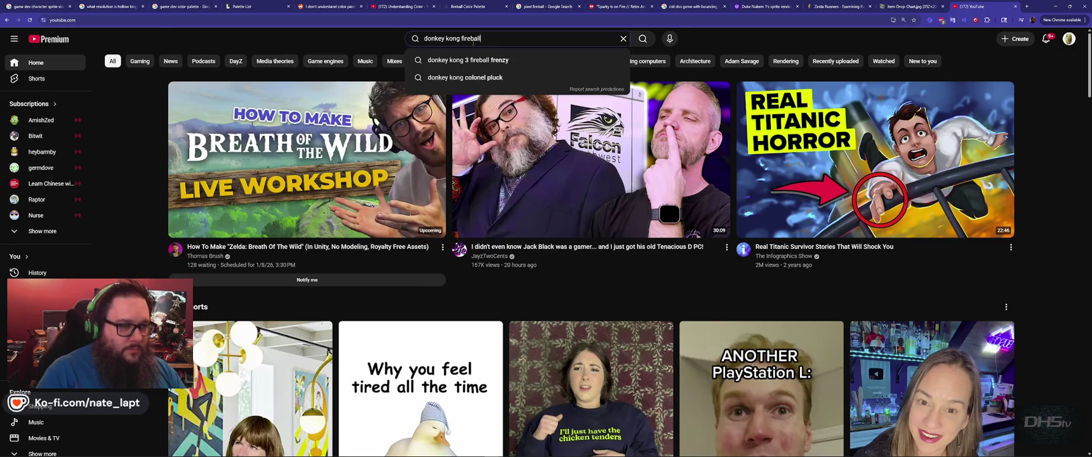
pyautogui.press('Return')
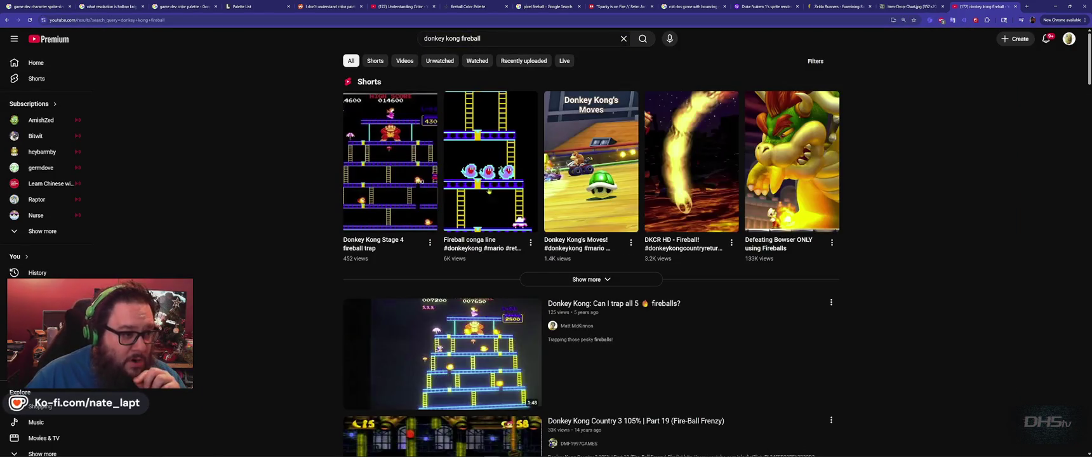
pyautogui.click(400, 164)
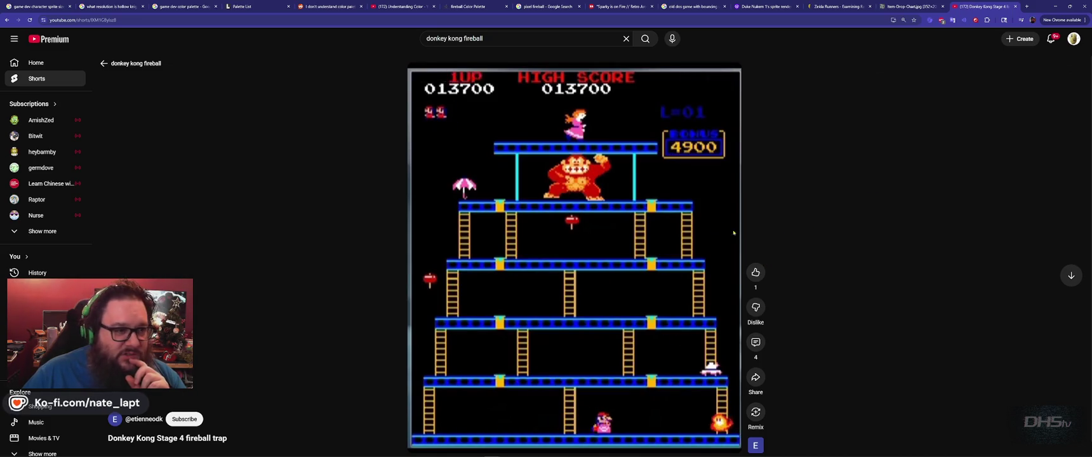
pyautogui.moveTo(452, 79)
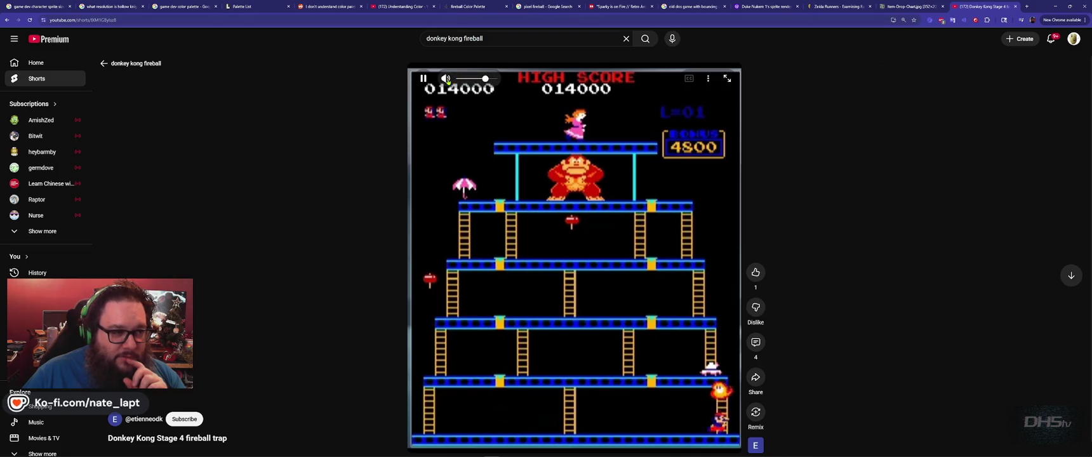
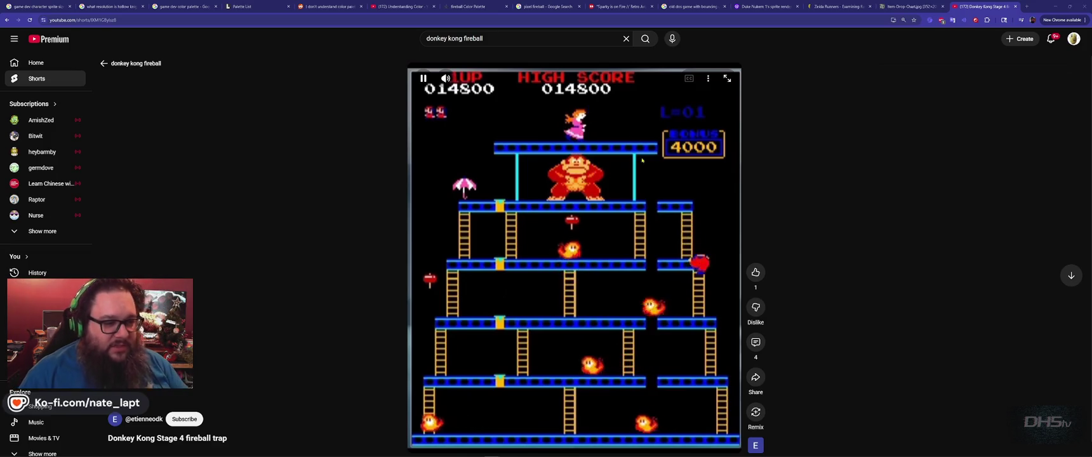
# - Leave the YouTube Short and scroll through the search results
pyautogui.hotkey('alt', 'Left')
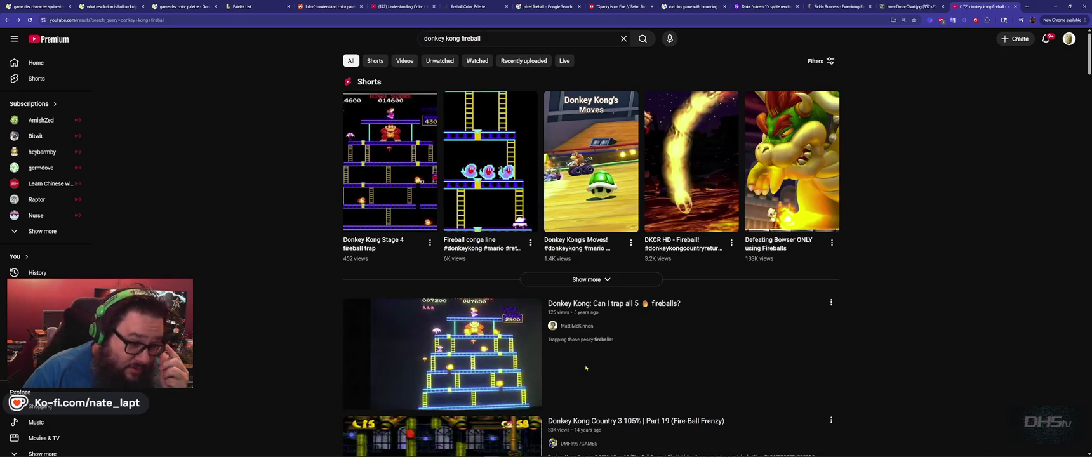
pyautogui.scroll(-8, 583, 370)
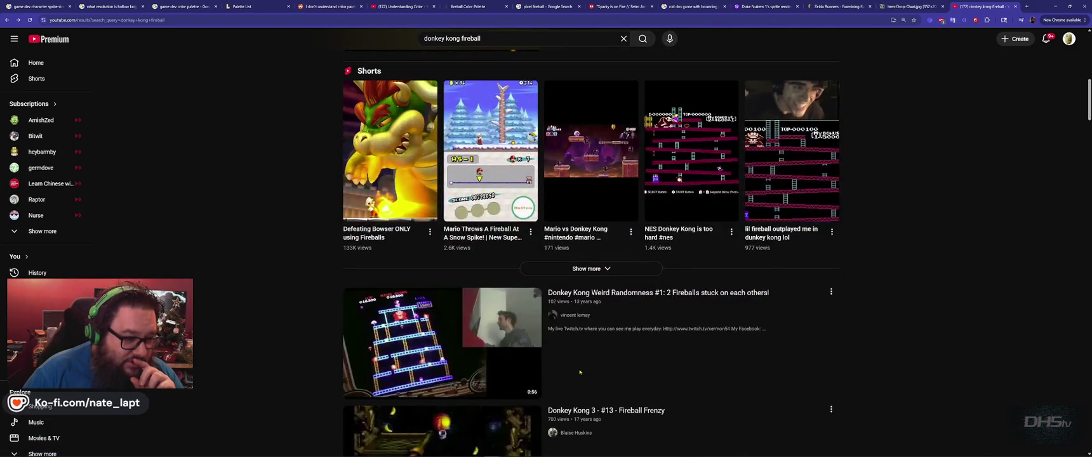
pyautogui.scroll(-4, 579, 372)
pyautogui.scroll(-4, 579, 371)
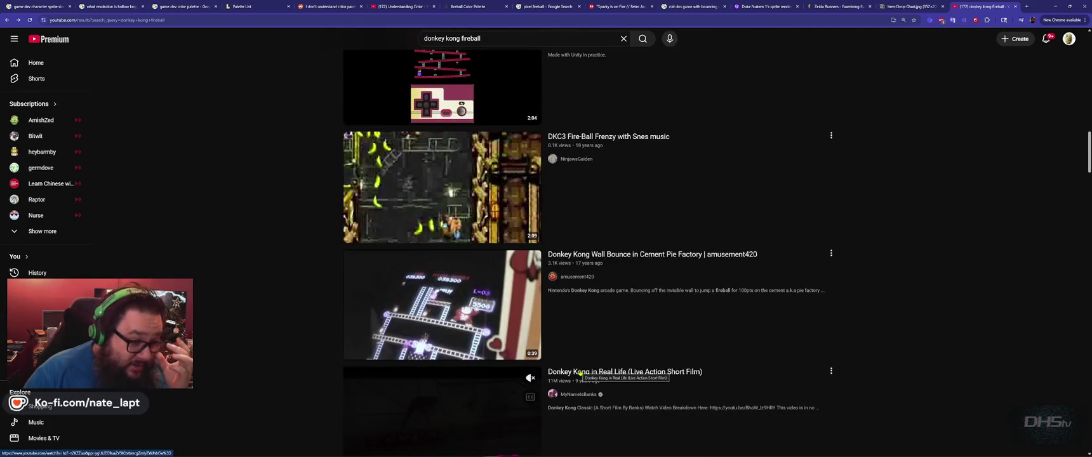
pyautogui.scroll(-1, 581, 373)
pyautogui.scroll(-10, 581, 373)
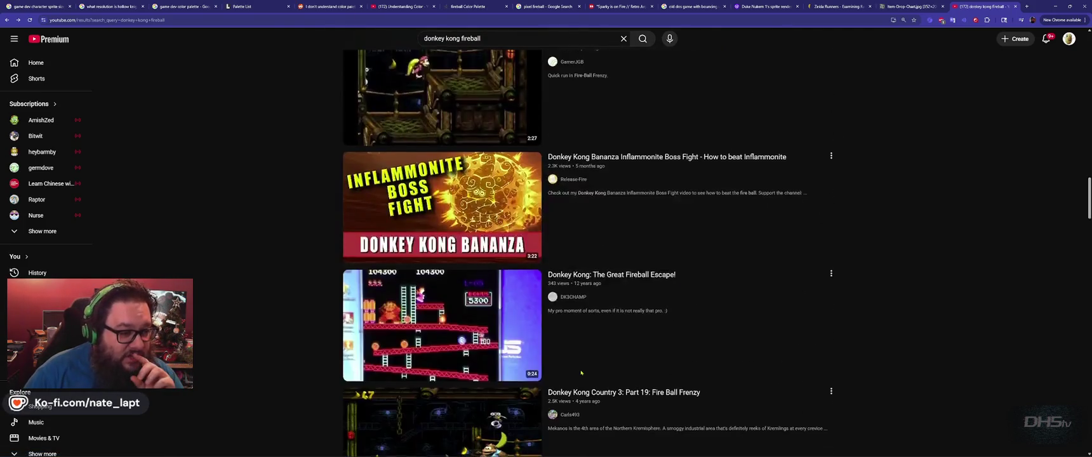
pyautogui.scroll(4, 582, 373)
# - Watch 'Donkey Kong: The Great Fireball Escape!' nearly to its end, pause it, and close its tab
pyautogui.moveTo(582, 373)
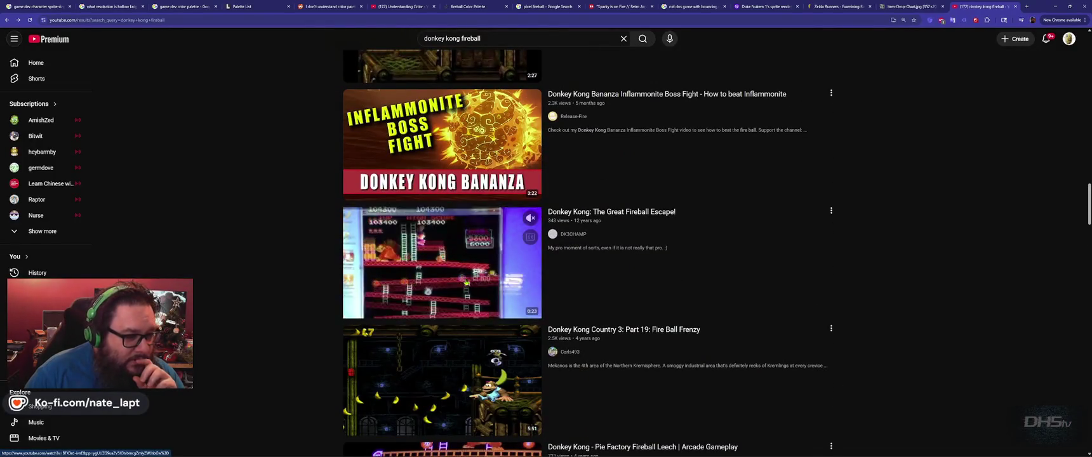
pyautogui.click(465, 282)
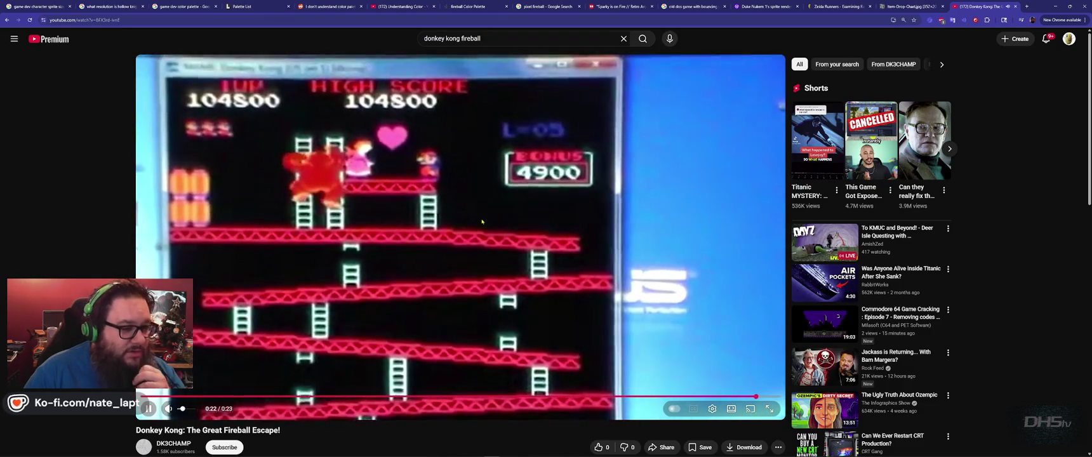
pyautogui.click(471, 329)
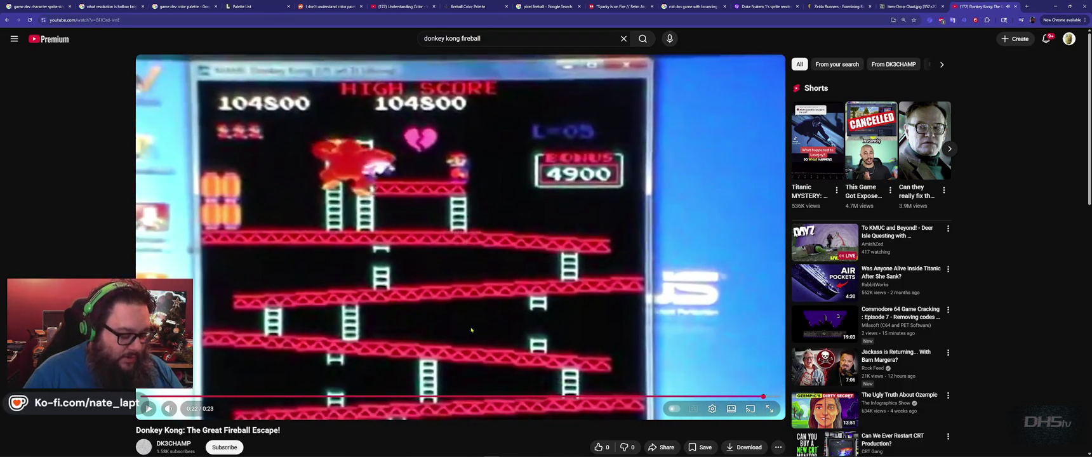
pyautogui.hotkey('ctrl', 'w')
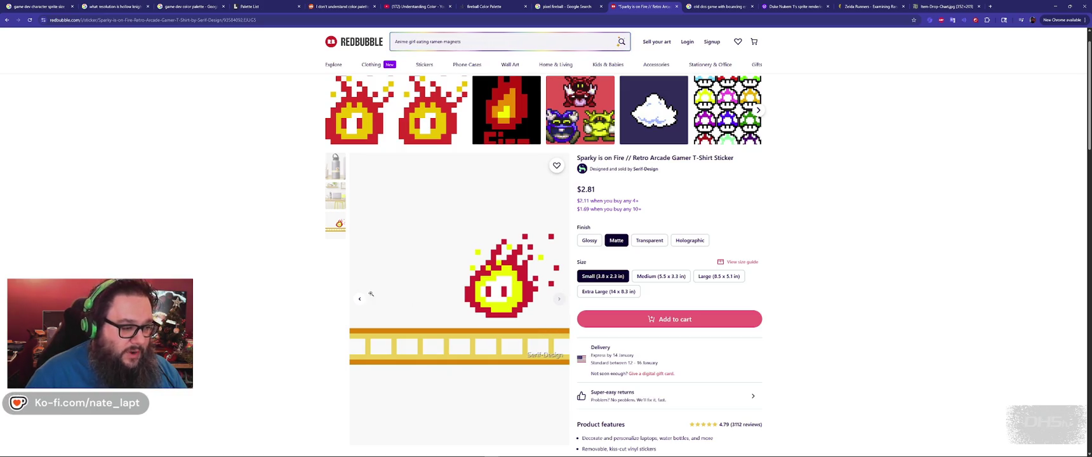
# - Step the 'Sparky is on Fire' carousel back to its first photo, the water-bottle mockup
pyautogui.click(360, 301)
pyautogui.click(360, 300)
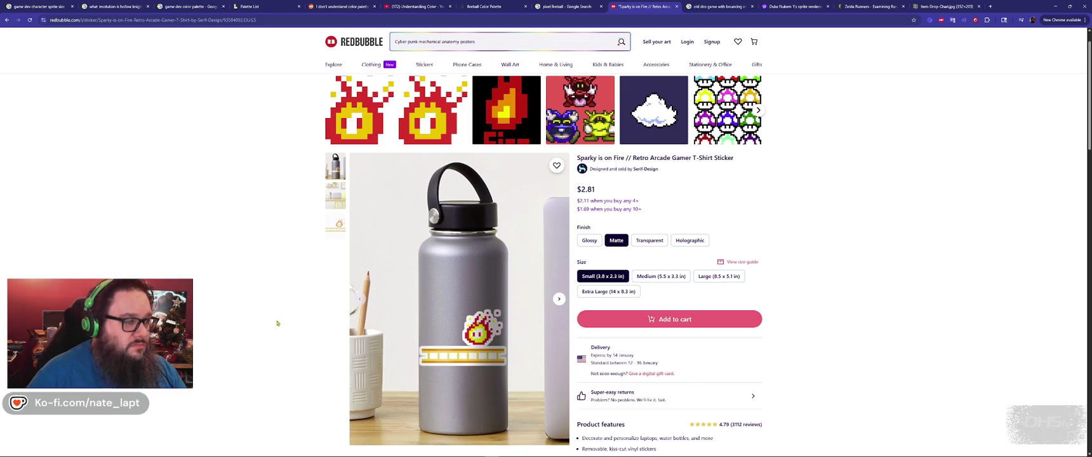
pyautogui.hotkey('alt', 'Tab')
pyautogui.hotkey('alt', 'Tab')
pyautogui.hotkey('alt', 'Tab')
pyautogui.hotkey('alt', 'Tab')
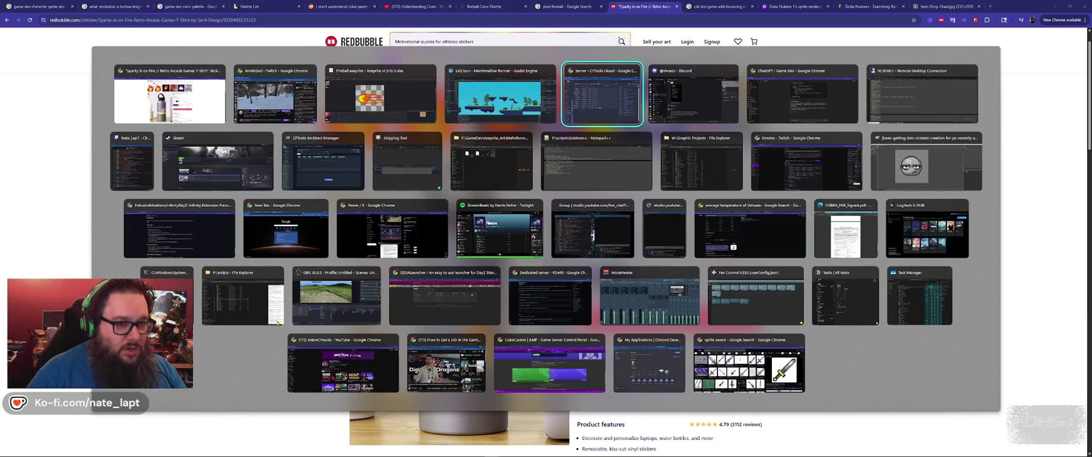
pyautogui.press('Escape')
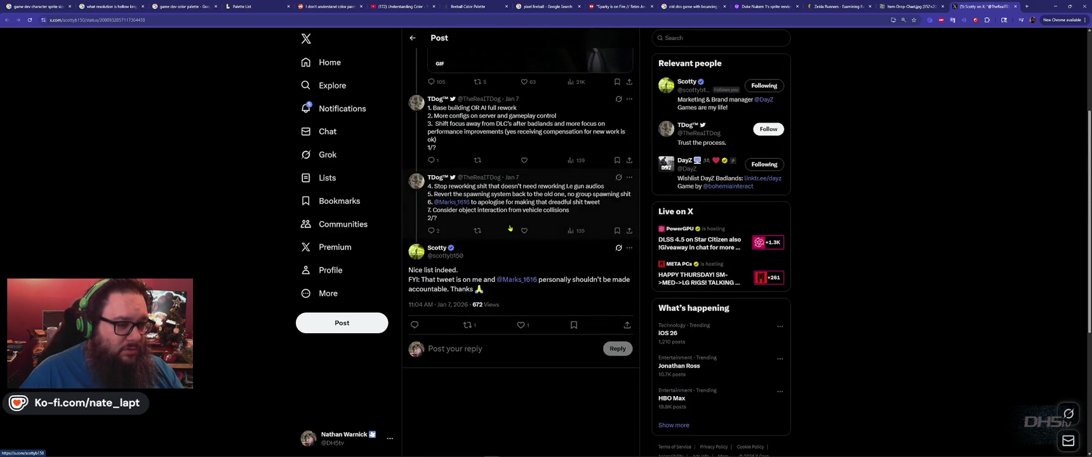
# - Read the DayZ thread on X, then cycle windows back toward Aseprite
pyautogui.scroll(2, 517, 227)
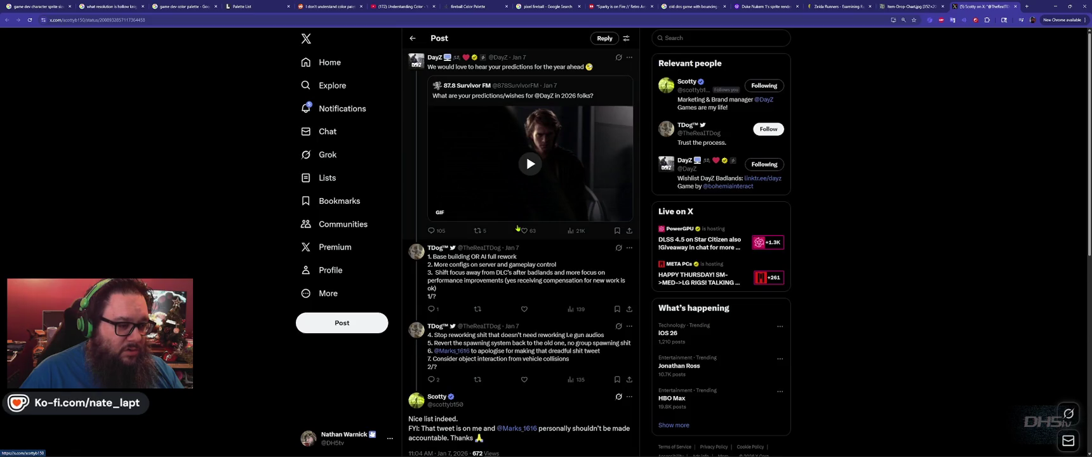
pyautogui.scroll(-2, 517, 228)
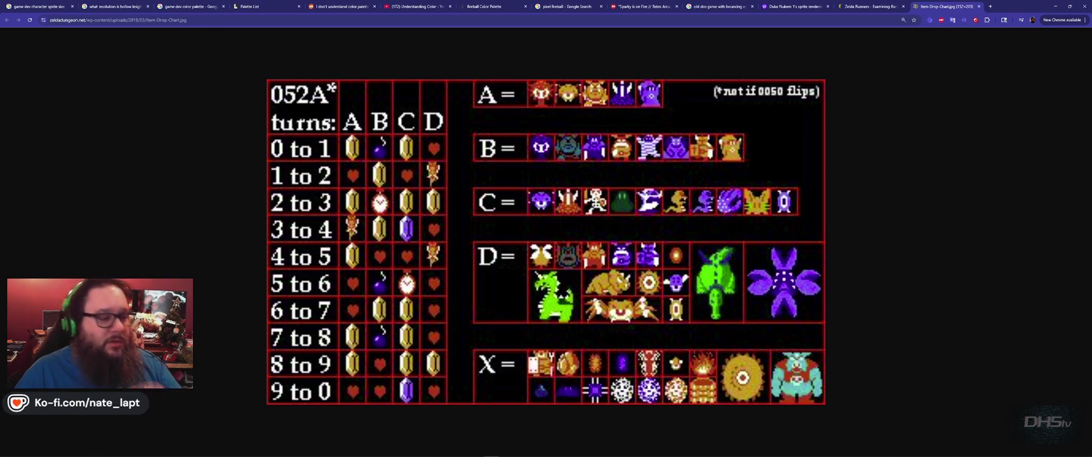
pyautogui.hotkey('alt', 'Tab')
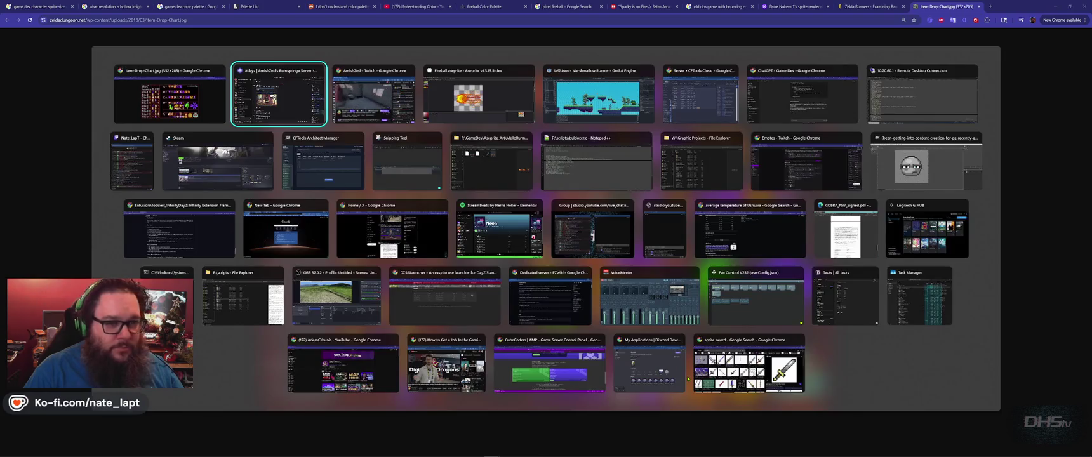
pyautogui.hotkey('alt', 'Tab')
pyautogui.hotkey('alt', 'Tab')
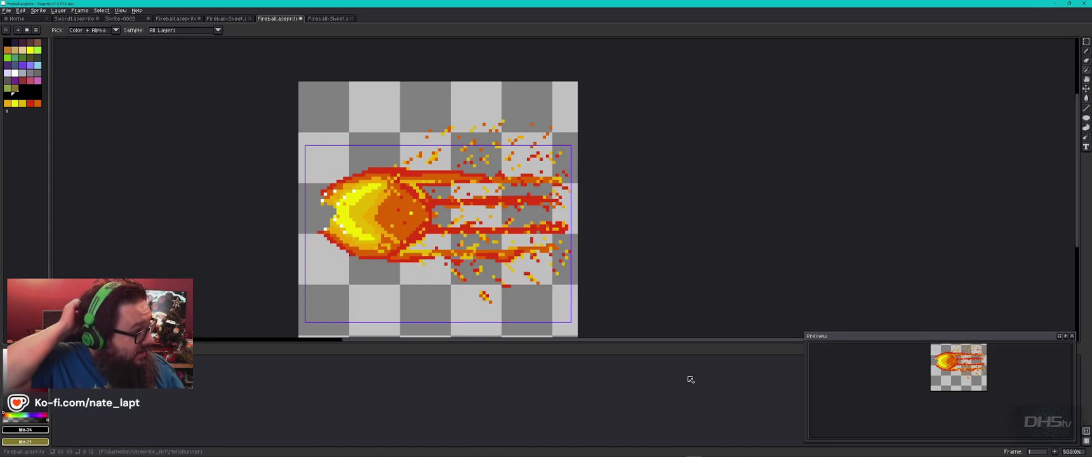
# - Create a new blank sprite, Sprite-0008, with the default size
pyautogui.hotkey('ctrl', 'n')
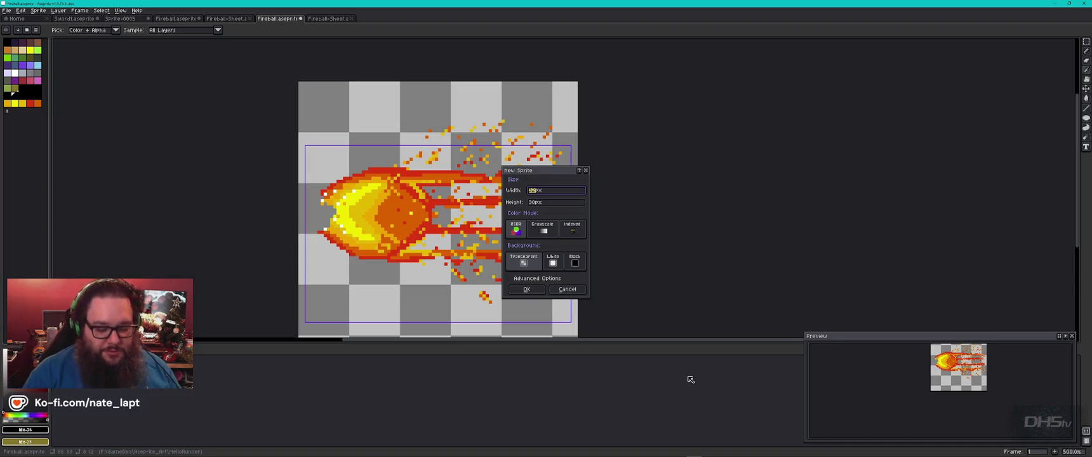
pyautogui.press('Tab')
pyautogui.press('Return')
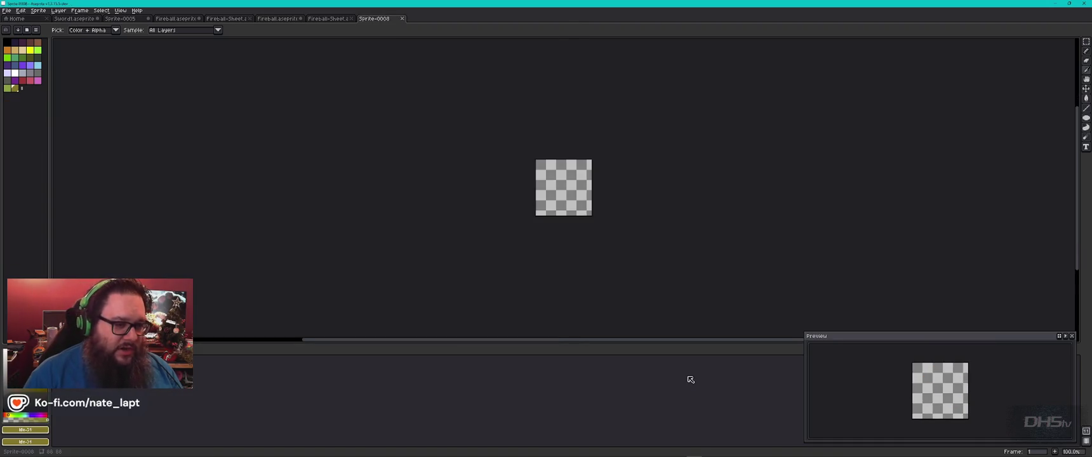
pyautogui.scroll(4, 575, 188)
pyautogui.scroll(-2, 569, 214)
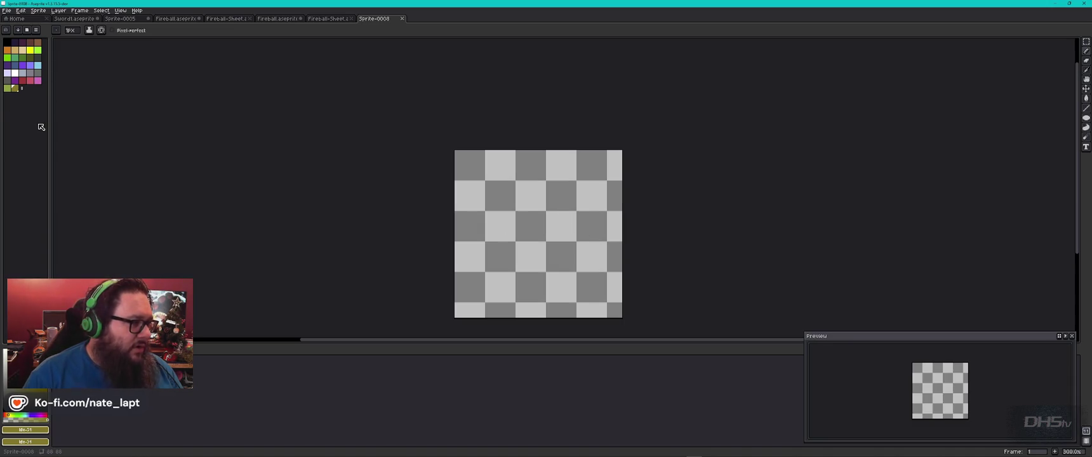
# - Return to Fireball.aseprite and browse the palette presets list before closing it
pyautogui.click(277, 19)
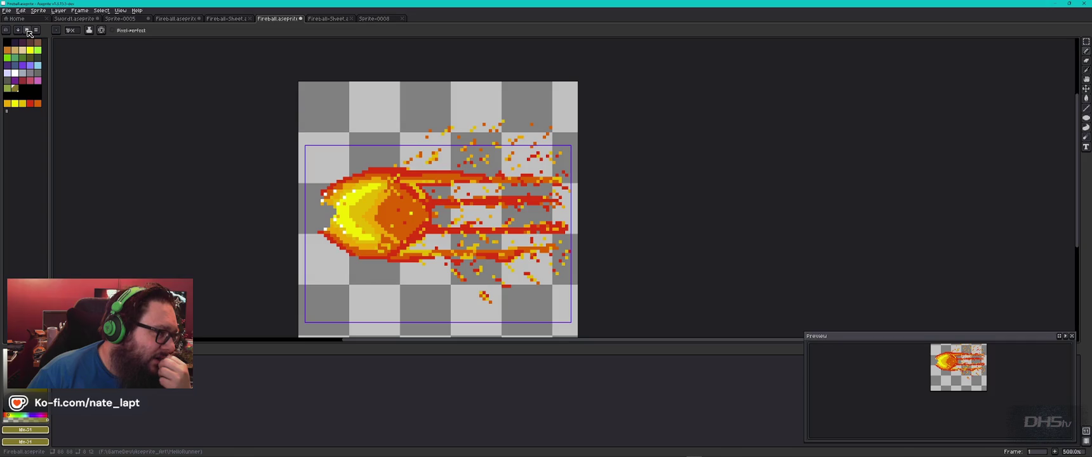
pyautogui.click(28, 33)
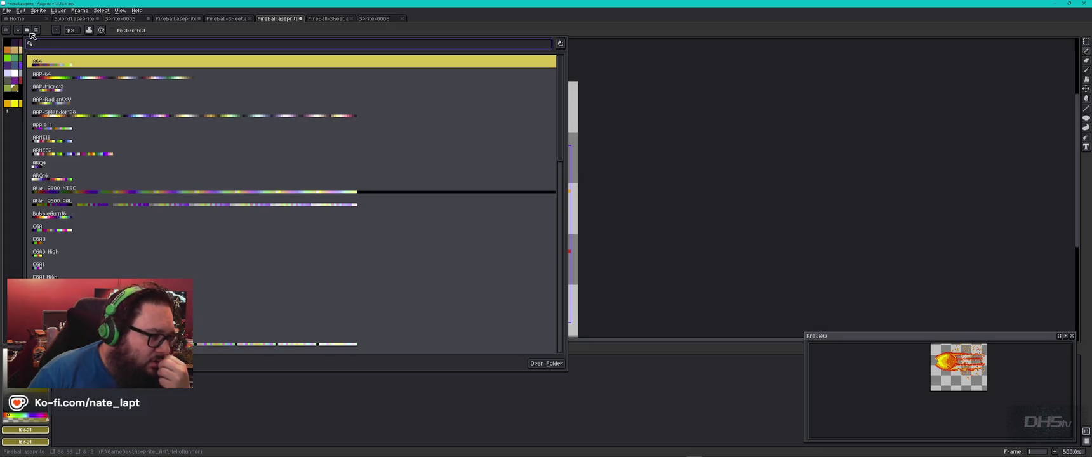
pyautogui.scroll(-6, 127, 146)
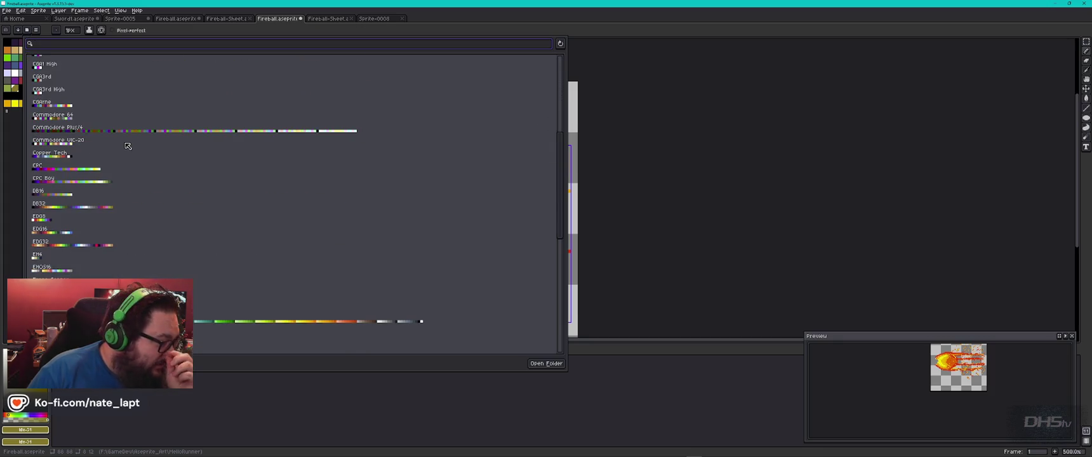
pyautogui.scroll(-5, 142, 178)
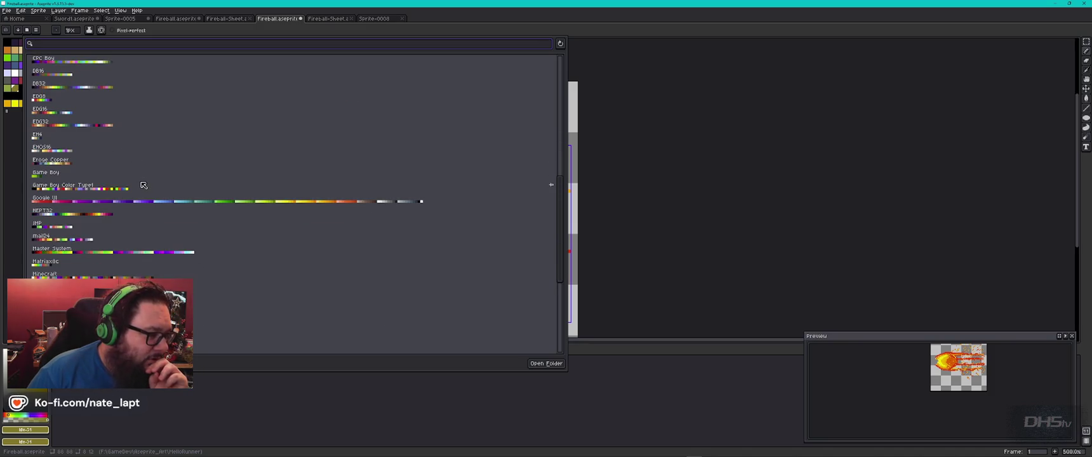
pyautogui.scroll(-5, 144, 185)
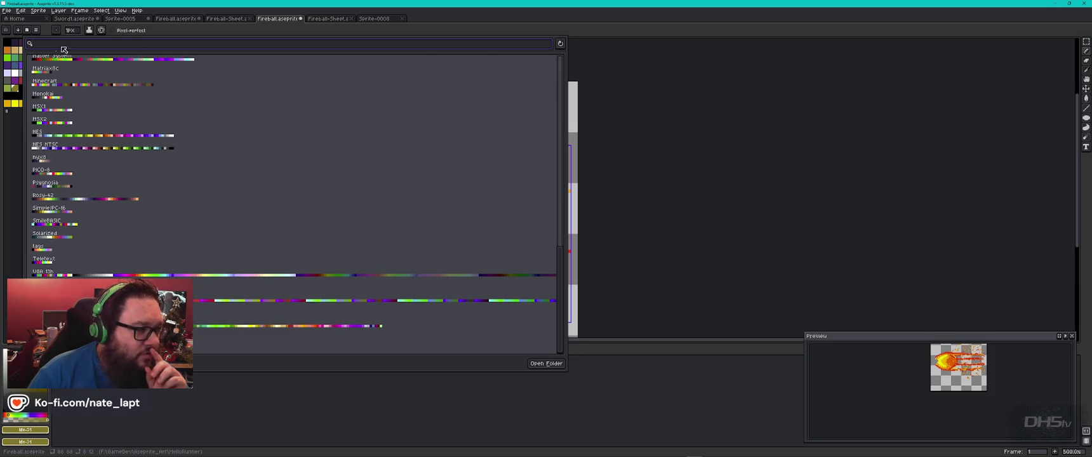
pyautogui.click(19, 32)
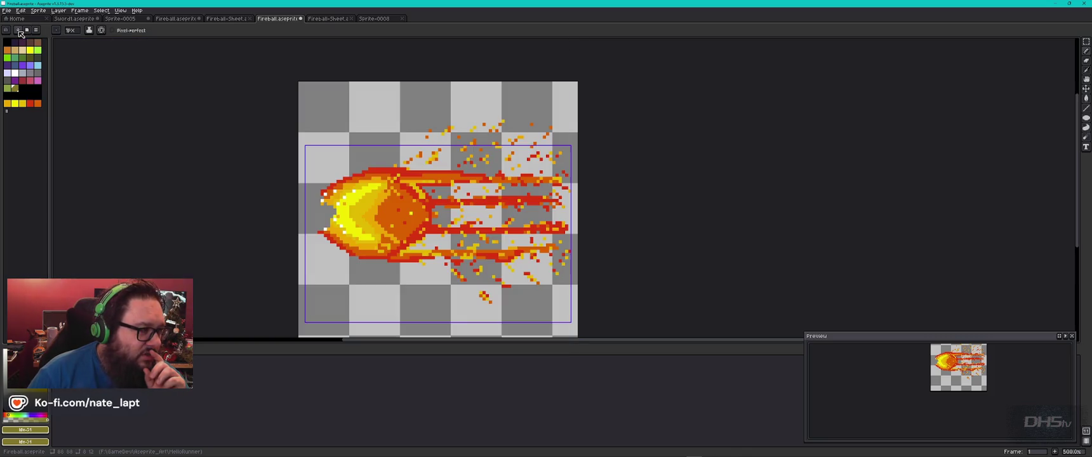
# - Save the Fireball sprite's palette as a preset named Fireball
pyautogui.click(37, 30)
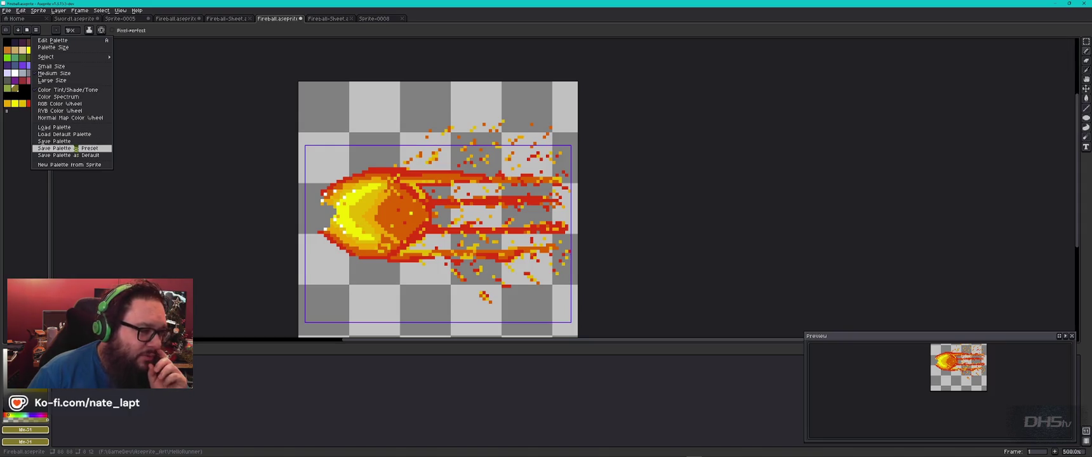
pyautogui.click(77, 150)
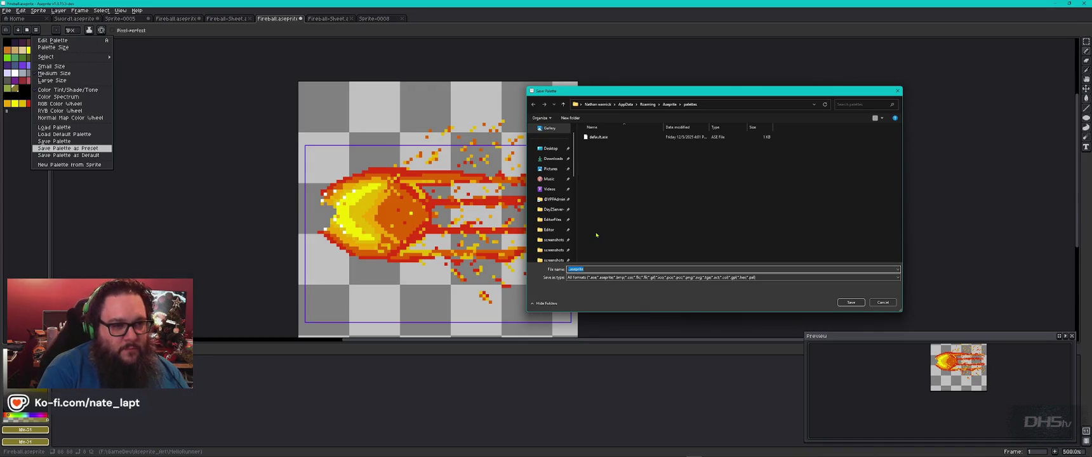
pyautogui.write('Fireball')
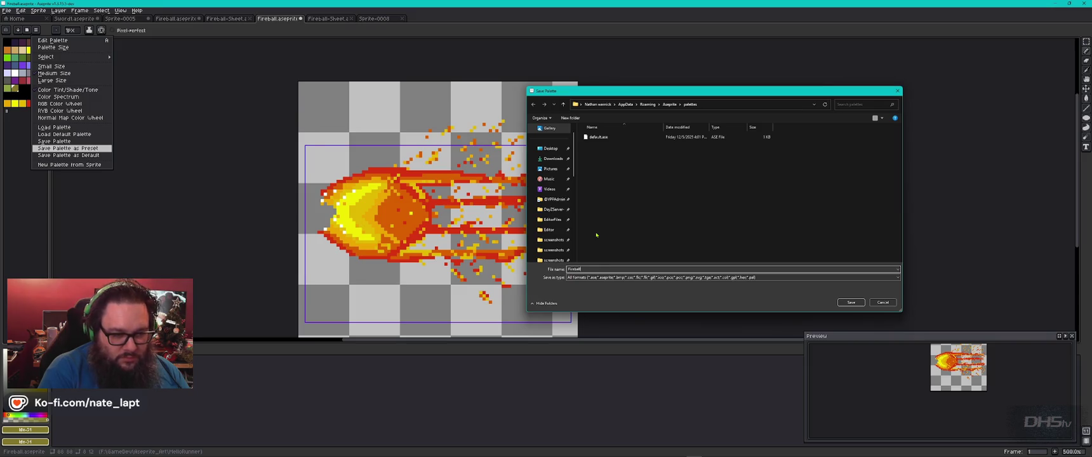
pyautogui.press('Return')
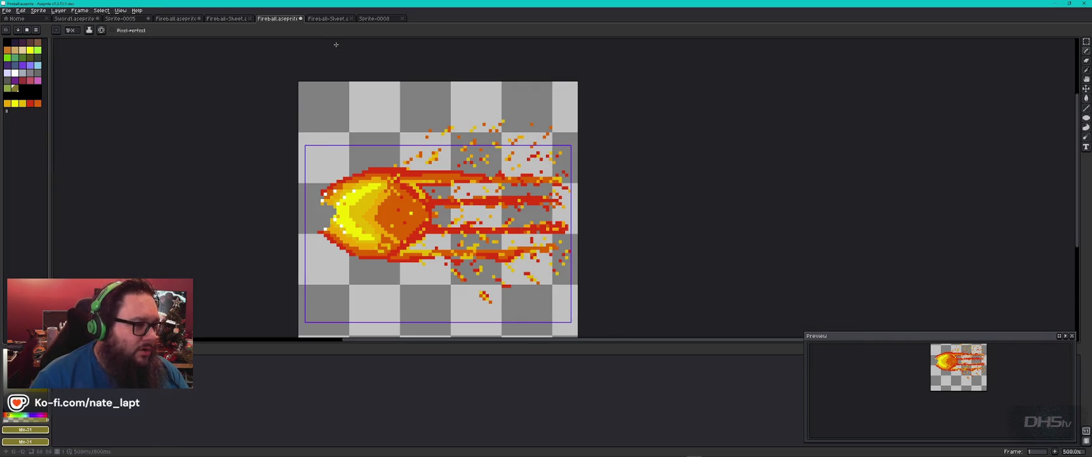
# - Load the Fireball.aseprite palette into the blank Sprite-0008
pyautogui.click(376, 20)
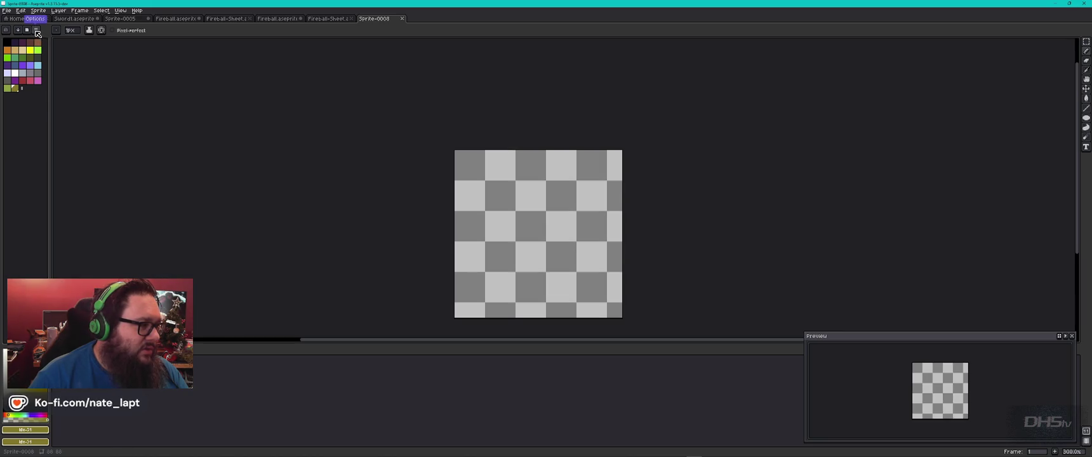
pyautogui.click(37, 31)
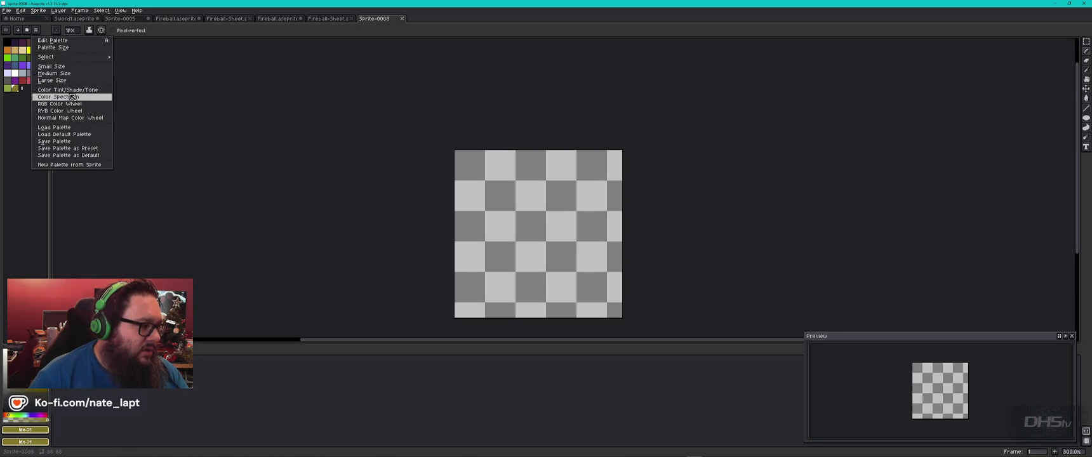
pyautogui.click(75, 129)
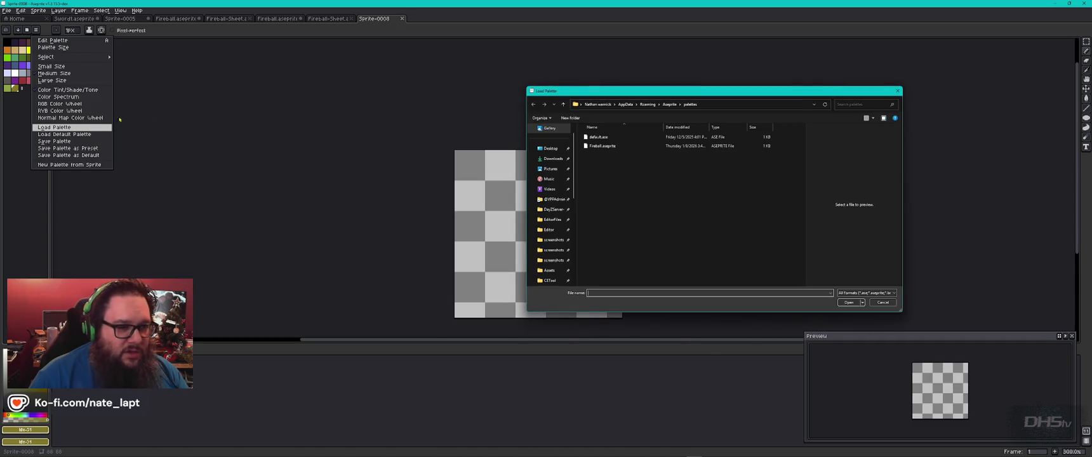
pyautogui.doubleClick(600, 146)
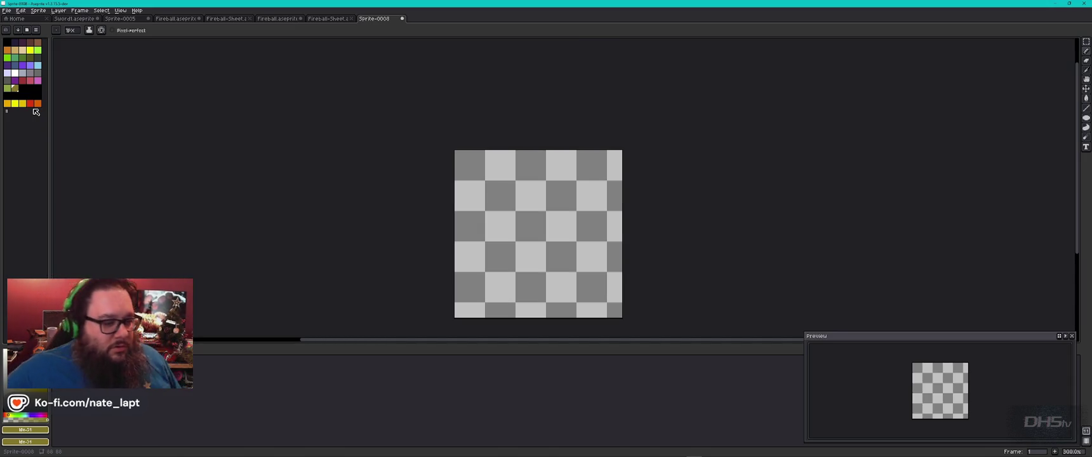
# - In Chrome, open the Red Fireball Pixel Art Sticker page and scroll to its close-up
pyautogui.hotkey('alt', 'Tab')
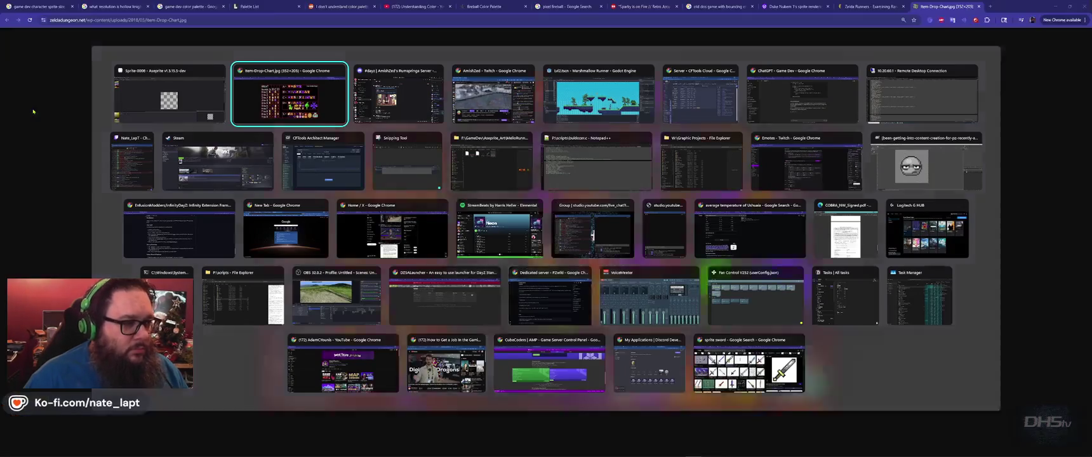
pyautogui.hotkey('ctrl', 'shift', 'Tab')
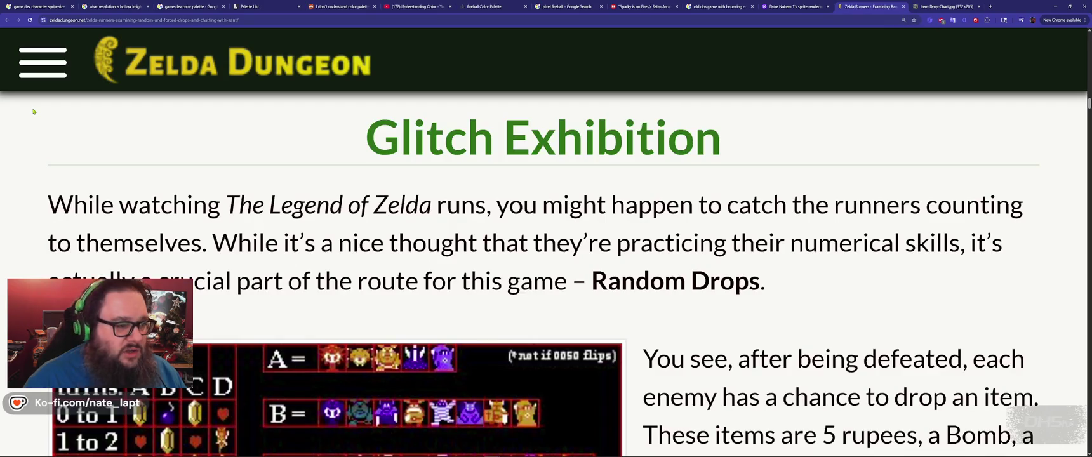
pyautogui.hotkey('ctrl', 'shift', 'Tab')
pyautogui.hotkey('ctrl', 'shift', 'Tab')
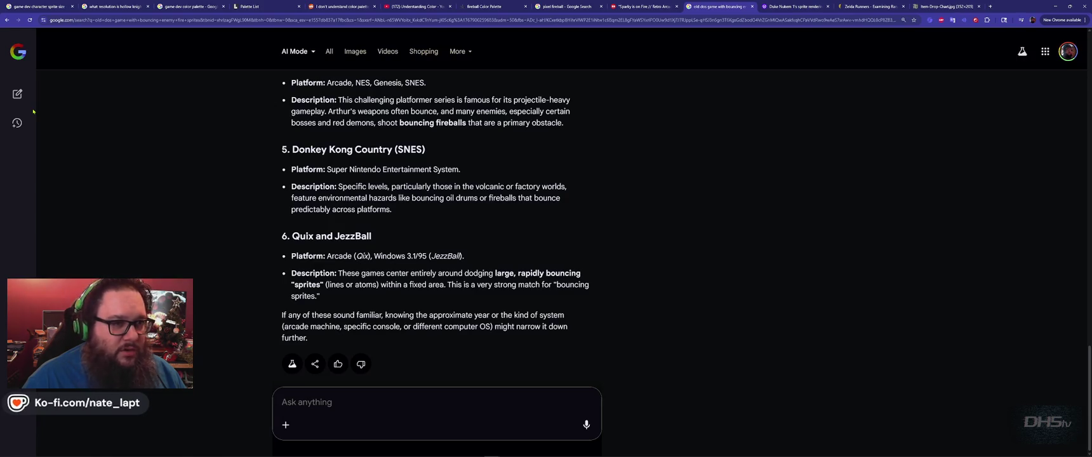
pyautogui.hotkey('ctrl', 'shift', 'Tab')
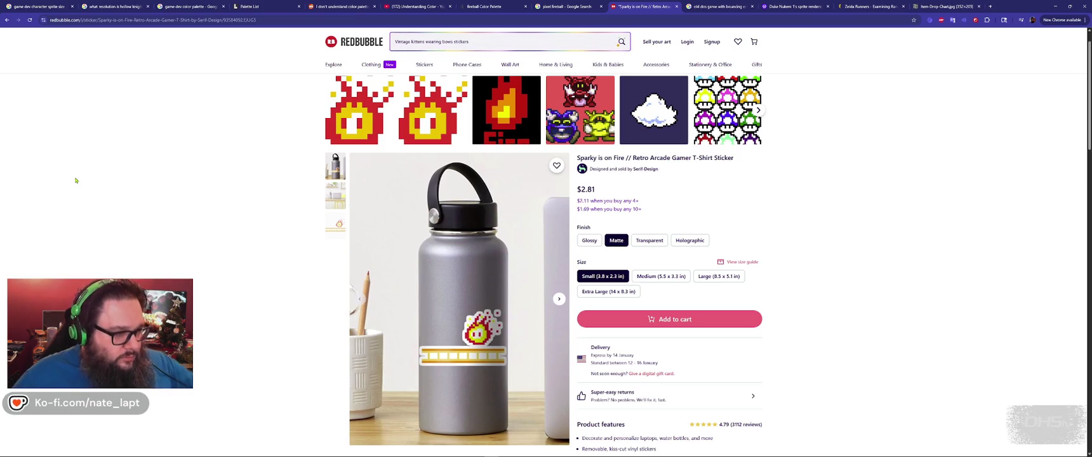
pyautogui.click(359, 111)
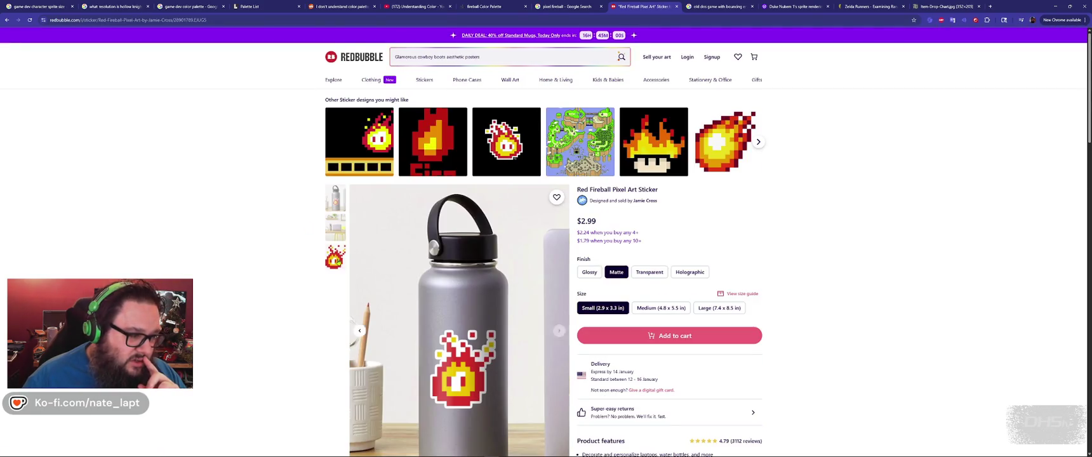
pyautogui.scroll(-2, 262, 277)
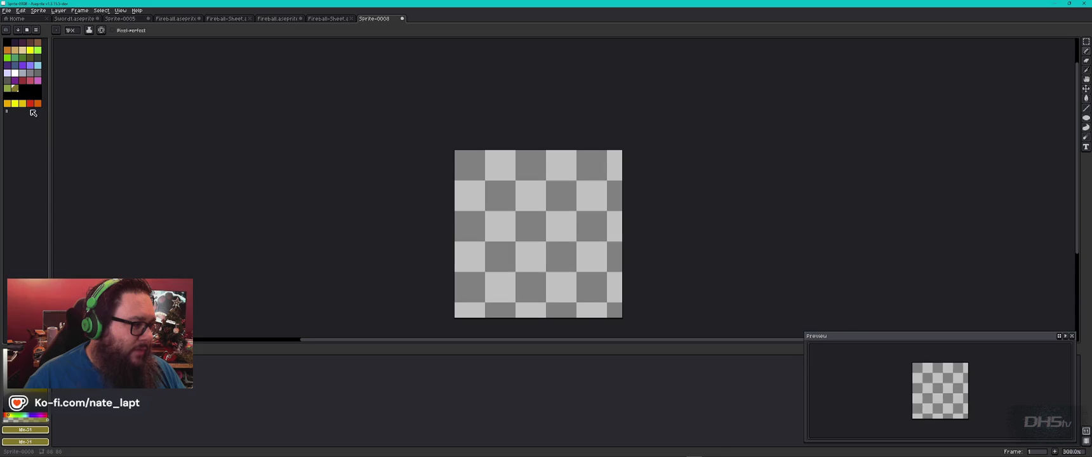
# - Draw a red teardrop flame outline with a 4-pixel pencil
pyautogui.click(30, 103)
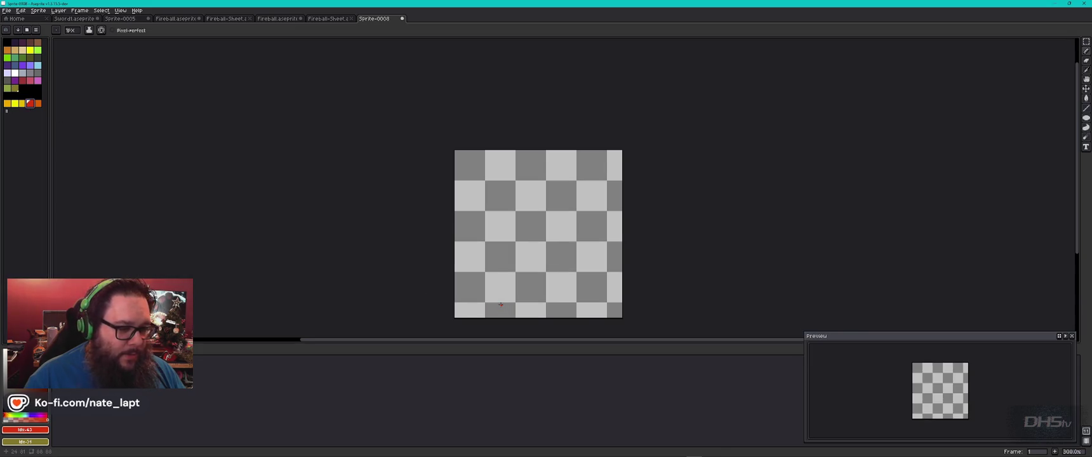
pyautogui.scroll(2, 492, 306)
pyautogui.scroll(-1, 500, 305)
pyautogui.press('+')
pyautogui.press('+')
pyautogui.press('+')
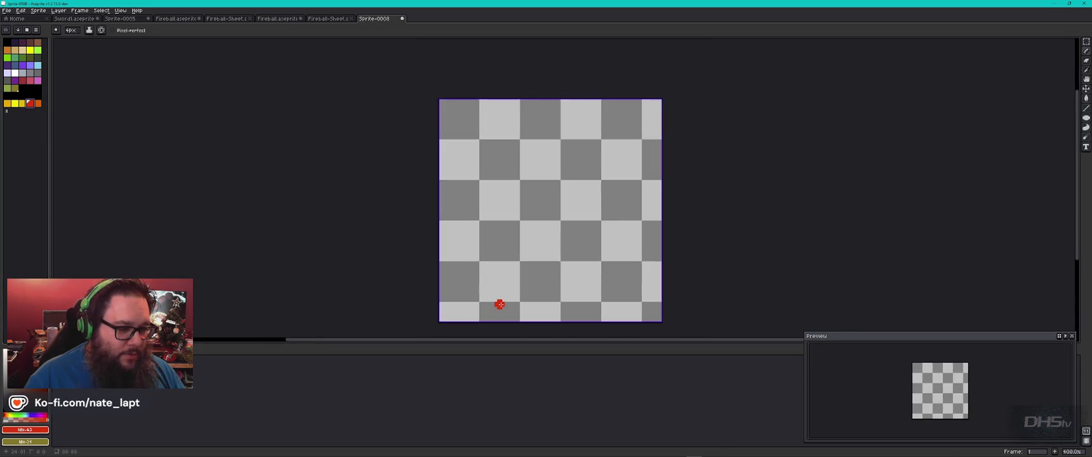
pyautogui.moveTo(497, 308)
pyautogui.mouseDown()
pyautogui.moveTo(532, 312)
pyautogui.moveTo(599, 280)
pyautogui.moveTo(616, 219)
pyautogui.moveTo(568, 136)
pyautogui.mouseUp()
pyautogui.moveTo(498, 308)
pyautogui.mouseDown()
pyautogui.moveTo(468, 292)
pyautogui.moveTo(461, 201)
pyautogui.moveTo(510, 143)
pyautogui.moveTo(548, 131)
pyautogui.mouseUp()
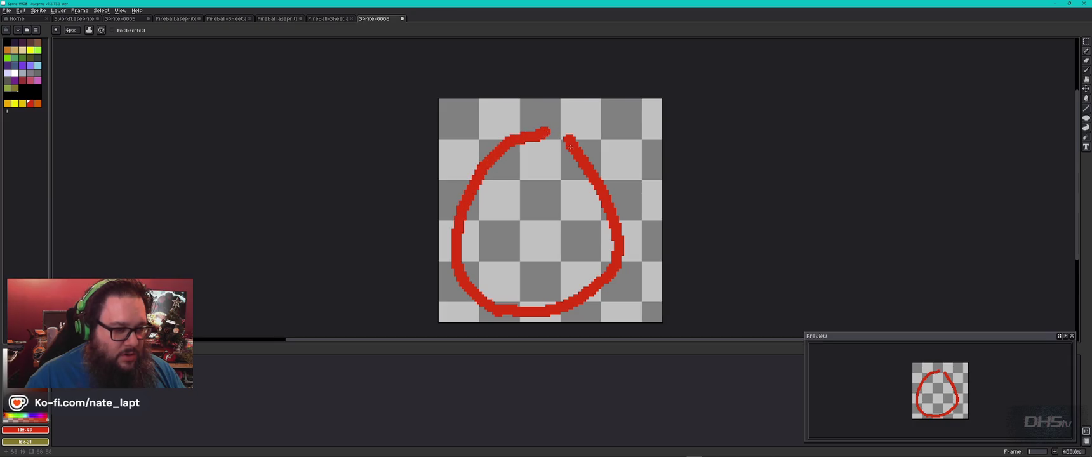
# - Try a small yellow mark, then undo it and the red teardrop strokes
pyautogui.click(22, 103)
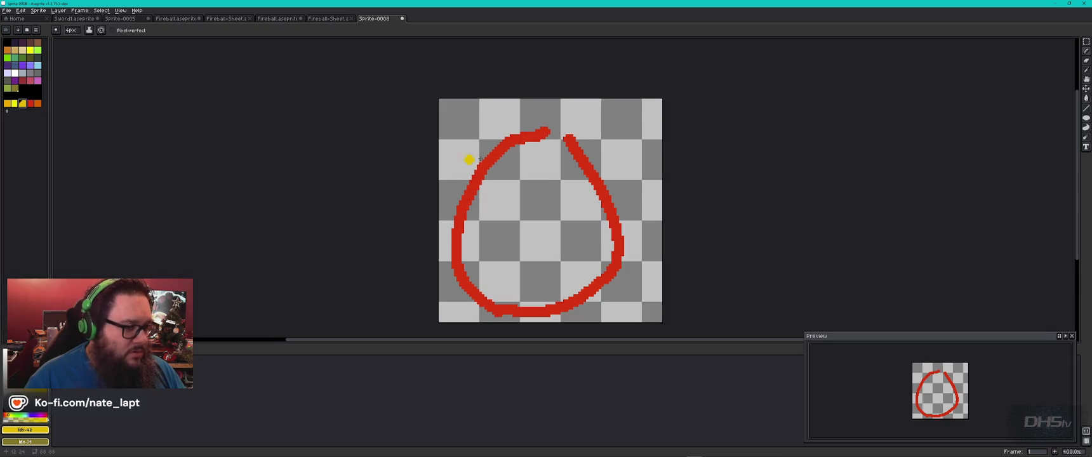
pyautogui.moveTo(562, 138); pyautogui.dragTo(548, 129)
pyautogui.press('v')
pyautogui.hotkey('ctrl', 'z')
pyautogui.hotkey('ctrl', 'z')
pyautogui.hotkey('ctrl', 'z')
pyautogui.hotkey('ctrl', 'z')
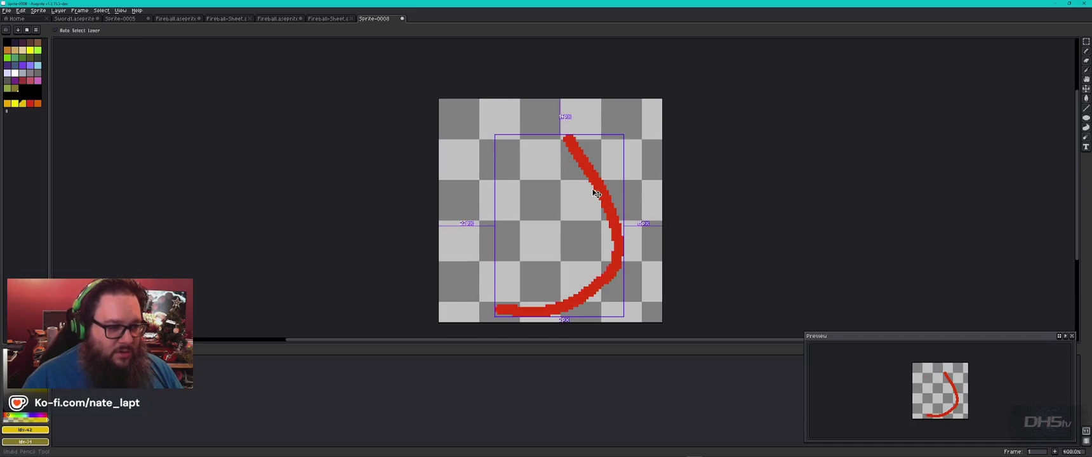
pyautogui.press('b')
# - Draw red side strokes with a 3-pixel brush, then undo them
pyautogui.click(30, 103)
pyautogui.press('-')
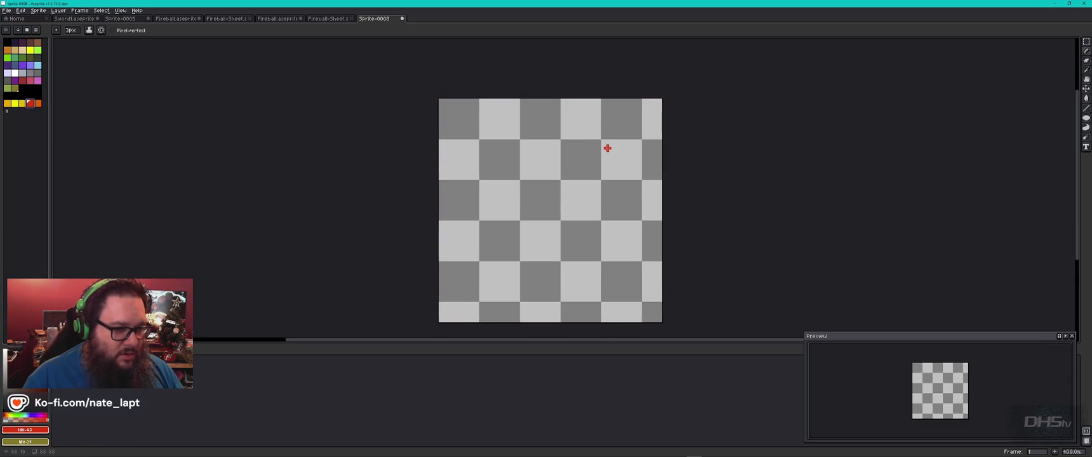
pyautogui.moveTo(594, 182)
pyautogui.mouseDown()
pyautogui.moveTo(631, 272)
pyautogui.moveTo(577, 301)
pyautogui.moveTo(501, 285)
pyautogui.mouseUp()
pyautogui.hotkey('ctrl', 'a')
pyautogui.press('Delete')
pyautogui.hotkey('ctrl', 'd')
pyautogui.moveTo(574, 181)
pyautogui.mouseDown()
pyautogui.moveTo(605, 260)
pyautogui.moveTo(584, 303)
pyautogui.mouseUp()
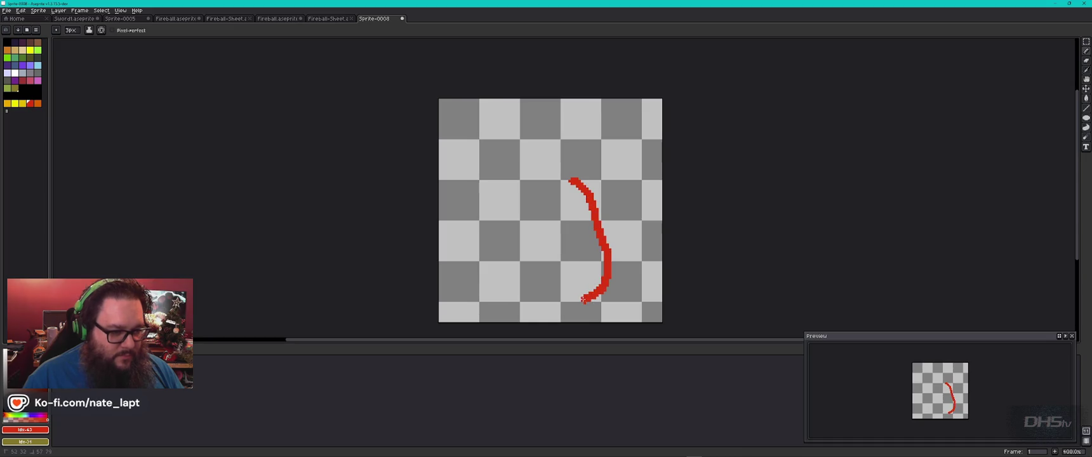
pyautogui.hotkey('ctrl', 'z')
# - Draw a tall red ellipse in the canvas centre, undo it, and switch to the reference
pyautogui.click(1085, 118)
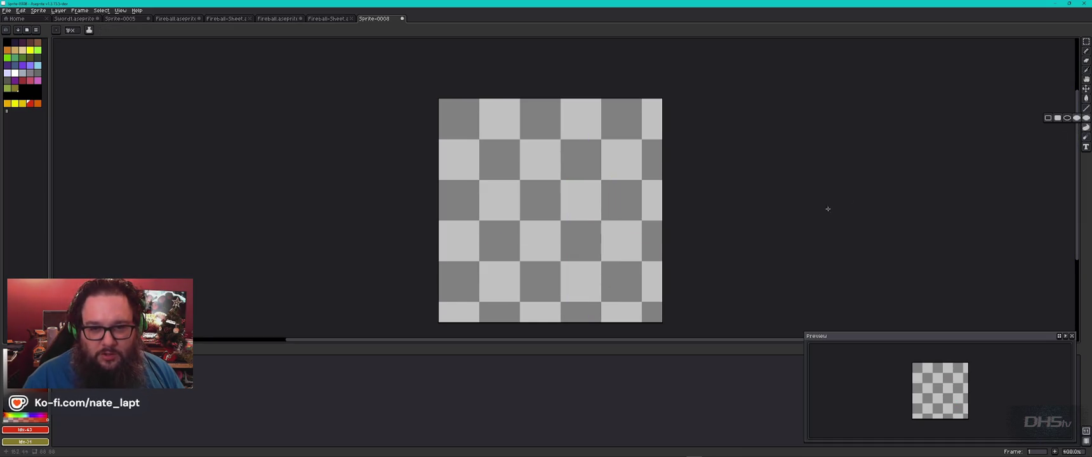
pyautogui.moveTo(508, 165); pyautogui.dragTo(608, 311)
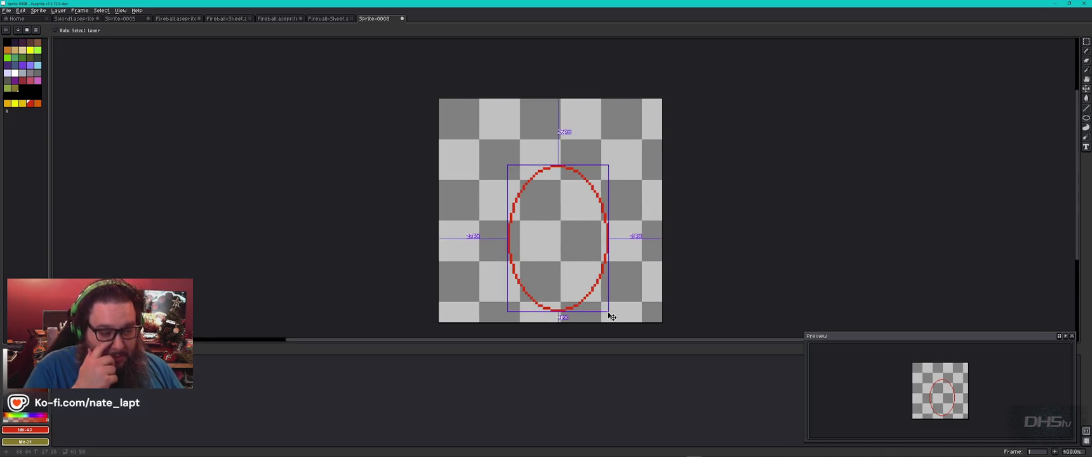
pyautogui.hotkey('ctrl', 'z')
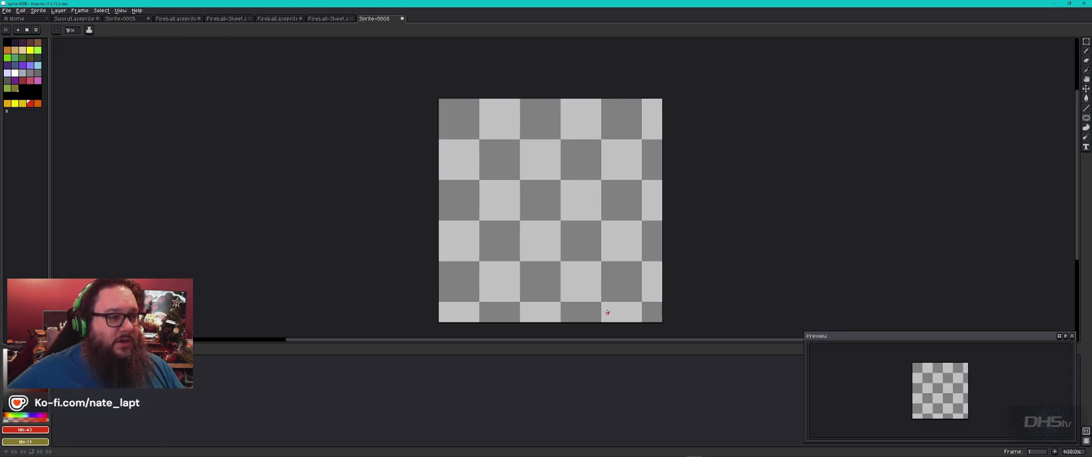
pyautogui.hotkey('alt', 'Tab')
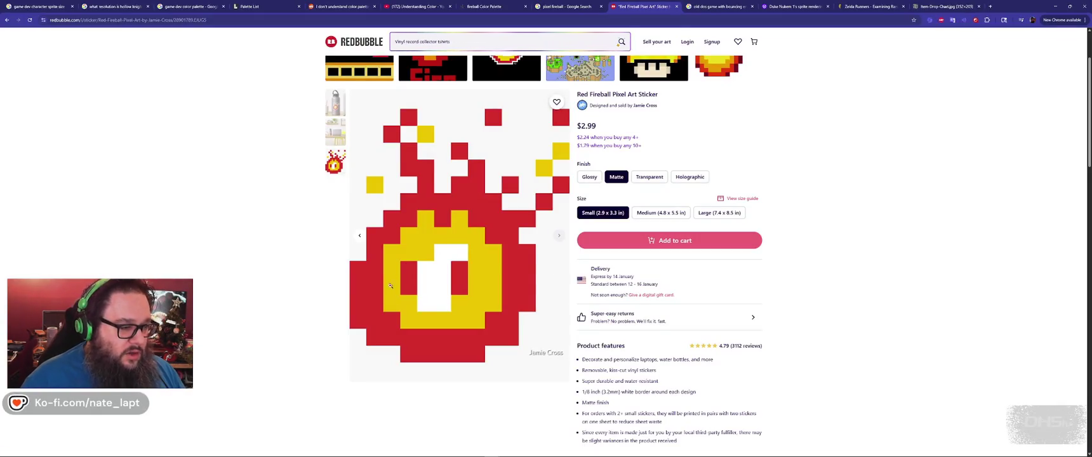
# - Switch from the Redbubble reference back to the Aseprite canvas
pyautogui.hotkey('alt', 'Tab')
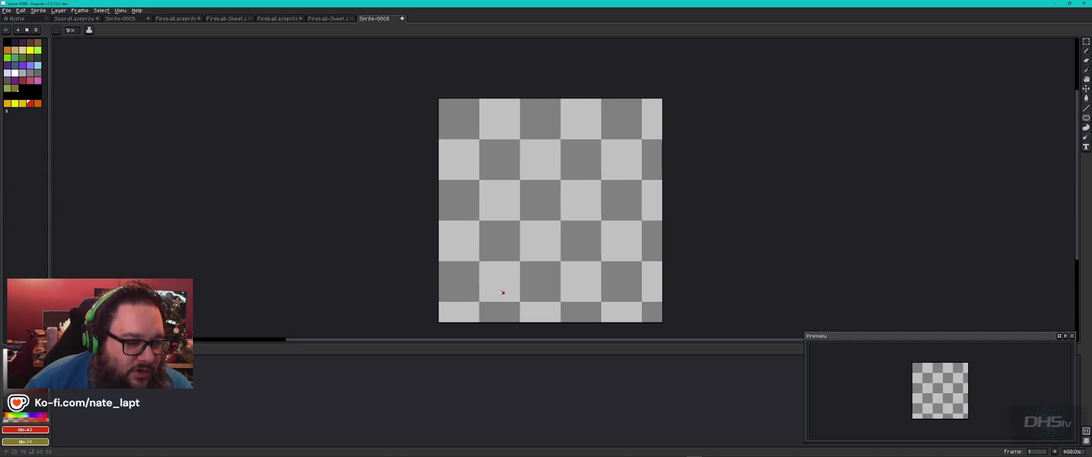
# - Replace a trial ellipse with a freehand red curve starting the flame outline
pyautogui.moveTo(495, 297); pyautogui.dragTo(477, 219)
pyautogui.hotkey('ctrl', 'z')
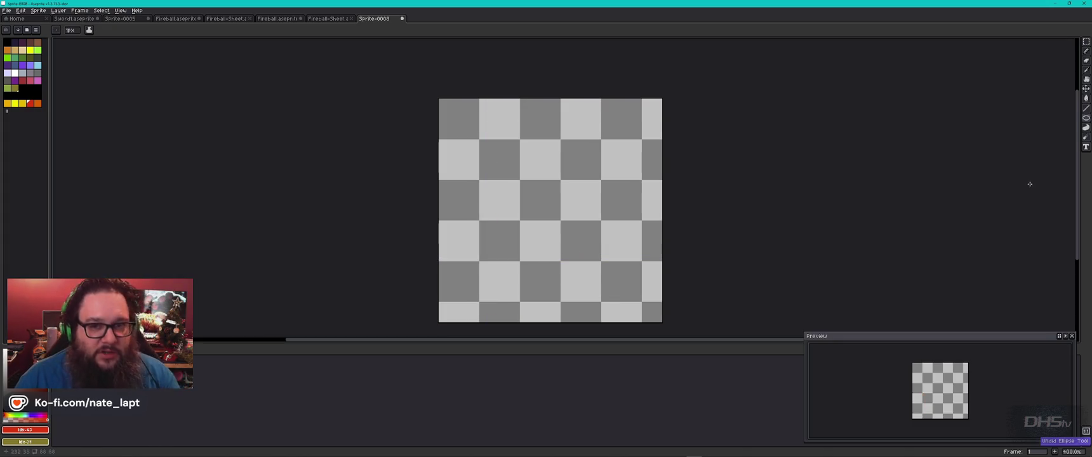
pyautogui.click(1086, 52)
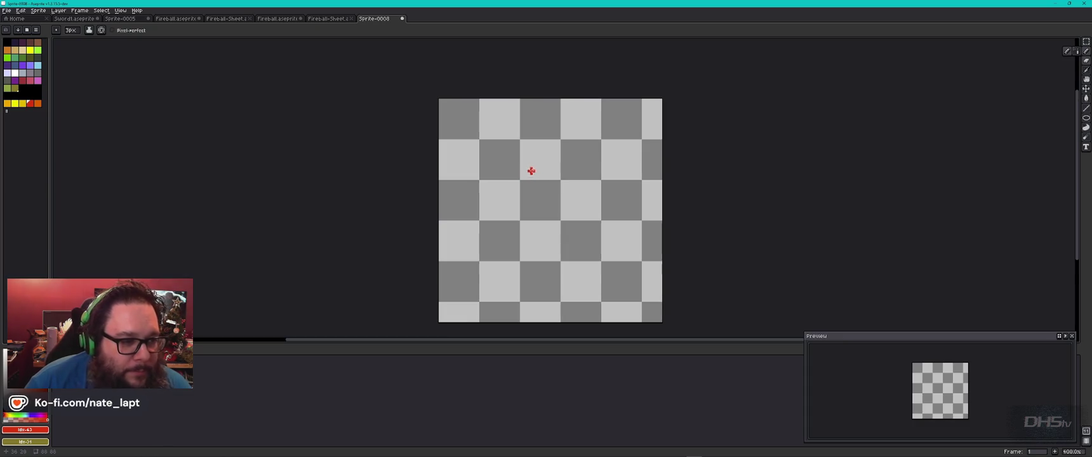
pyautogui.moveTo(536, 166)
pyautogui.mouseDown()
pyautogui.moveTo(502, 208)
pyautogui.moveTo(491, 241)
pyautogui.moveTo(500, 274)
pyautogui.moveTo(521, 293)
pyautogui.moveTo(602, 296)
pyautogui.moveTo(615, 258)
pyautogui.moveTo(598, 214)
pyautogui.moveTo(555, 160)
pyautogui.moveTo(535, 162)
pyautogui.moveTo(584, 123)
pyautogui.mouseUp()
# - Add a small orange mark at the top of the outline
pyautogui.click(37, 103)
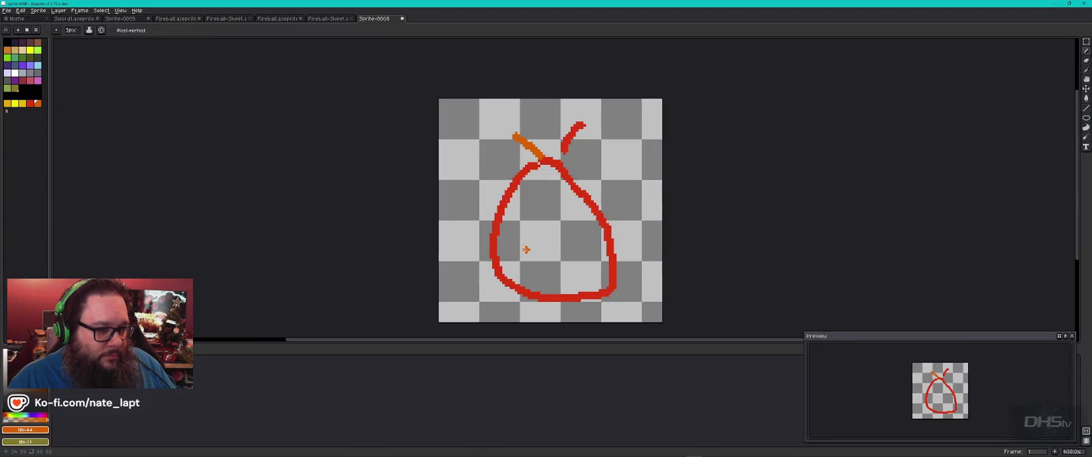
pyautogui.hotkey('ctrl', 'z')
pyautogui.hotkey('ctrl', 'z')
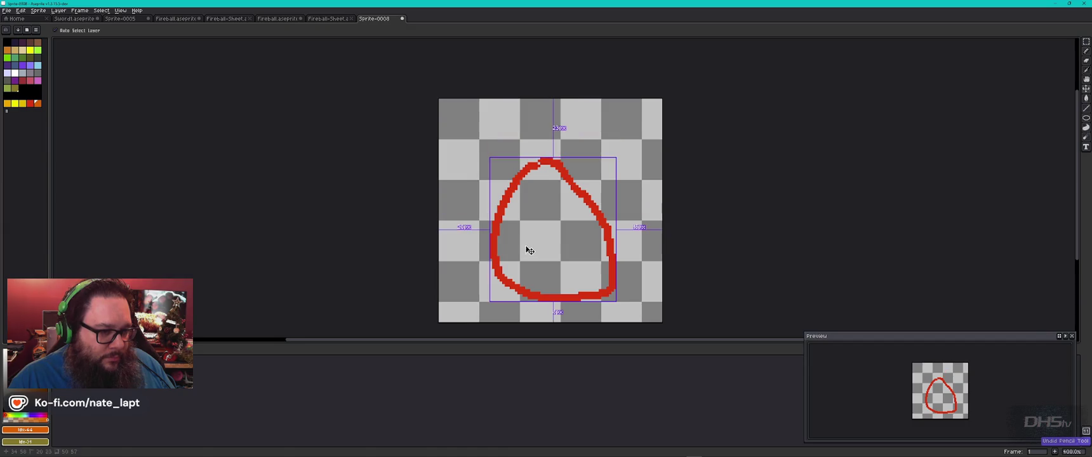
pyautogui.moveTo(528, 155); pyautogui.dragTo(541, 164)
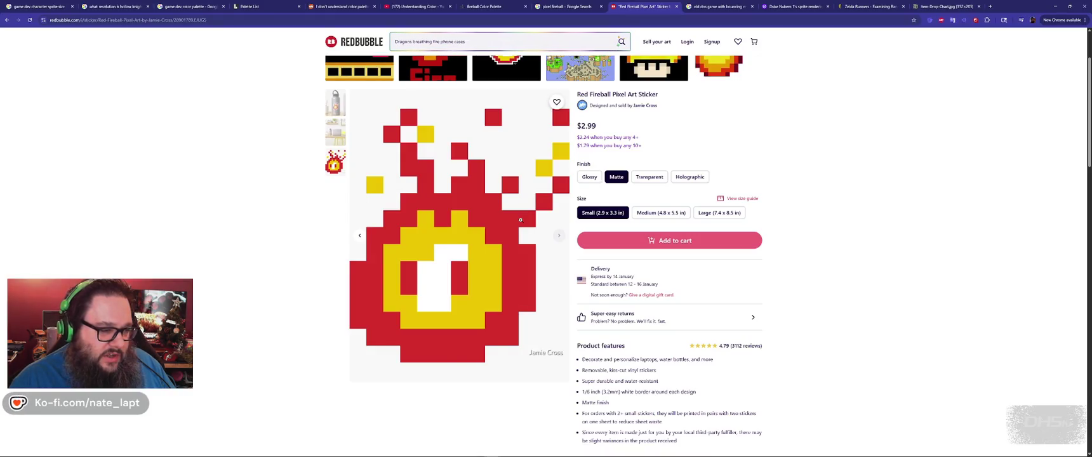
# - Draw a white highlight stroke inside the flame outline
pyautogui.hotkey('alt', 'Tab')
pyautogui.click(14, 73)
pyautogui.moveTo(565, 222)
pyautogui.mouseDown()
pyautogui.moveTo(541, 242)
pyautogui.moveTo(557, 273)
pyautogui.mouseUp()
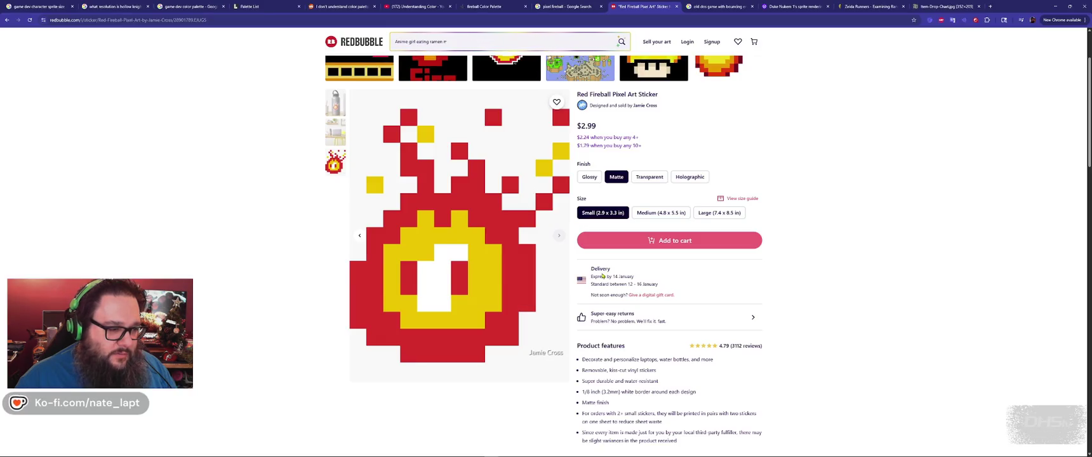
pyautogui.hotkey('alt', 'Tab')
# - Undo the white highlight and remaining strokes, close Sprite-0008, and open New Sprite
pyautogui.hotkey('ctrl', 'z')
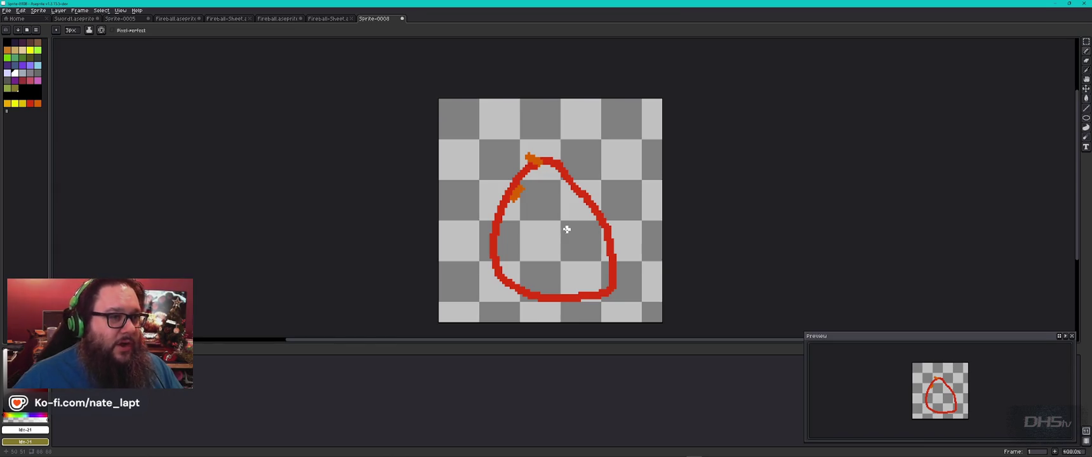
pyautogui.press('ctrl')
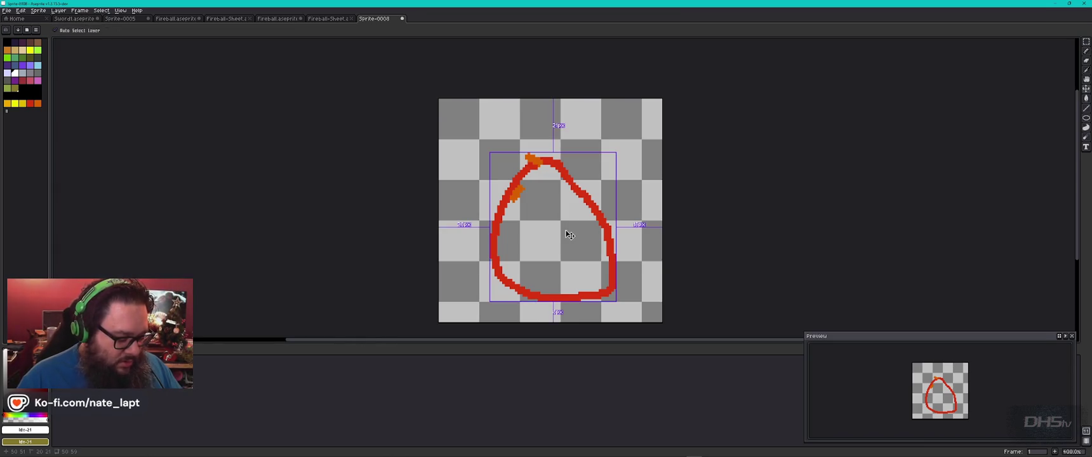
pyautogui.hotkey('ctrl', 'z')
pyautogui.hotkey('ctrl', 'z')
pyautogui.hotkey('ctrl', 'z')
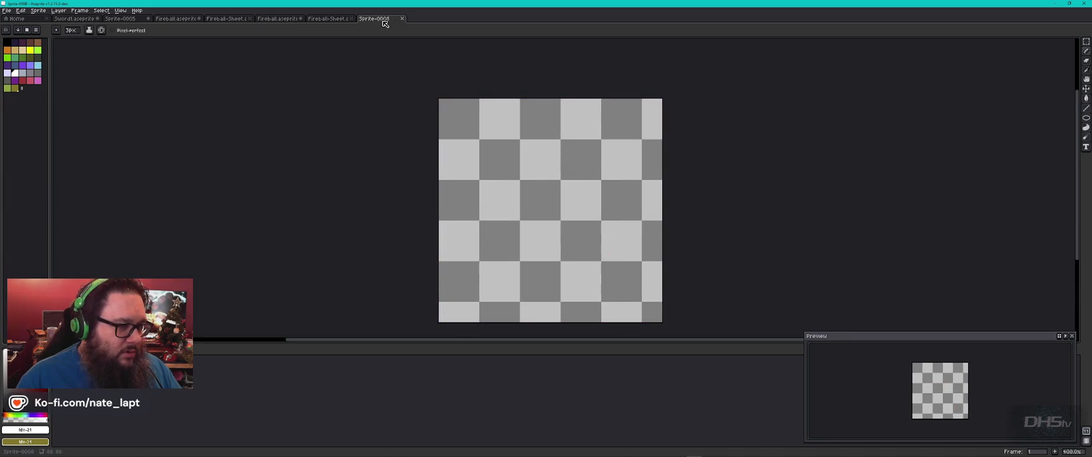
pyautogui.click(402, 18)
pyautogui.hotkey('ctrl', 'n')
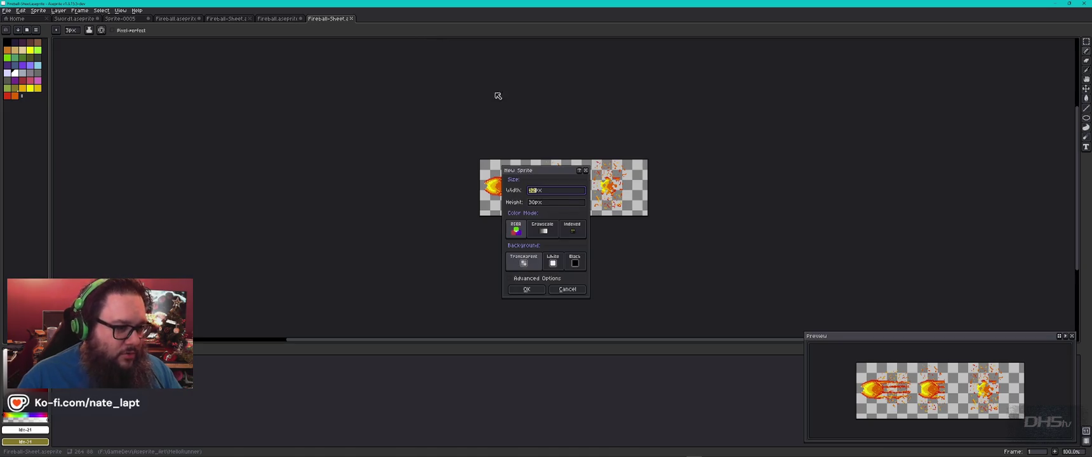
# - Create a new 32×32 px sprite and zoom in on its canvas
pyautogui.press('Tab')
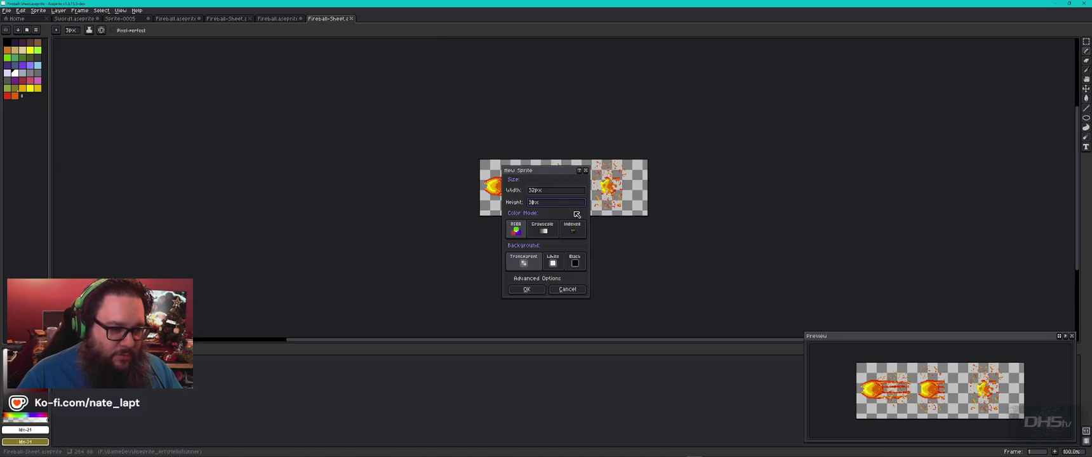
pyautogui.click(527, 290)
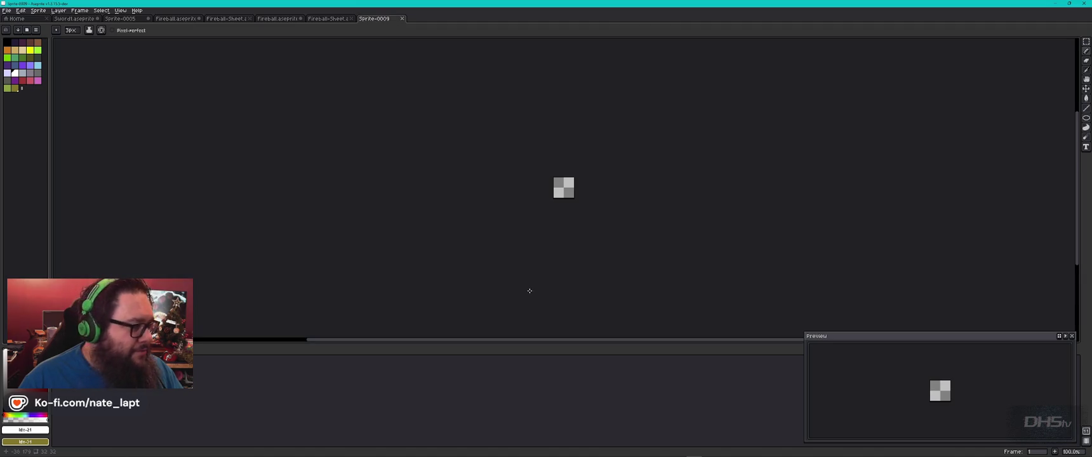
pyautogui.scroll(5, 573, 192)
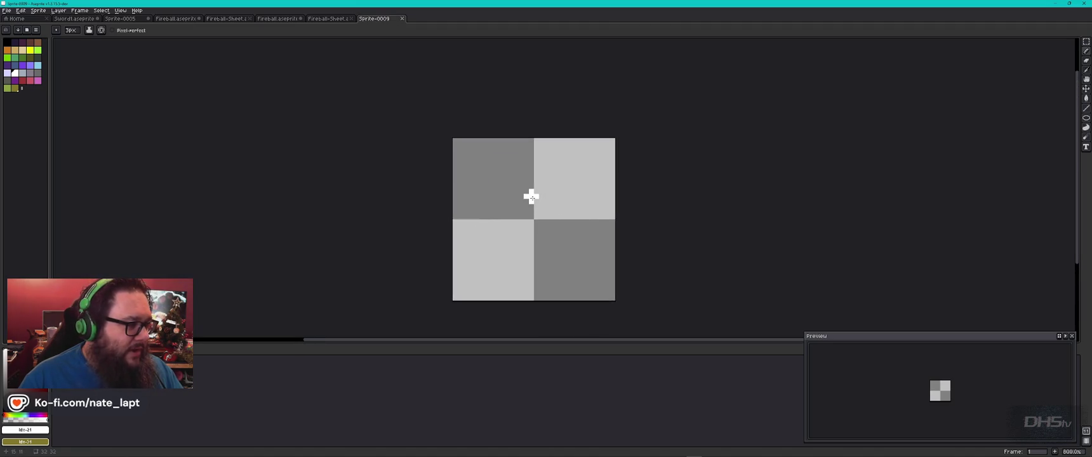
# - Load the fireball palette from file and set the brush to 1 px
pyautogui.click(37, 30)
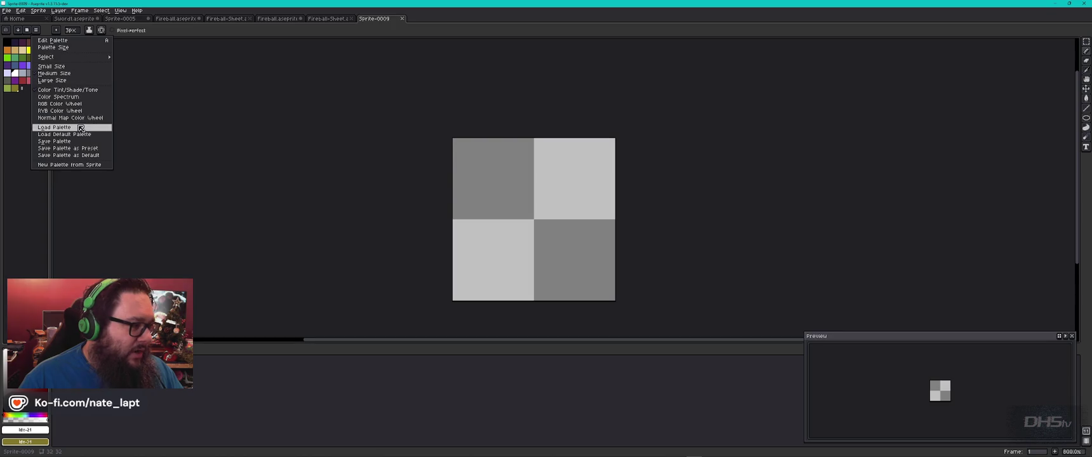
pyautogui.click(54, 127)
pyautogui.doubleClick(609, 149)
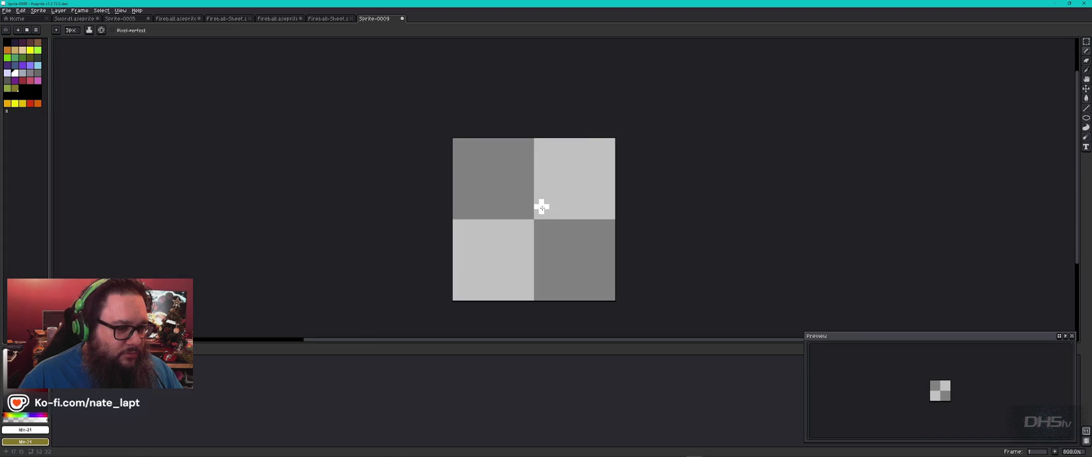
pyautogui.press('-')
pyautogui.press('-')
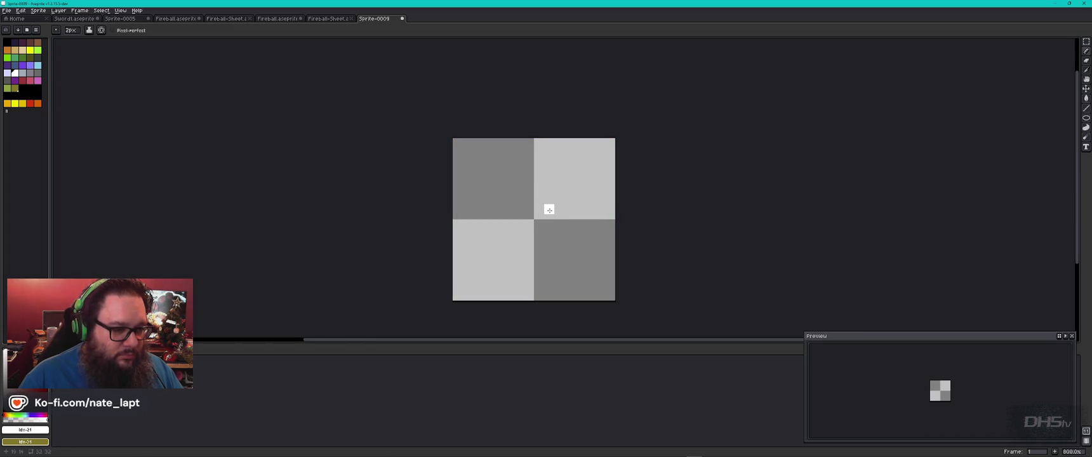
# - Pencil a white highlight stroke, then a red teardrop flame outline with a thickened left side
pyautogui.hotkey('ctrl', 'd')
pyautogui.moveTo(531, 209); pyautogui.dragTo(526, 239)
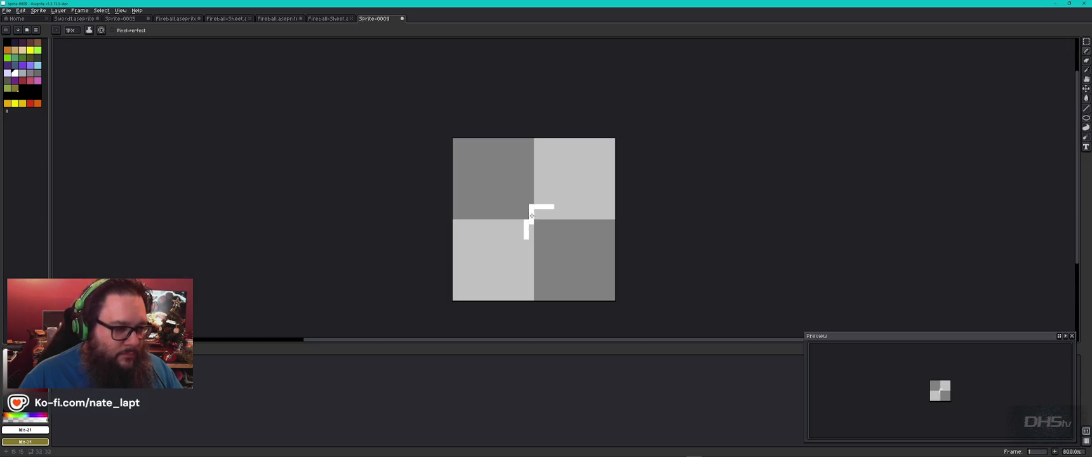
pyautogui.click(30, 104)
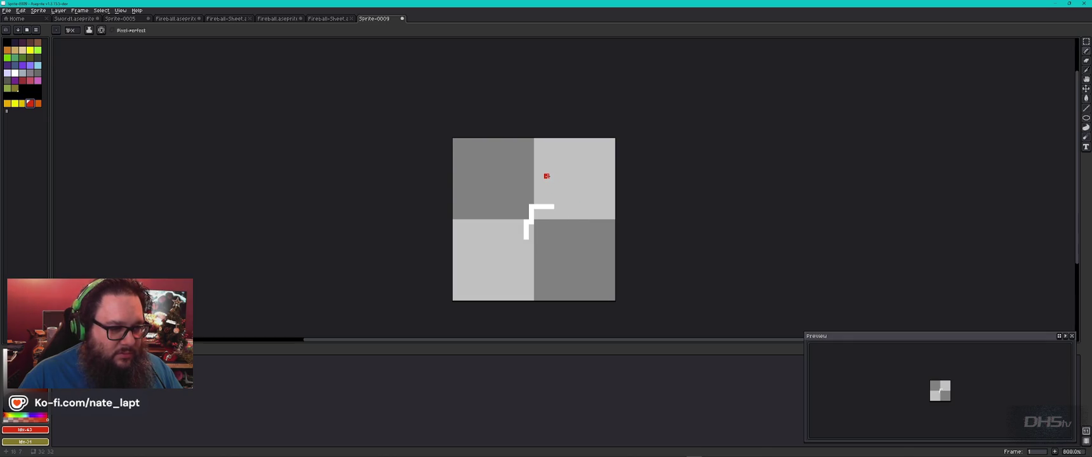
pyautogui.moveTo(546, 171)
pyautogui.mouseDown()
pyautogui.moveTo(582, 233)
pyautogui.moveTo(570, 267)
pyautogui.moveTo(501, 279)
pyautogui.moveTo(495, 234)
pyautogui.moveTo(529, 179)
pyautogui.moveTo(577, 151)
pyautogui.mouseUp()
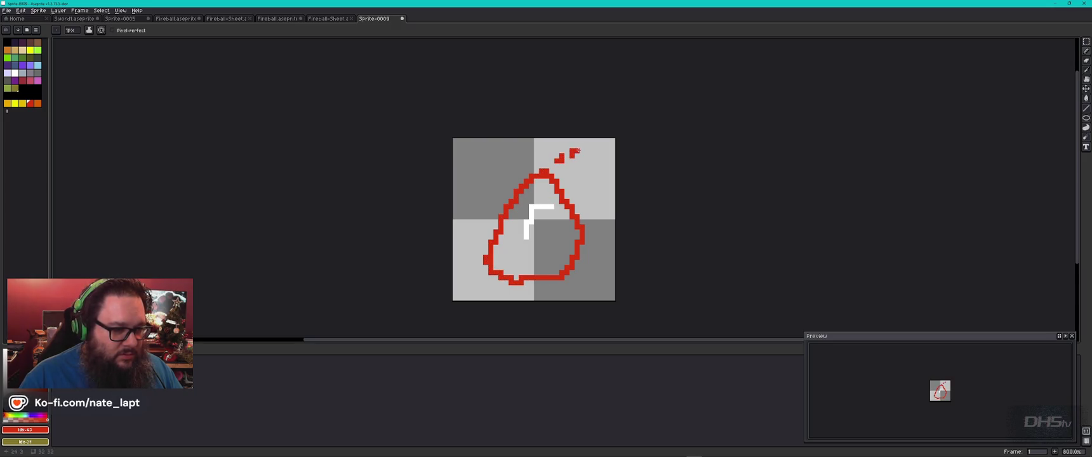
pyautogui.moveTo(512, 207); pyautogui.dragTo(501, 257)
pyautogui.click(14, 104)
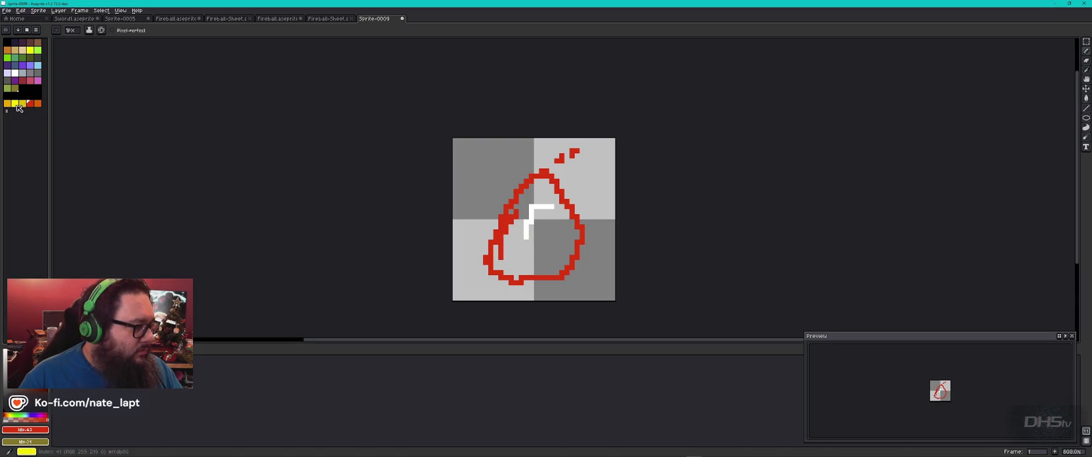
# - Draw a yellow inner loop and bucket-fill the top, bottom and right gaps red
pyautogui.moveTo(530, 206)
pyautogui.mouseDown()
pyautogui.moveTo(506, 249)
pyautogui.moveTo(525, 262)
pyautogui.moveTo(558, 257)
pyautogui.moveTo(567, 234)
pyautogui.moveTo(556, 205)
pyautogui.mouseUp()
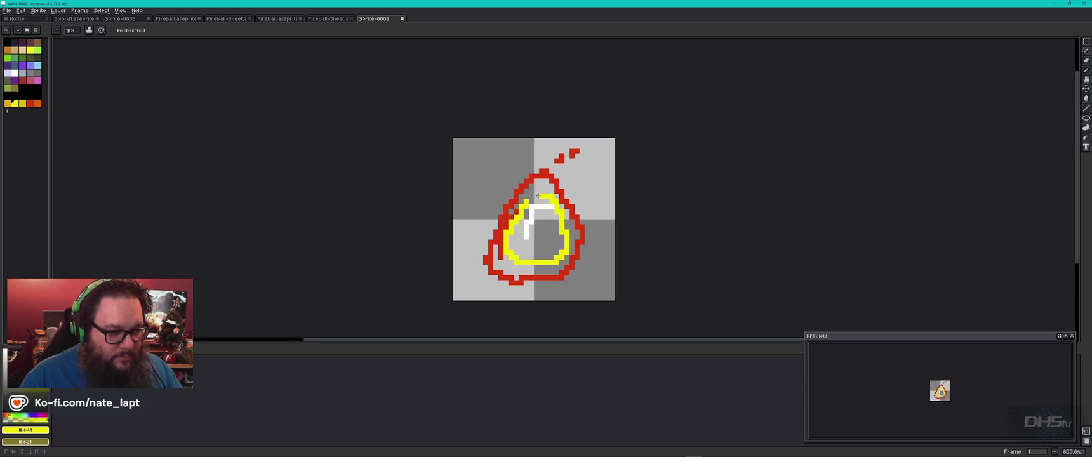
pyautogui.click(30, 103)
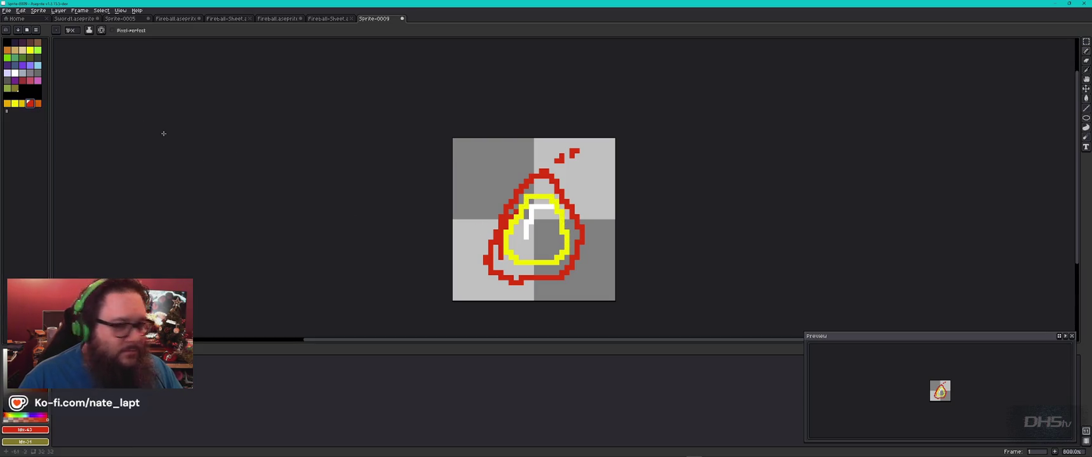
pyautogui.click(1086, 98)
pyautogui.click(545, 187)
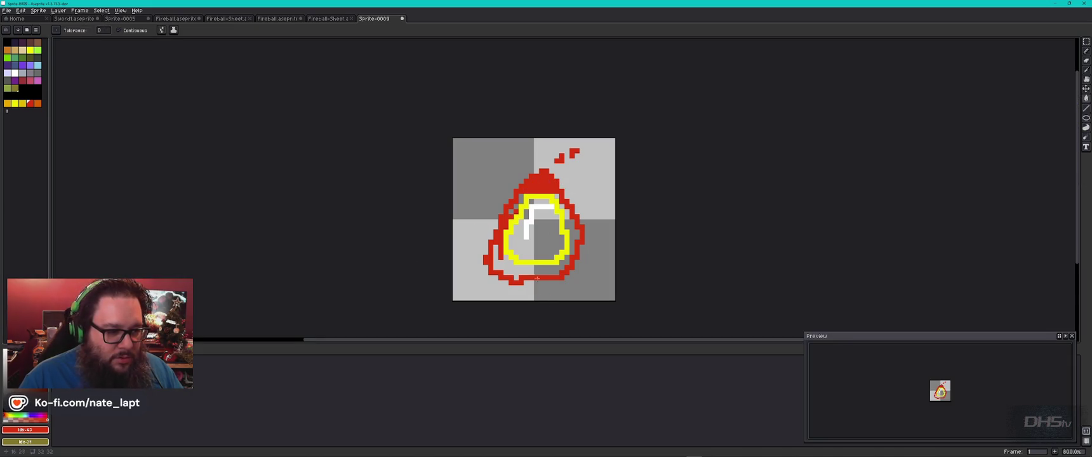
pyautogui.click(542, 271)
pyautogui.click(571, 236)
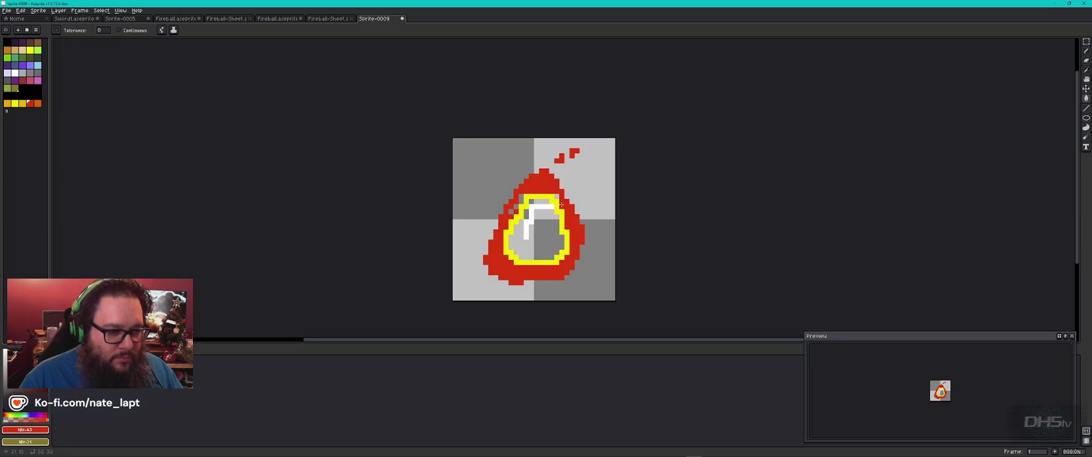
# - Add a black edge pixel, try and undo a red fill inside the ring, then return to the Pencil
pyautogui.click(28, 88)
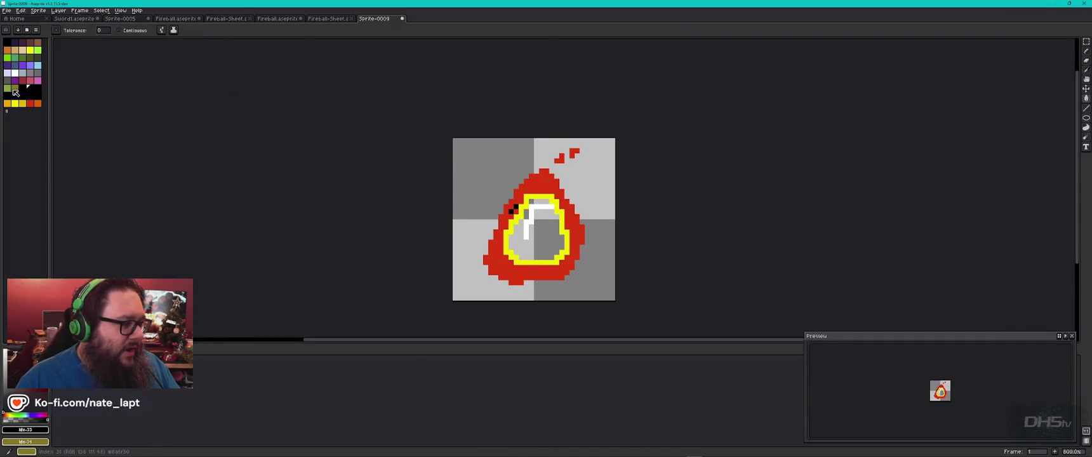
pyautogui.click(34, 104)
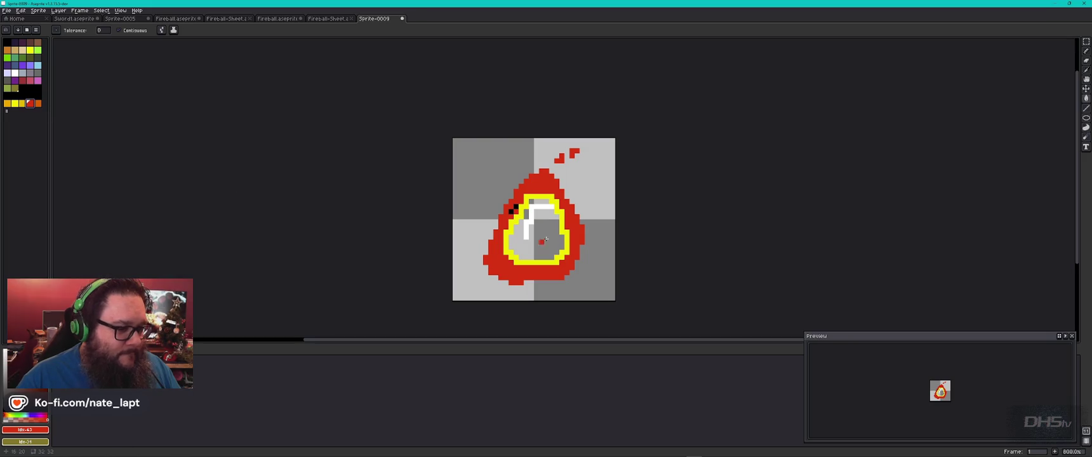
pyautogui.click(521, 221)
pyautogui.hotkey('ctrl', 'z')
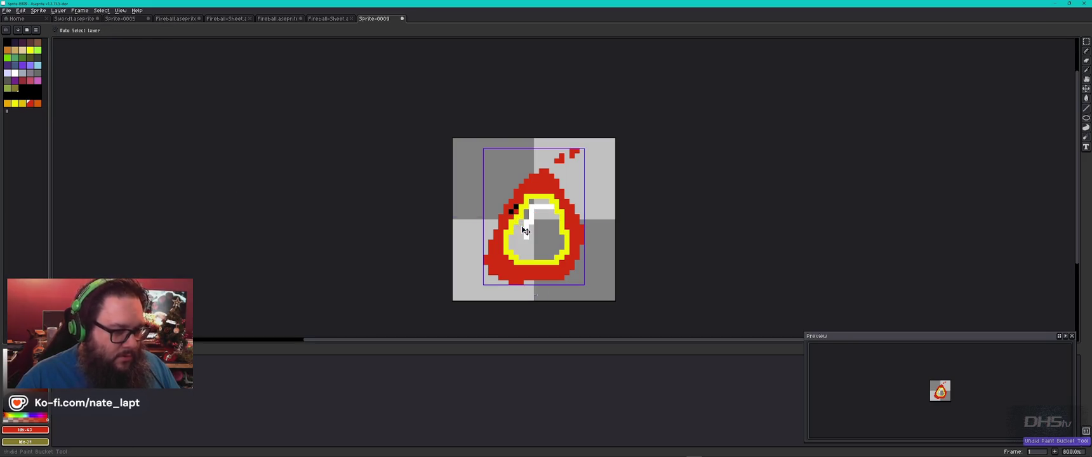
pyautogui.click(1085, 51)
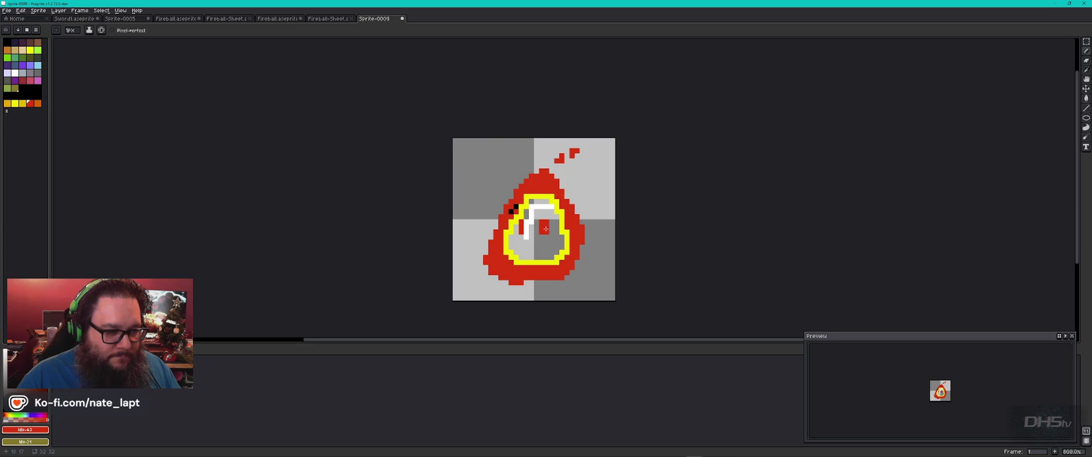
pyautogui.hotkey('alt', 'Tab')
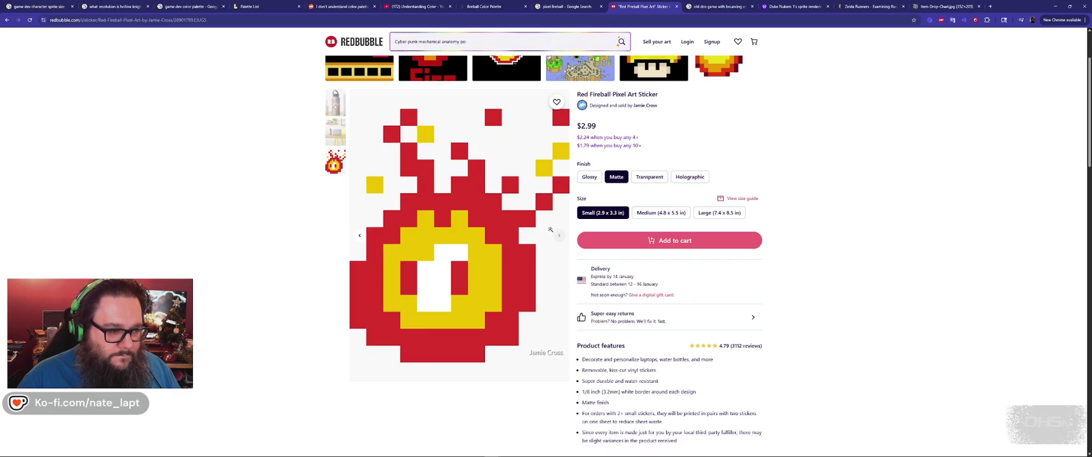
# - Switch to the Redbubble Red Fireball Pixel Art Sticker reference in Chrome
pyautogui.hotkey('alt', 'Tab')
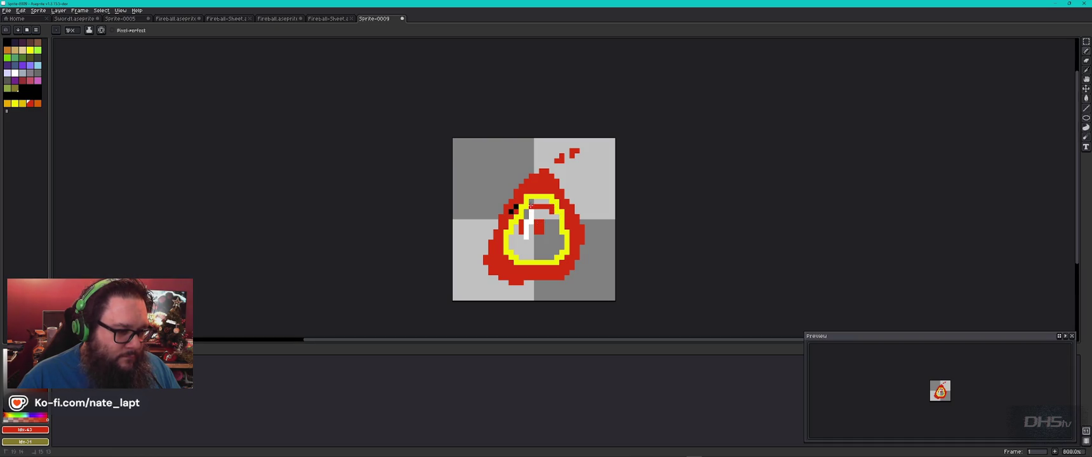
# - Paint the top of the white streak red and thicken the yellow ring's bottom
pyautogui.click(527, 212)
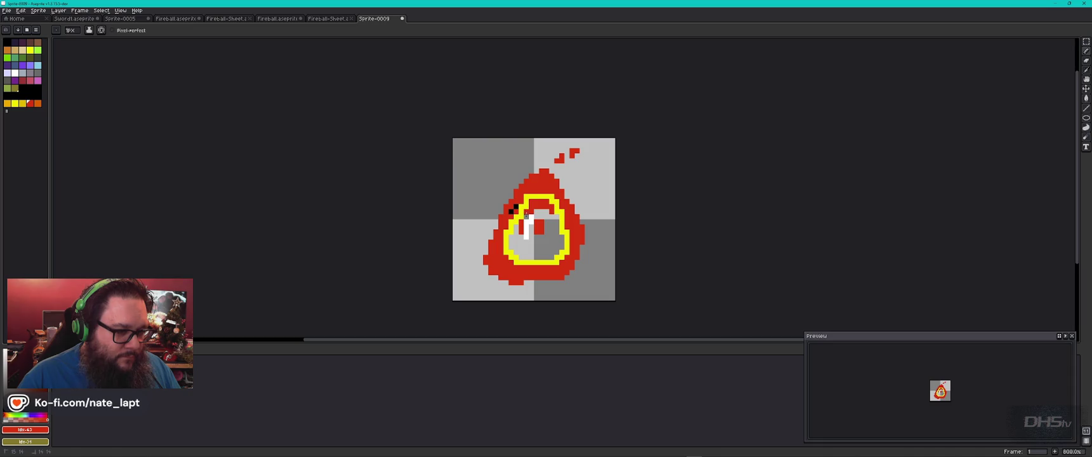
pyautogui.click(527, 216)
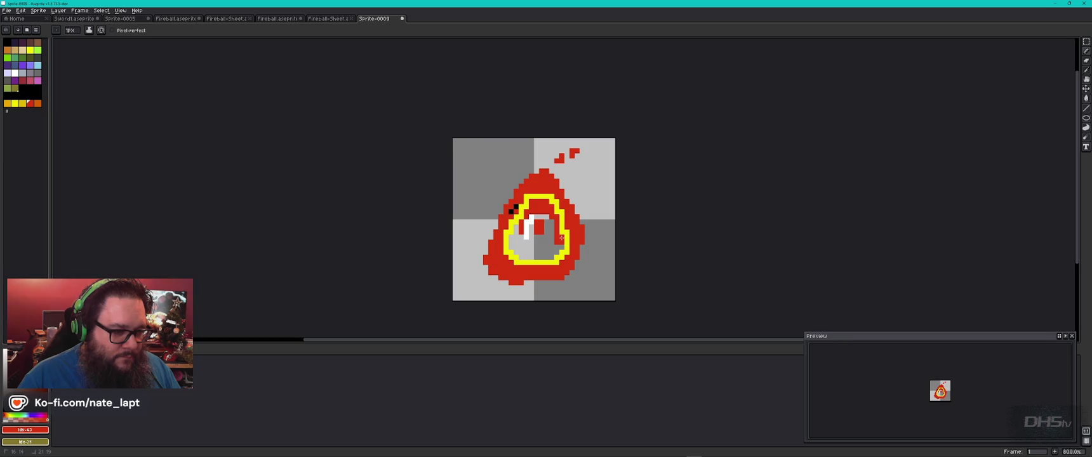
pyautogui.click(15, 103)
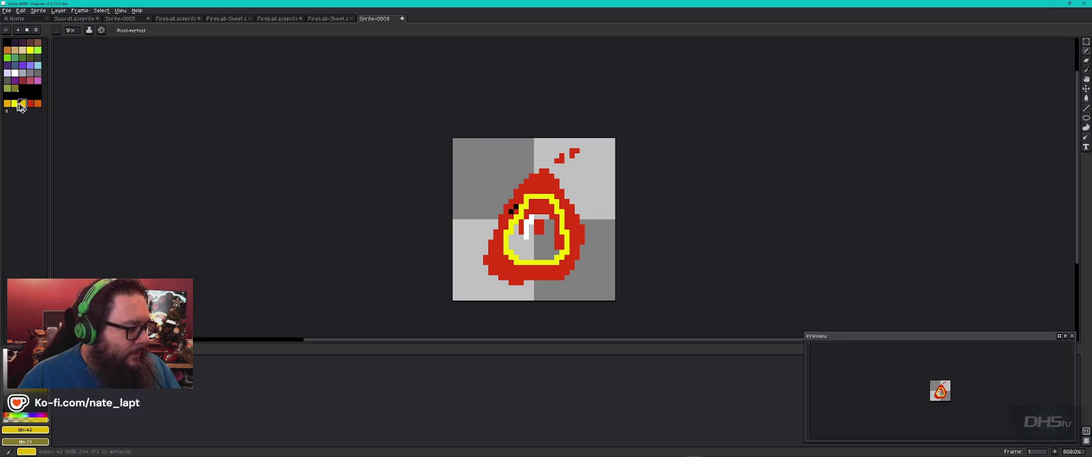
pyautogui.moveTo(557, 252); pyautogui.dragTo(514, 255)
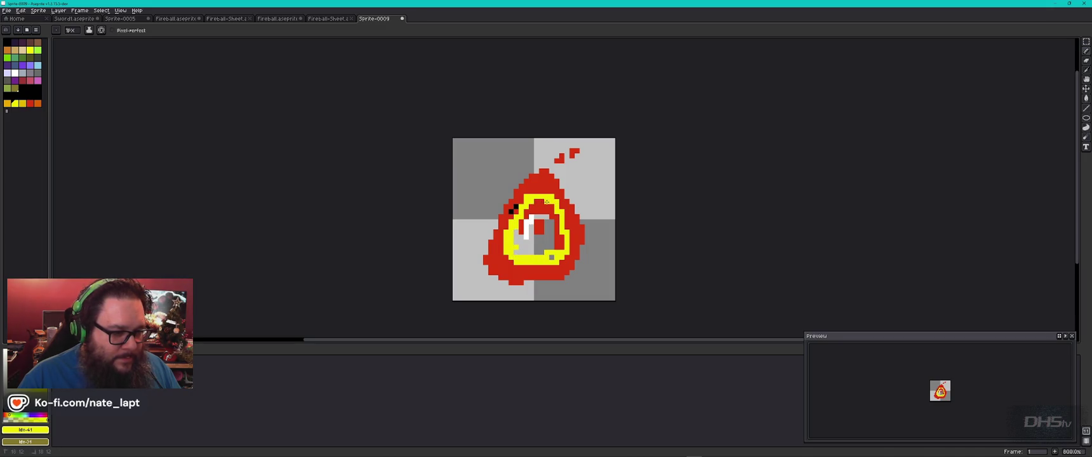
pyautogui.click(552, 257)
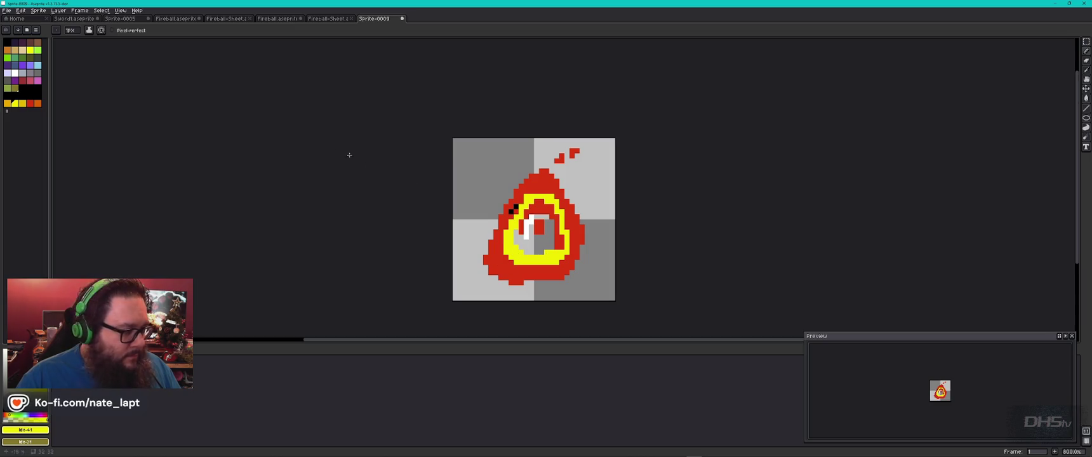
# - Thicken the fireball's left edge with red pixels, checking the sticker reference
pyautogui.click(31, 104)
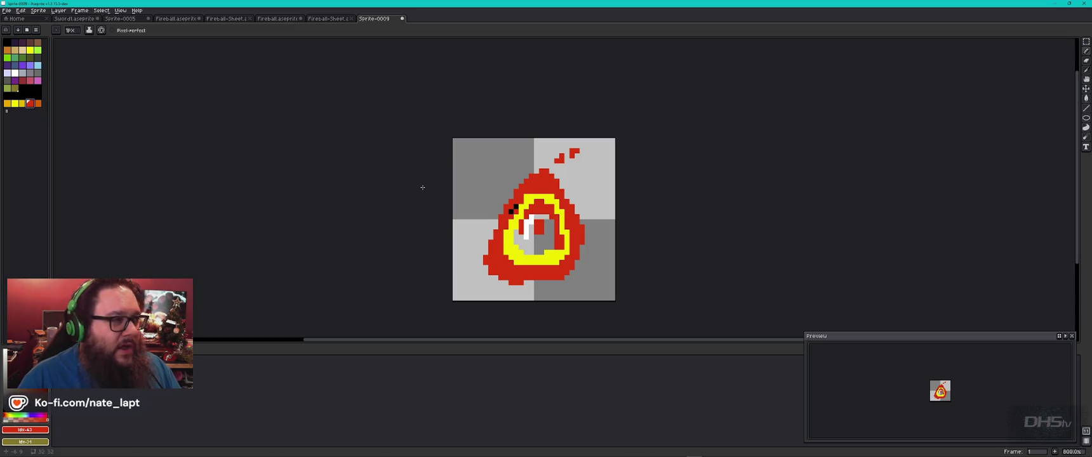
pyautogui.click(516, 206)
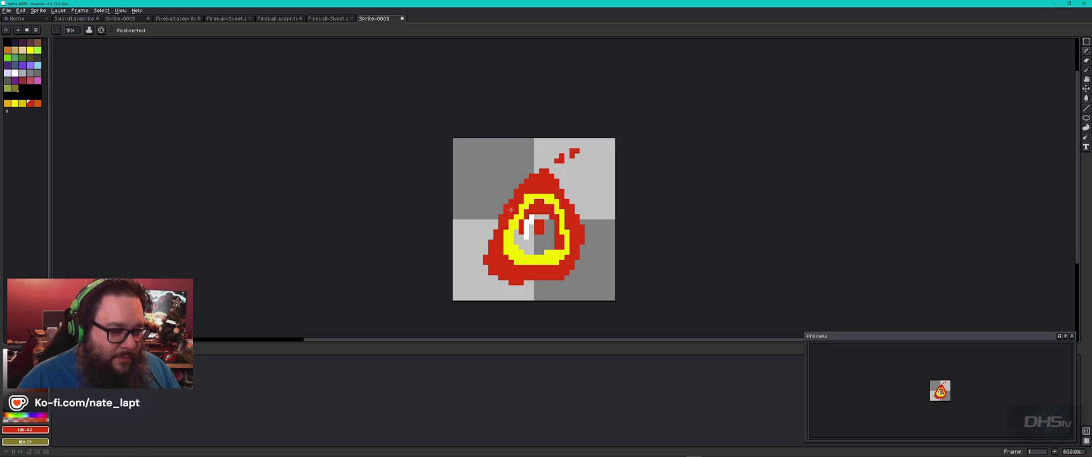
pyautogui.hotkey('ctrl', 'z')
pyautogui.moveTo(512, 194); pyautogui.dragTo(490, 245)
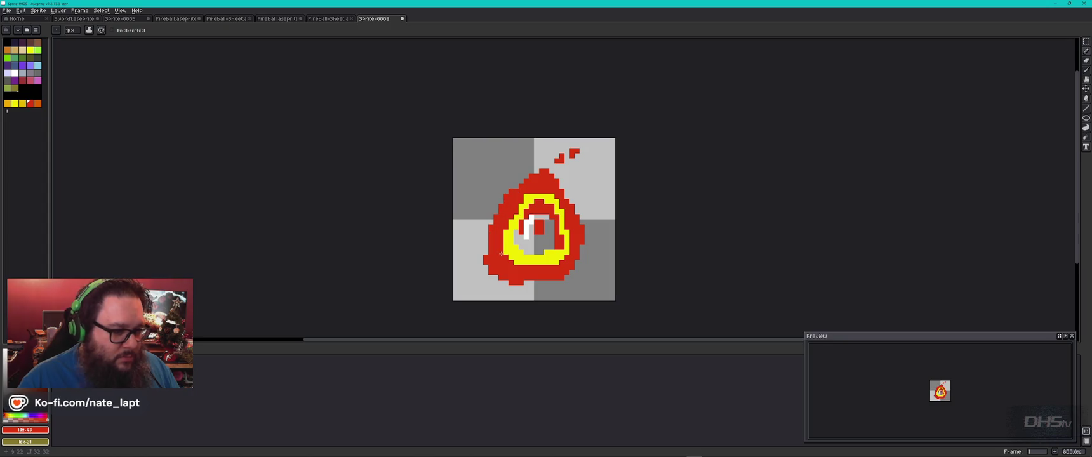
pyautogui.hotkey('alt', 'Tab')
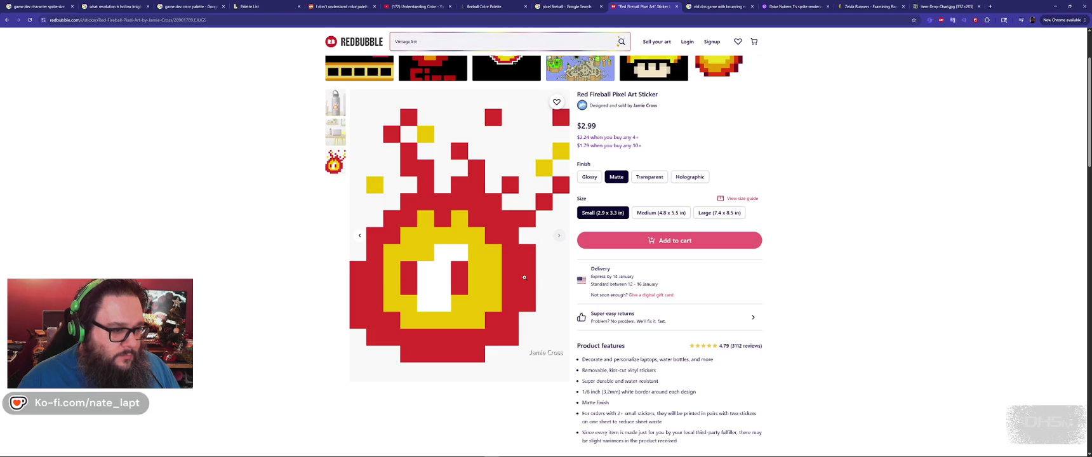
pyautogui.hotkey('alt', 'Tab')
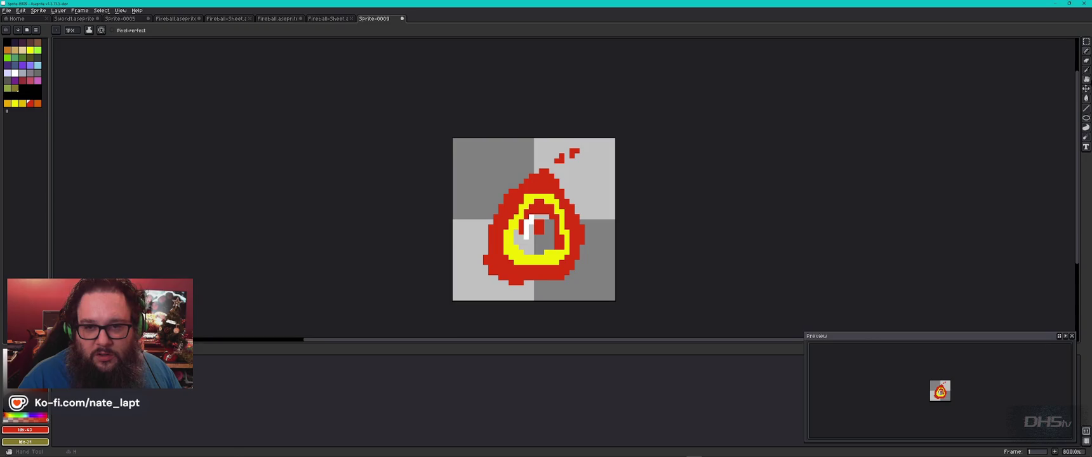
# - Trim stray red pixels along the flame's left and right edges with a 1 px brush
pyautogui.click(1086, 89)
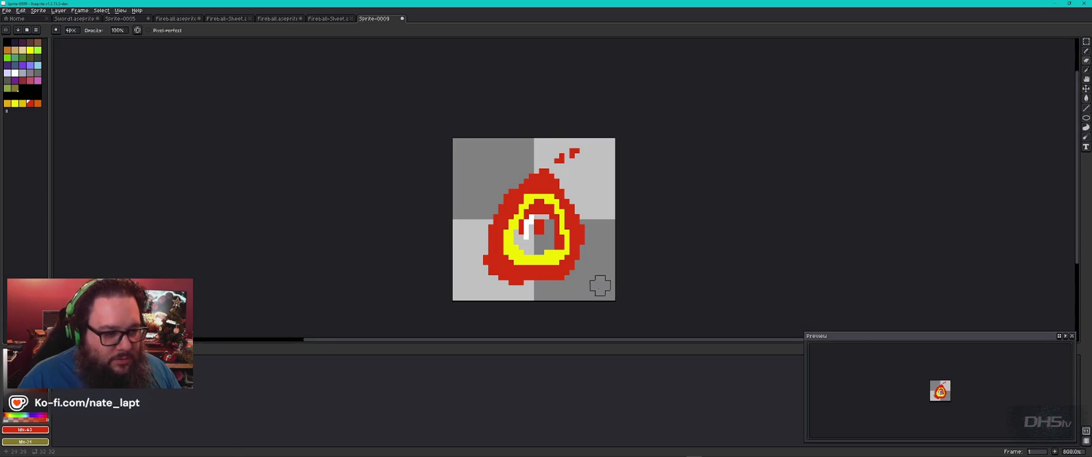
pyautogui.press('b')
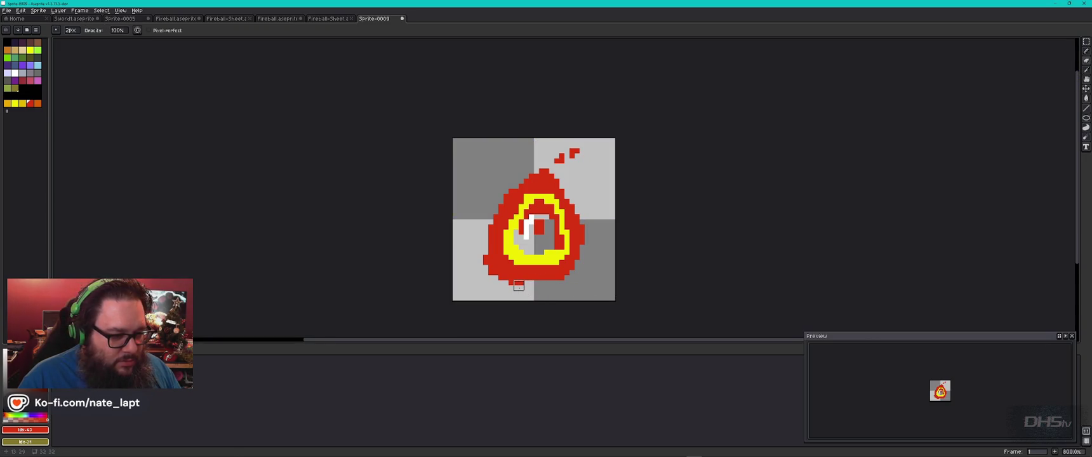
pyautogui.moveTo(503, 281); pyautogui.dragTo(483, 260)
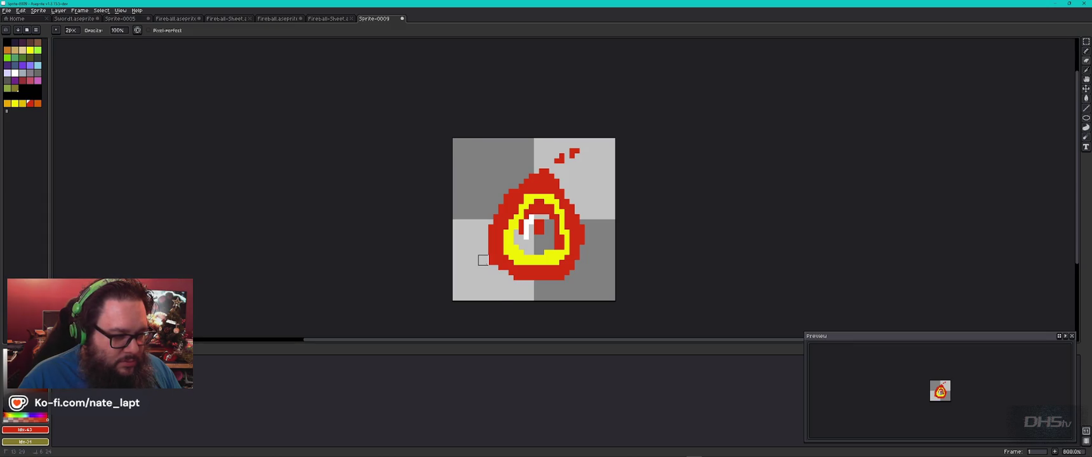
pyautogui.press('-')
pyautogui.moveTo(490, 262)
pyautogui.mouseDown()
pyautogui.moveTo(487, 233)
pyautogui.moveTo(526, 176)
pyautogui.mouseUp()
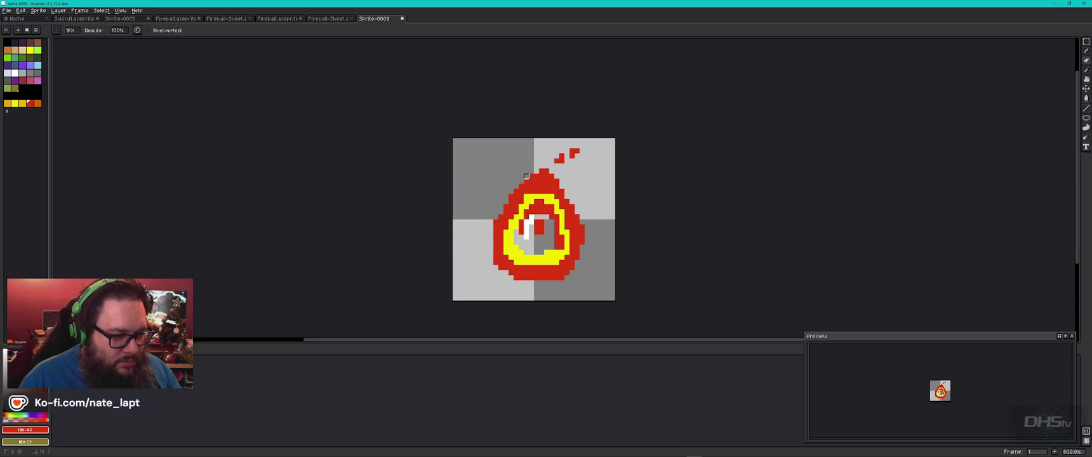
pyautogui.moveTo(582, 237); pyautogui.dragTo(572, 222)
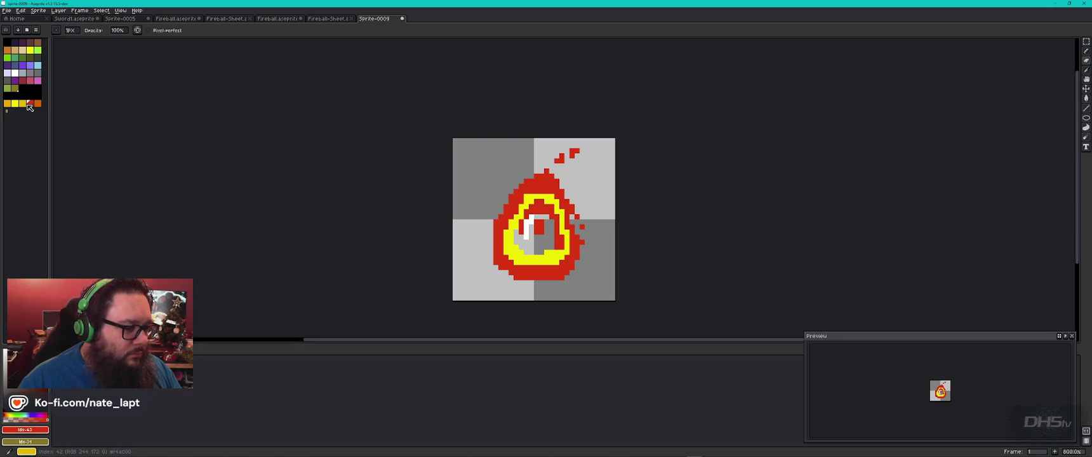
# - Shade the right side and bottom of the red eye in orange
pyautogui.click(7, 103)
pyautogui.click(1086, 54)
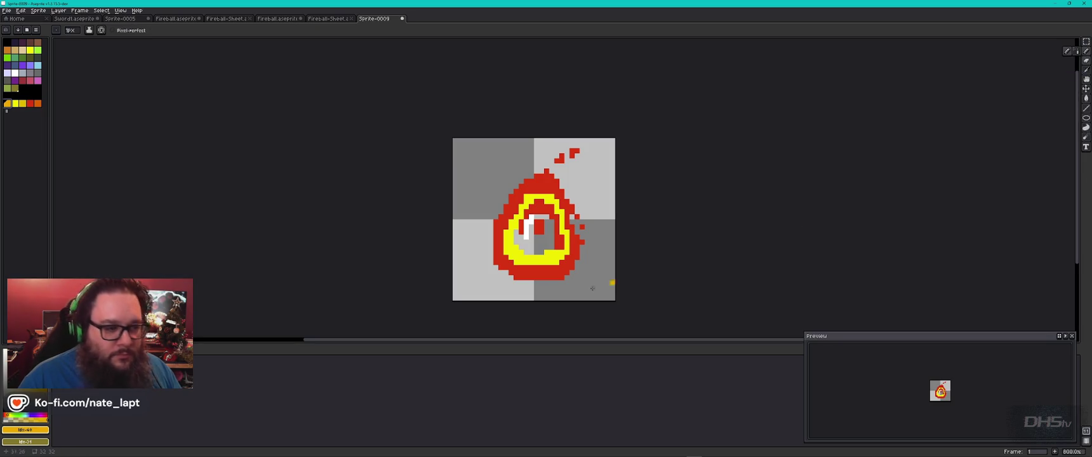
pyautogui.moveTo(545, 227); pyautogui.dragTo(546, 239)
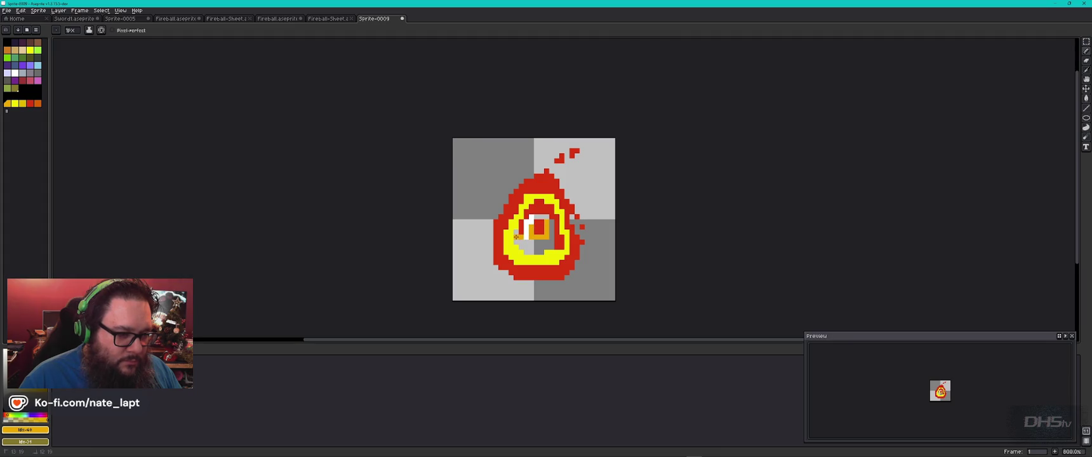
pyautogui.moveTo(515, 241); pyautogui.dragTo(549, 237)
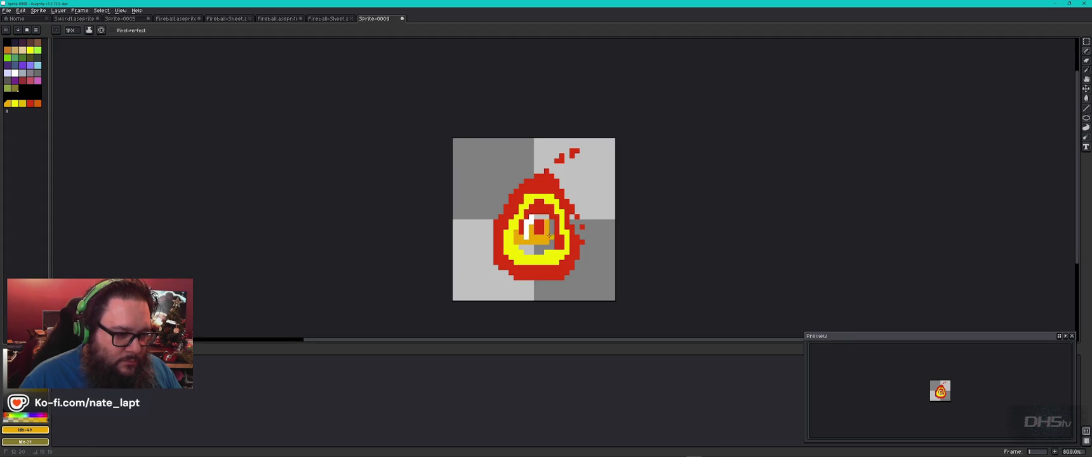
# - Add a white highlight pixel, a red eye-centre pixel, and red sparks above the top-left
pyautogui.click(30, 103)
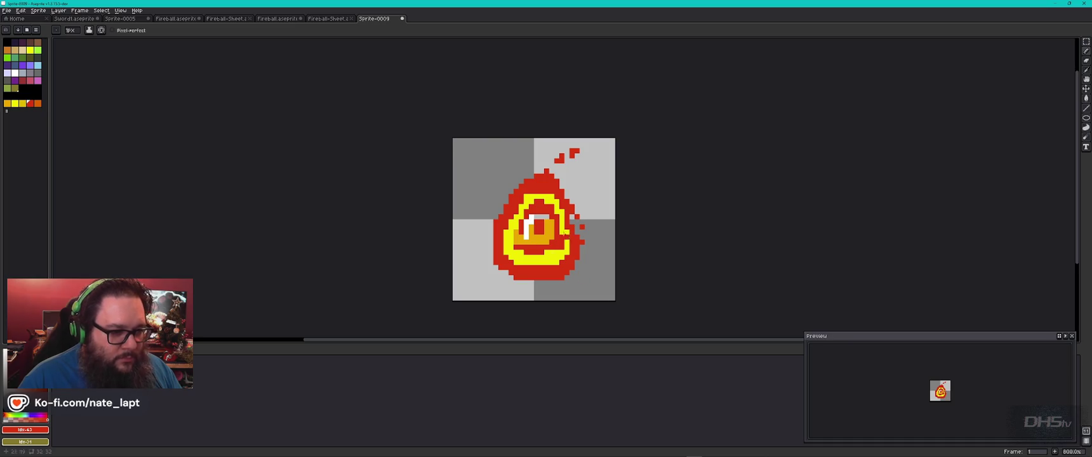
pyautogui.keyDown('alt'); pyautogui.click(529, 223); pyautogui.keyUp('alt')
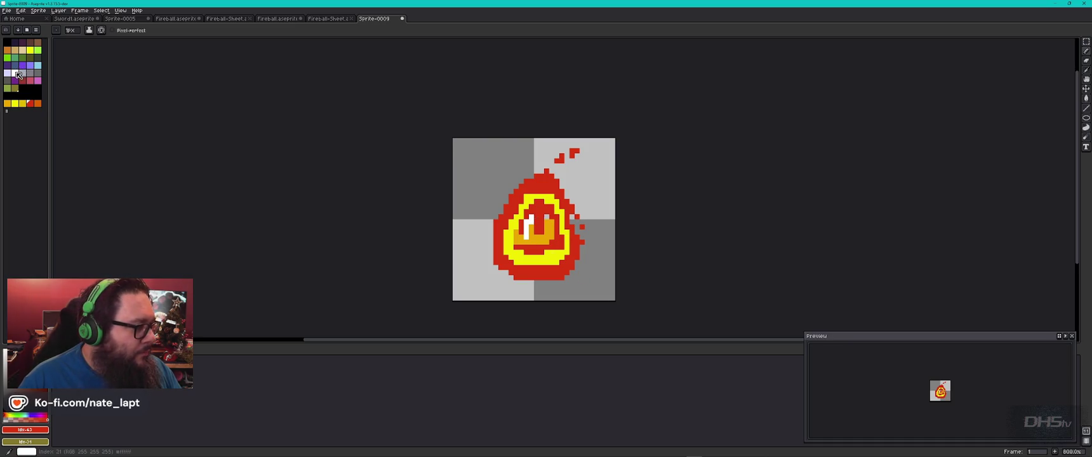
pyautogui.click(535, 218)
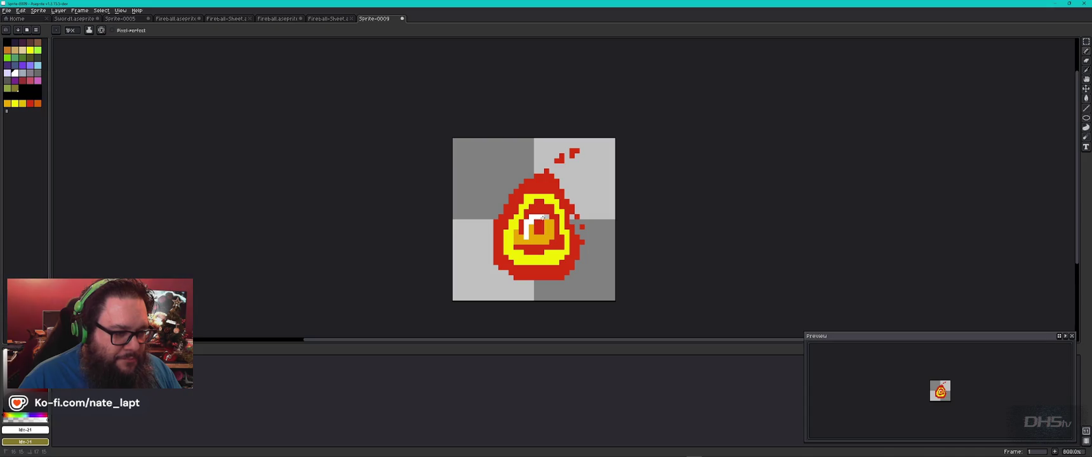
pyautogui.click(30, 103)
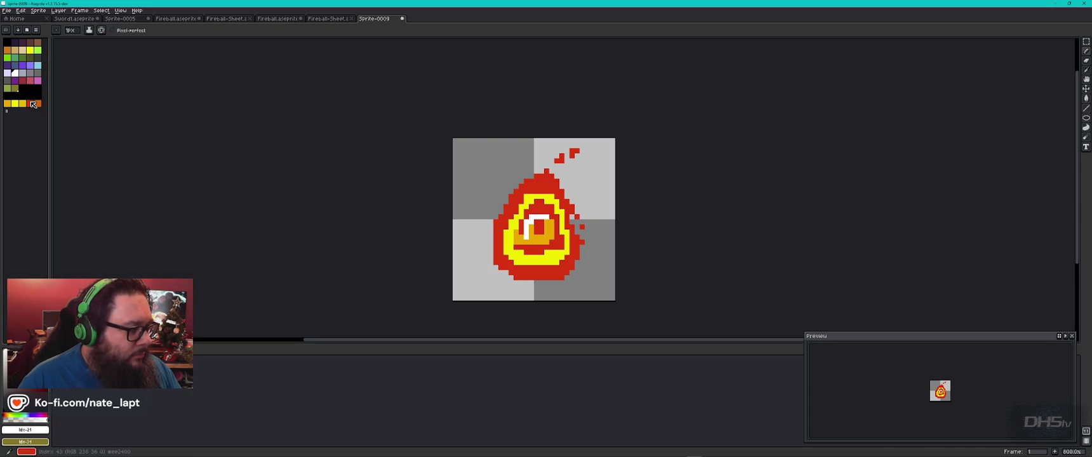
pyautogui.click(546, 218)
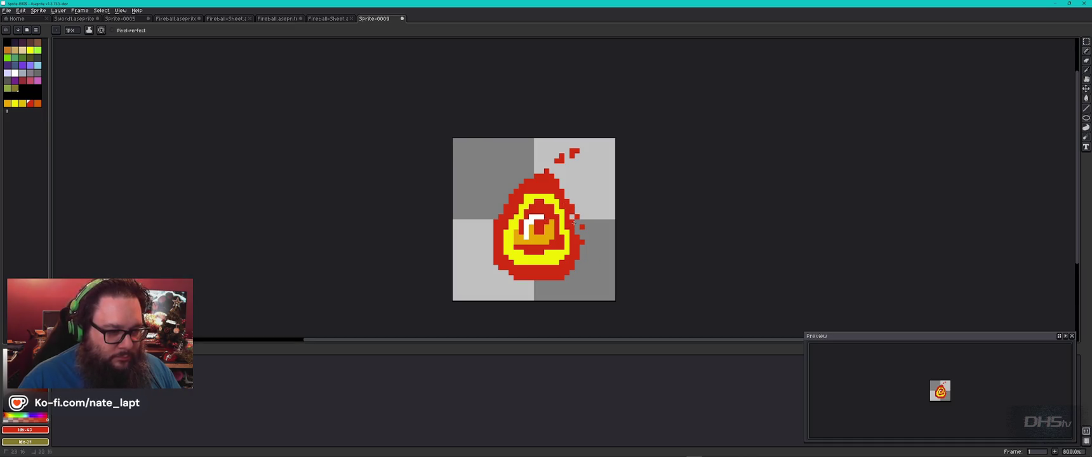
pyautogui.click(511, 166)
pyautogui.click(501, 155)
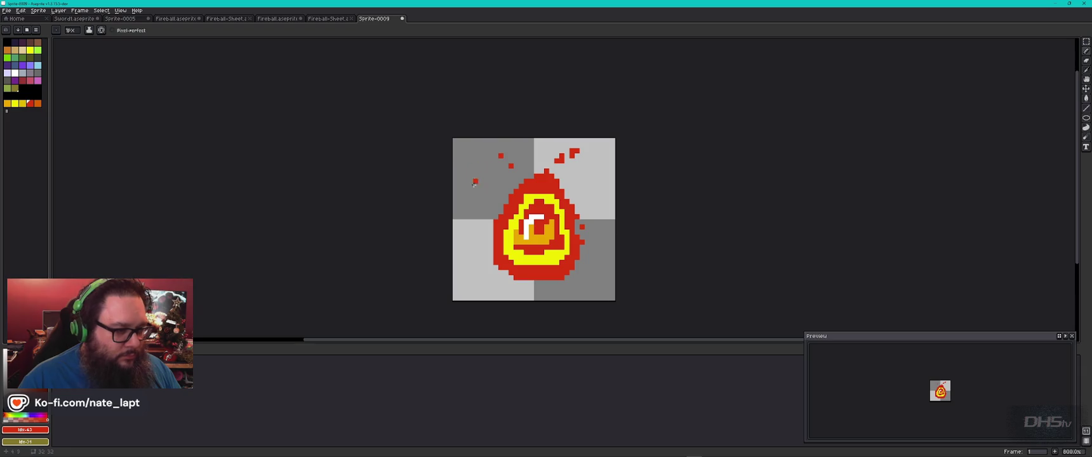
# - Dot orange sparks above the flame's top-left and top-right
pyautogui.click(13, 105)
pyautogui.click(506, 175)
pyautogui.moveTo(487, 176); pyautogui.dragTo(480, 164)
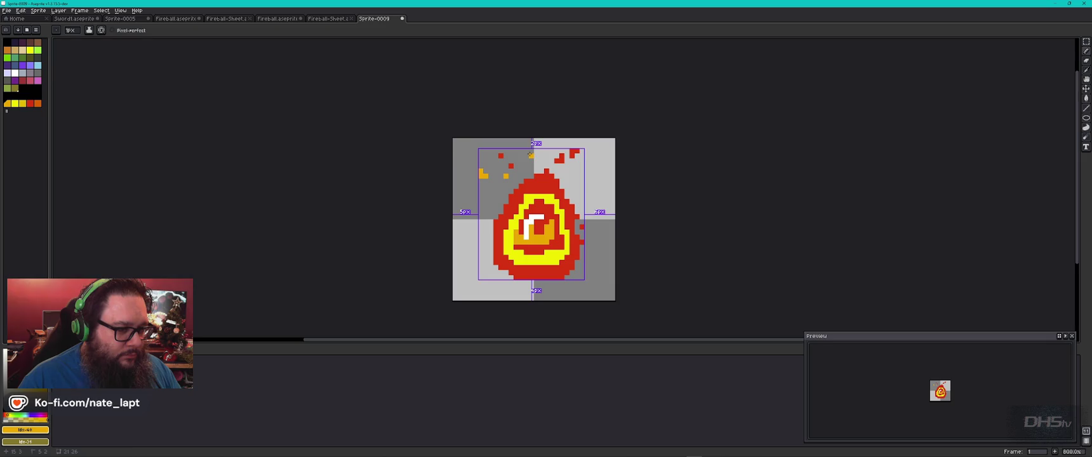
pyautogui.click(582, 166)
pyautogui.click(587, 155)
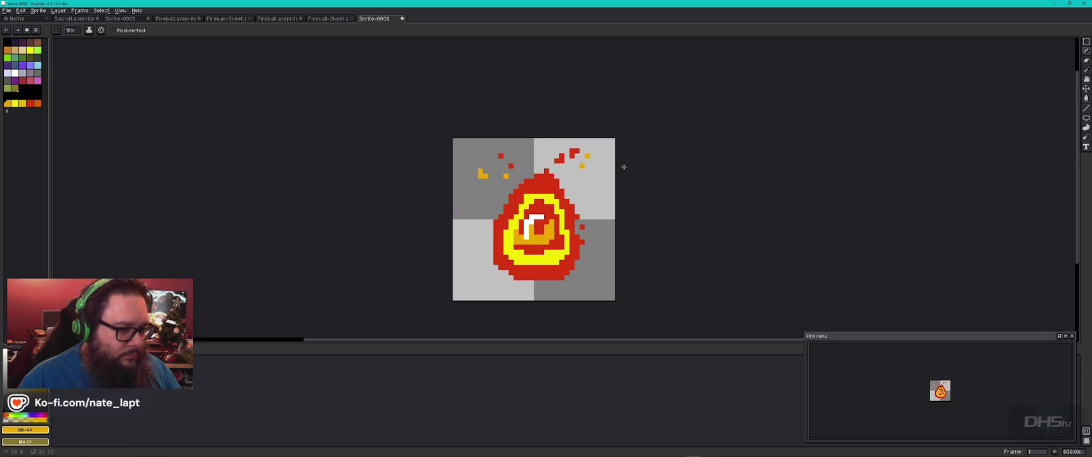
# - Add a yellow-orange spark beside the flame's right and compare with the reference
pyautogui.click(23, 104)
pyautogui.click(582, 190)
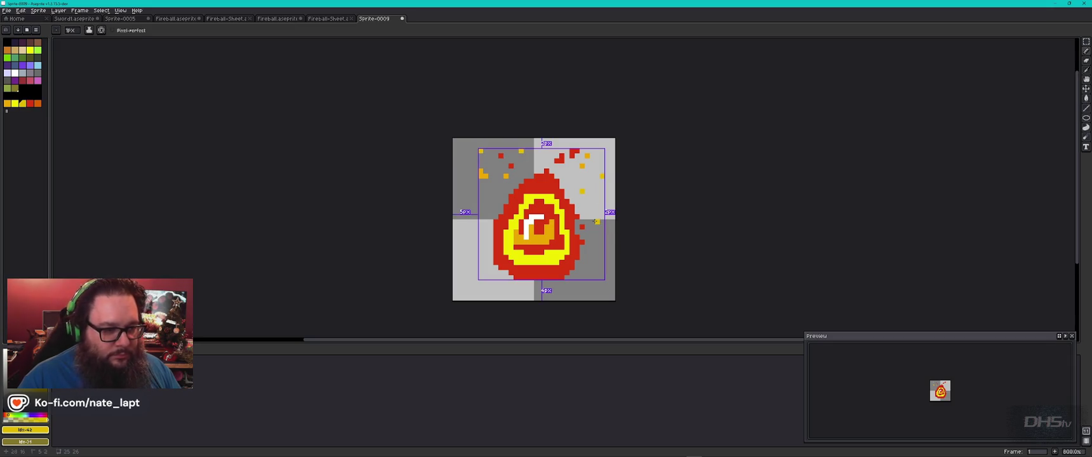
pyautogui.scroll(-6, 602, 232)
pyautogui.scroll(3, 600, 232)
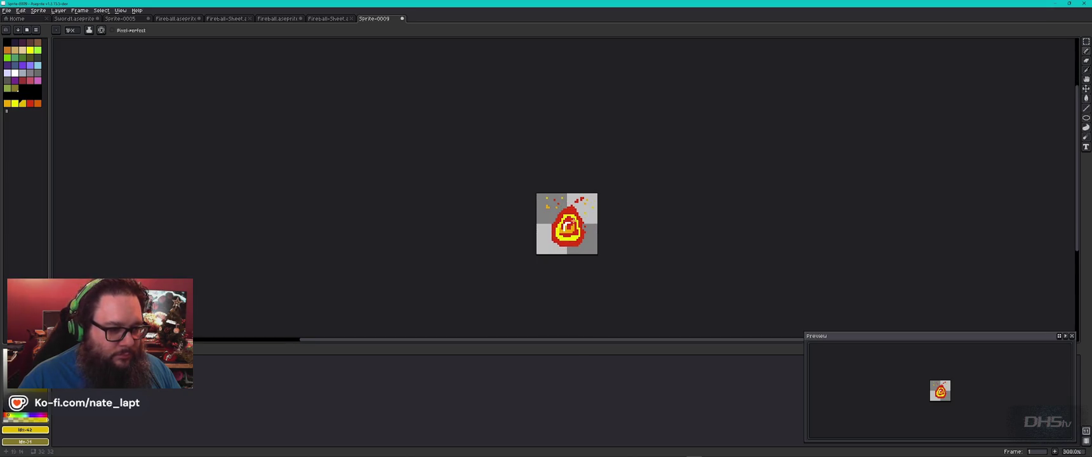
pyautogui.hotkey('alt', 'Tab')
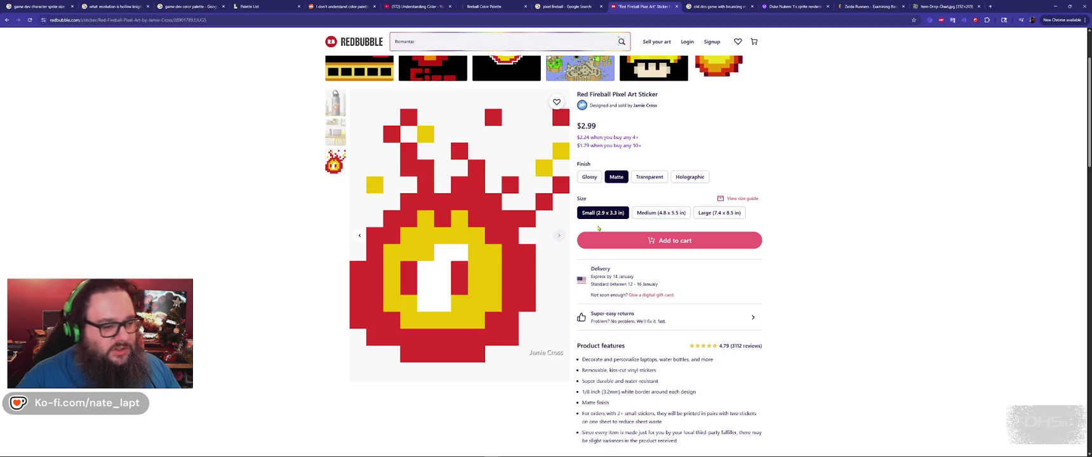
pyautogui.hotkey('alt', 'Tab')
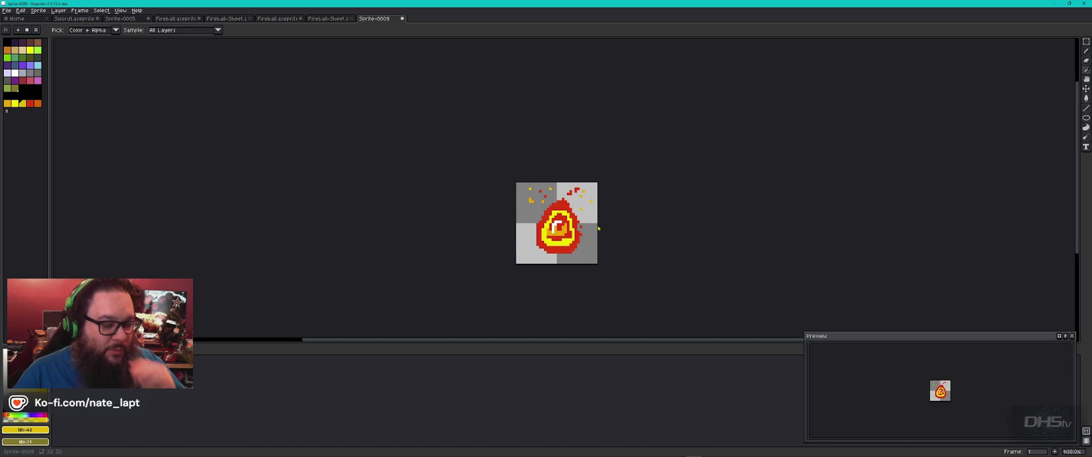
# - Clear the fireball, select red with the Pencil, and draw a new flame outline
pyautogui.hotkey('ctrl', 'z')
pyautogui.hotkey('ctrl', 'z')
pyautogui.hotkey('ctrl', 'z')
pyautogui.press('b')
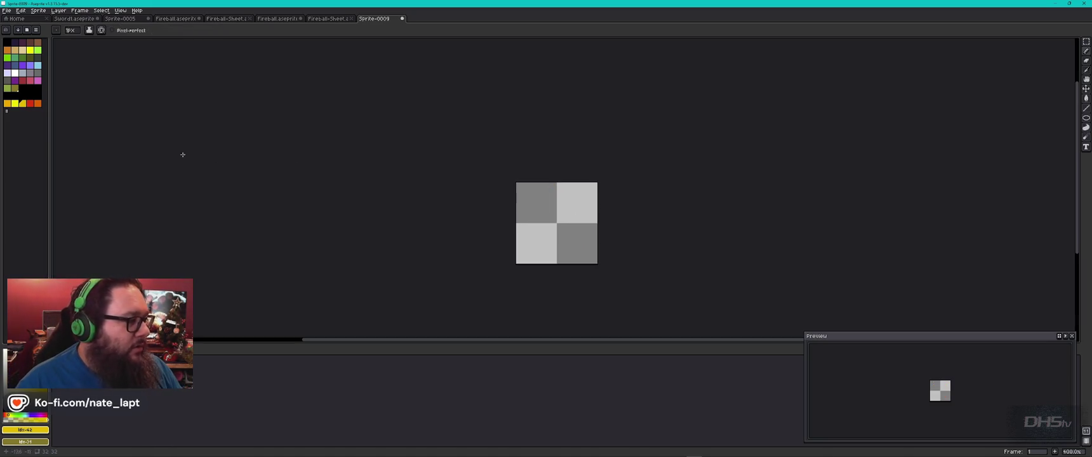
pyautogui.click(30, 103)
pyautogui.scroll(2, 556, 216)
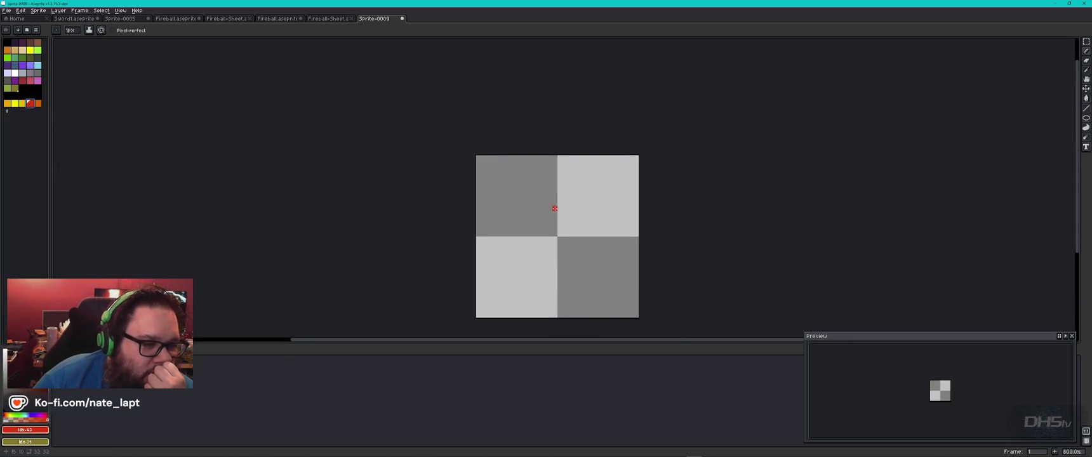
pyautogui.scroll(-1, 559, 224)
pyautogui.scroll(1, 501, 126)
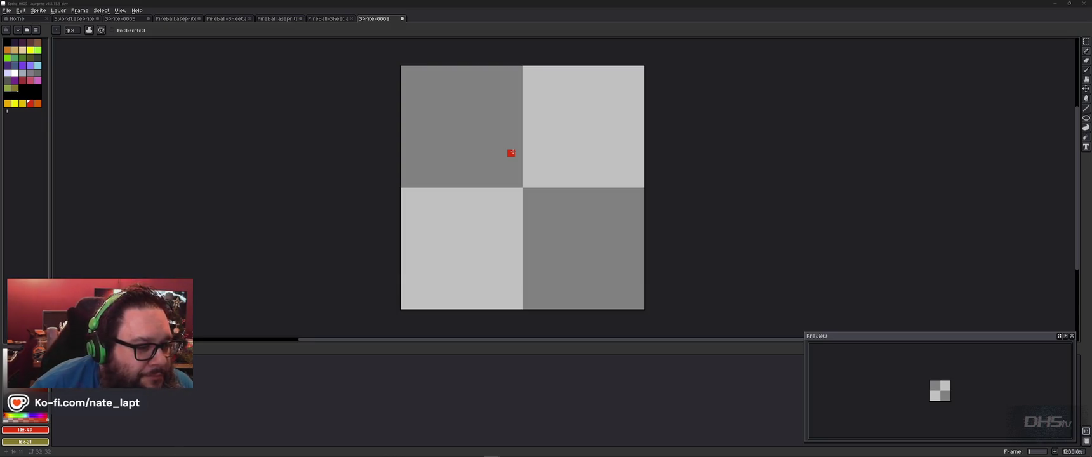
pyautogui.moveTo(457, 275)
pyautogui.mouseDown()
pyautogui.moveTo(553, 281)
pyautogui.moveTo(580, 274)
pyautogui.moveTo(594, 241)
pyautogui.moveTo(523, 99)
pyautogui.moveTo(478, 164)
pyautogui.moveTo(448, 251)
pyautogui.moveTo(456, 274)
pyautogui.moveTo(457, 192)
pyautogui.moveTo(450, 274)
pyautogui.moveTo(452, 197)
pyautogui.moveTo(494, 142)
pyautogui.mouseUp()
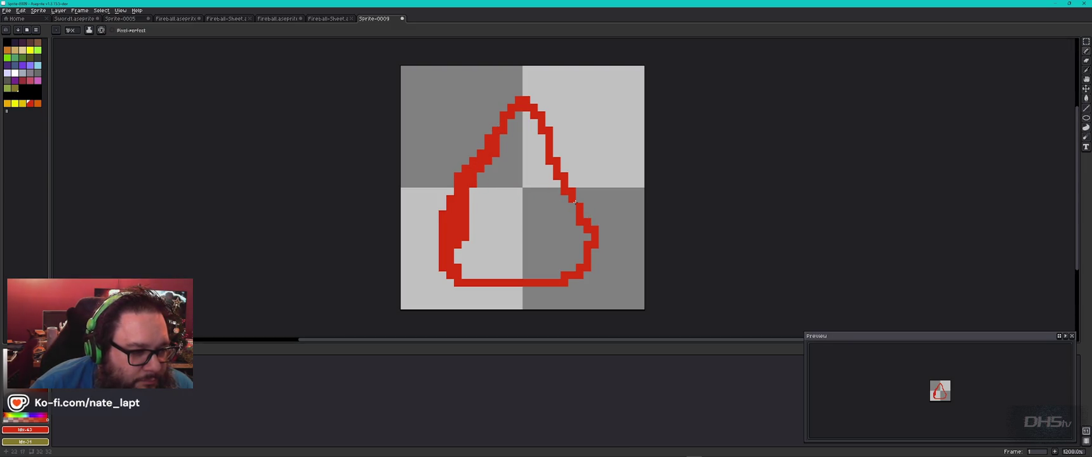
# - Thicken the new outline's right edge, fill an upper-right gap, and select orange
pyautogui.moveTo(576, 202); pyautogui.dragTo(554, 144)
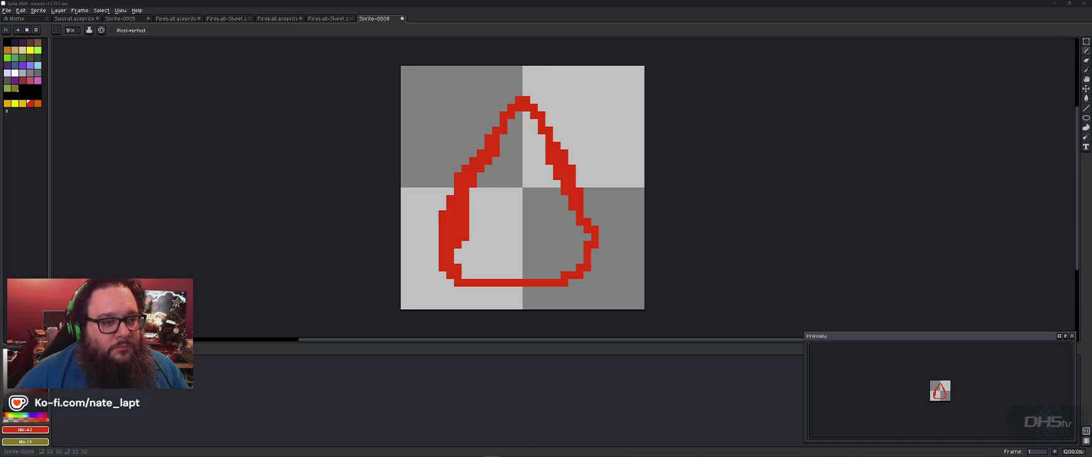
pyautogui.click(534, 136)
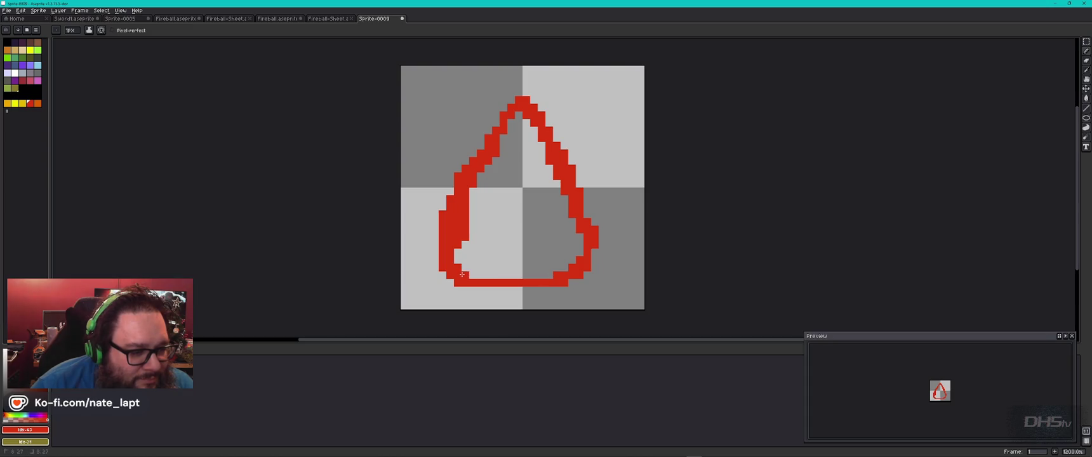
pyautogui.click(22, 103)
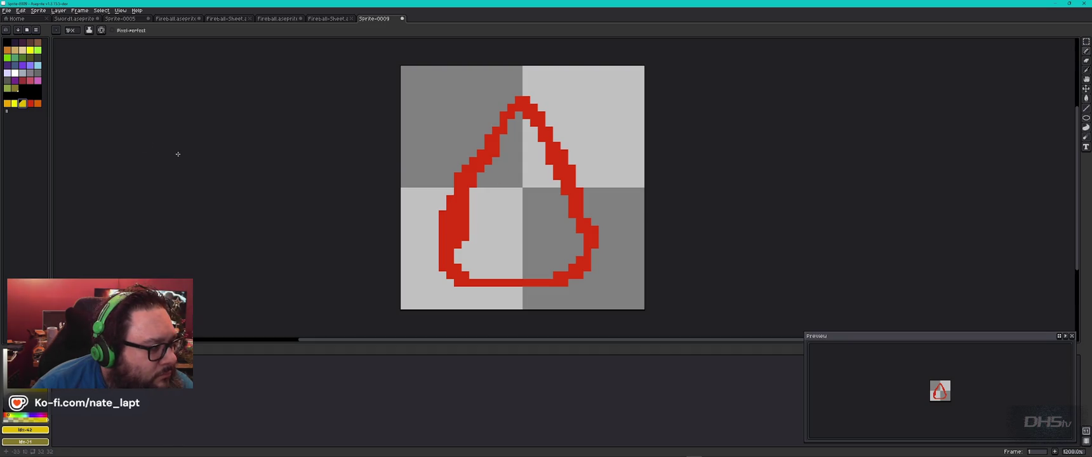
pyautogui.click(7, 104)
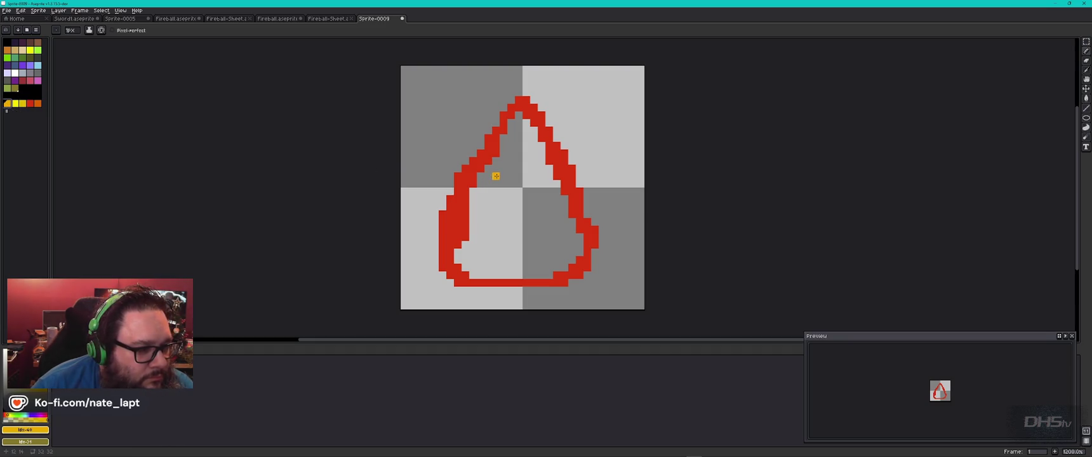
# - Paint the left eye as an orange stroke widened into a bright yellow block
pyautogui.moveTo(499, 167)
pyautogui.mouseDown()
pyautogui.moveTo(499, 184)
pyautogui.moveTo(535, 193)
pyautogui.mouseUp()
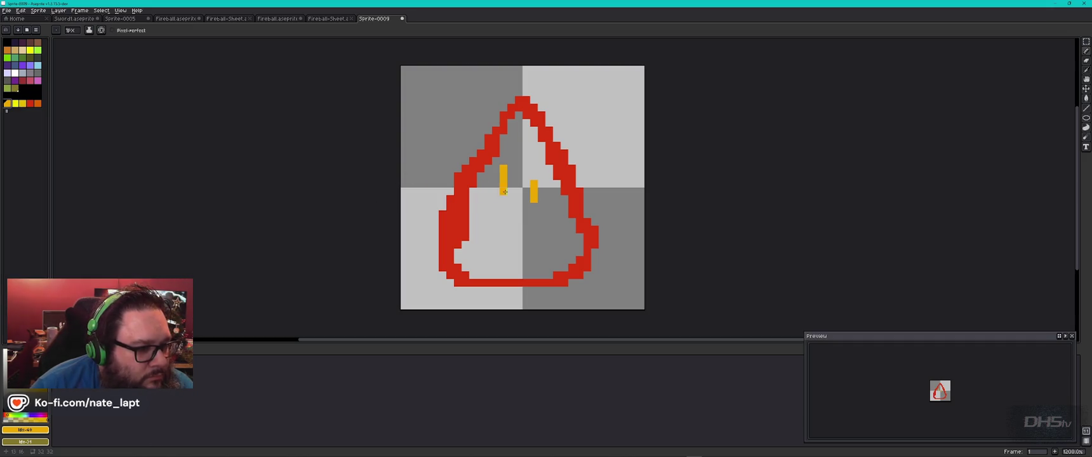
pyautogui.click(14, 104)
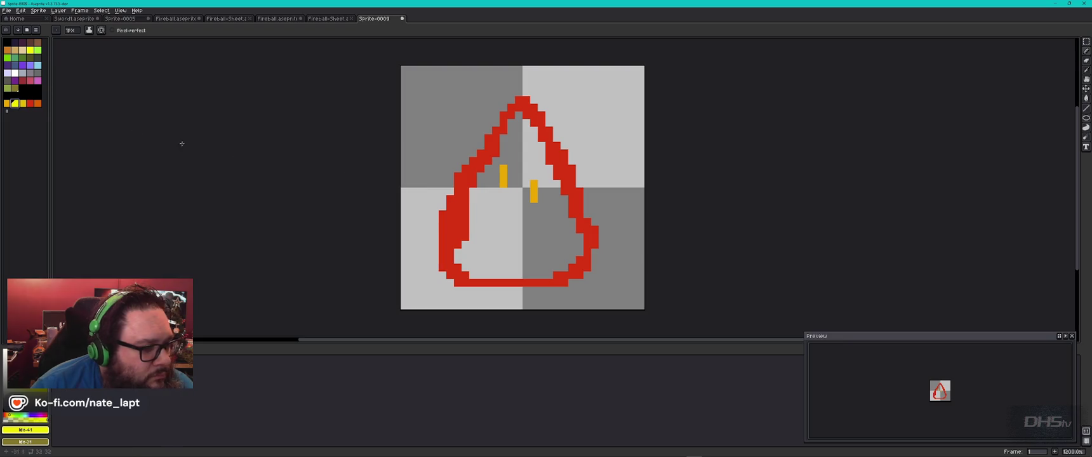
pyautogui.click(22, 104)
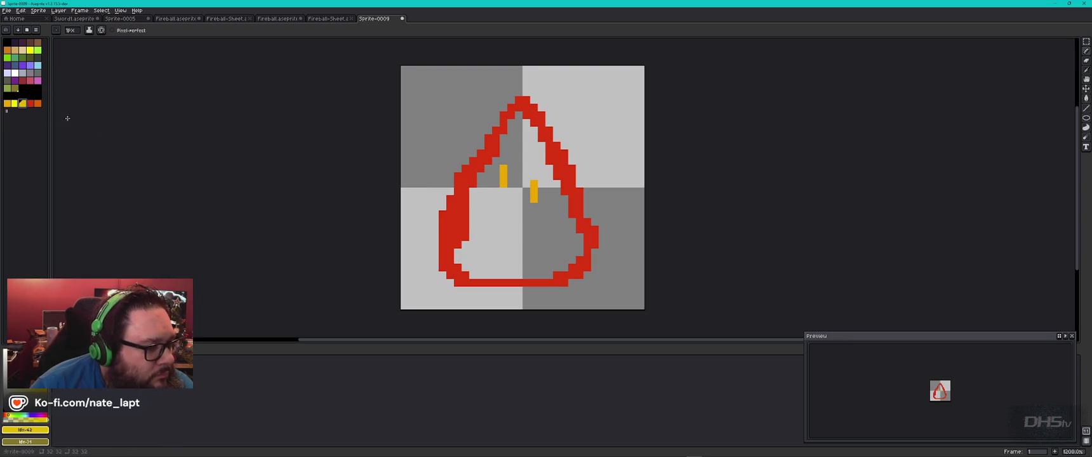
pyautogui.moveTo(501, 191)
pyautogui.mouseDown()
pyautogui.moveTo(505, 162)
pyautogui.moveTo(511, 189)
pyautogui.mouseUp()
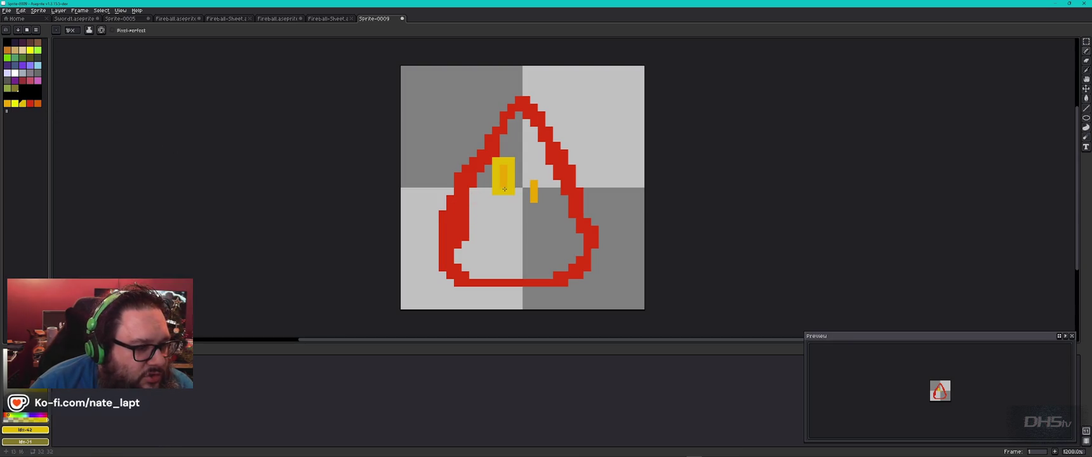
# - Paint the right eye in orange with a bright yellow highlight stripe inside
pyautogui.click(7, 103)
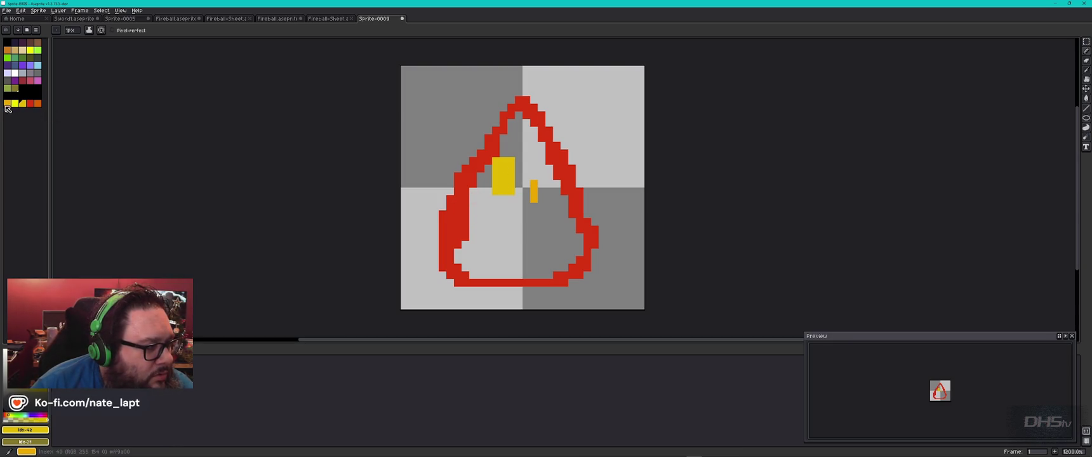
pyautogui.moveTo(509, 161)
pyautogui.mouseDown()
pyautogui.moveTo(518, 185)
pyautogui.moveTo(500, 160)
pyautogui.moveTo(495, 188)
pyautogui.moveTo(526, 194)
pyautogui.moveTo(529, 174)
pyautogui.moveTo(542, 178)
pyautogui.moveTo(532, 204)
pyautogui.mouseUp()
pyautogui.hotkey('ctrl', 'z')
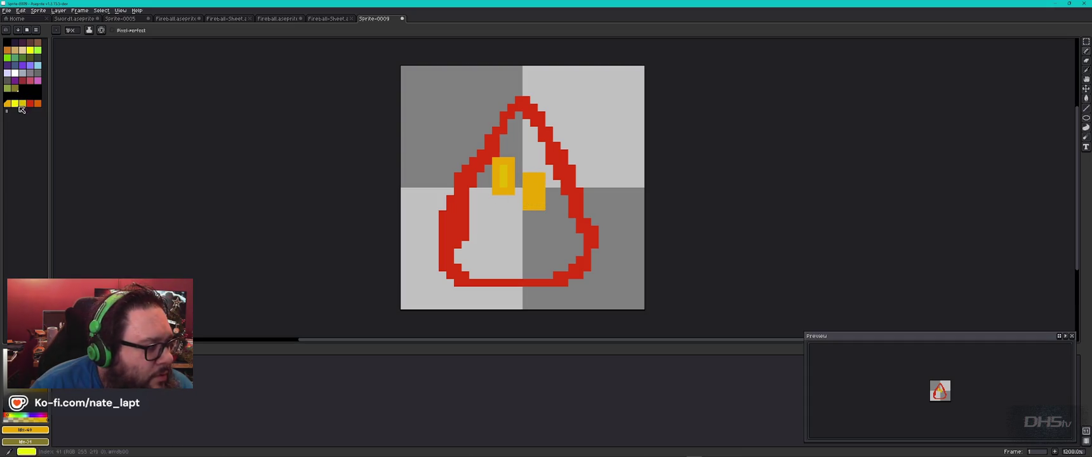
pyautogui.click(15, 103)
pyautogui.moveTo(533, 201); pyautogui.dragTo(533, 181)
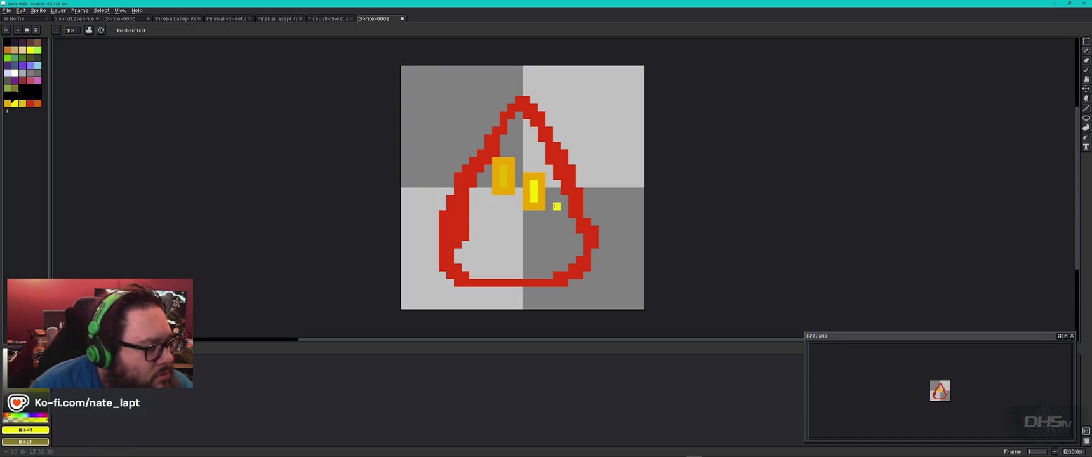
pyautogui.click(37, 104)
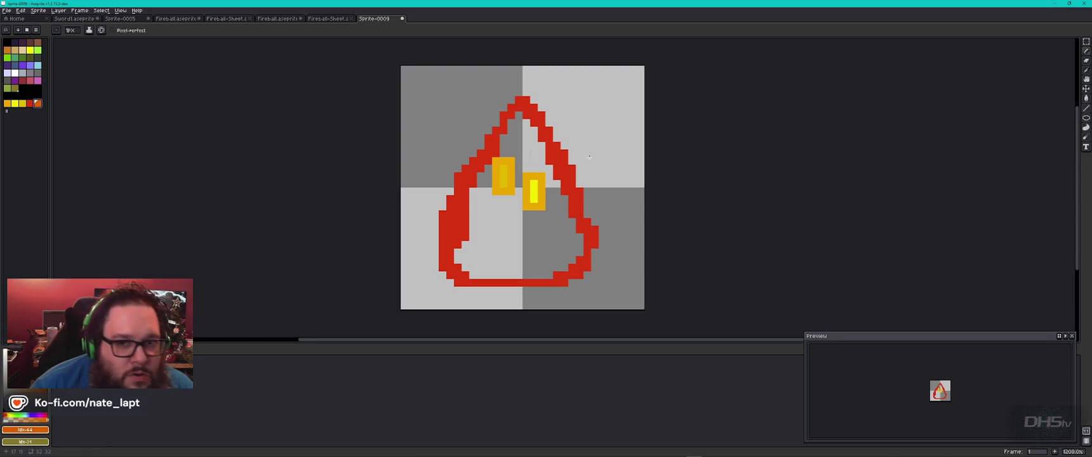
pyautogui.click(1086, 98)
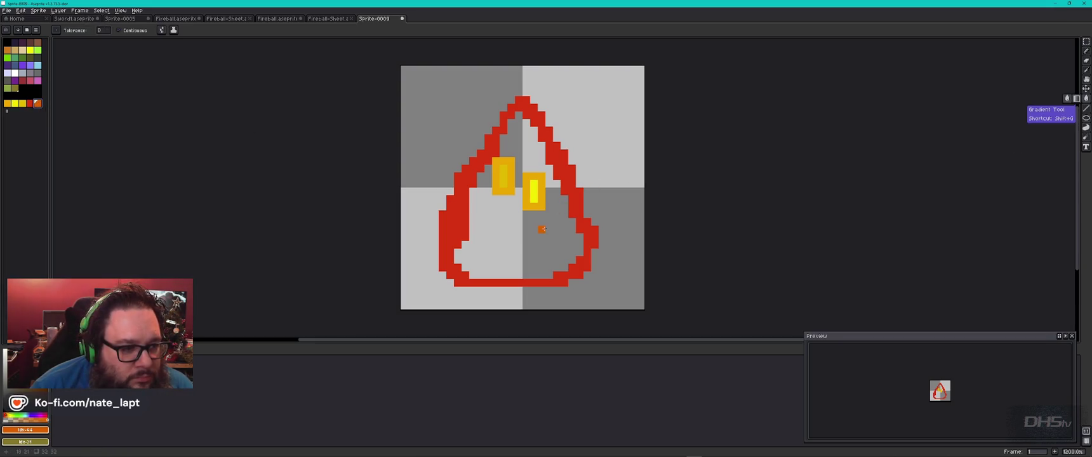
# - Fill the flame interior orange and pencil four yellow-orange specks across its body
pyautogui.click(544, 229)
pyautogui.click(7, 103)
pyautogui.click(1086, 51)
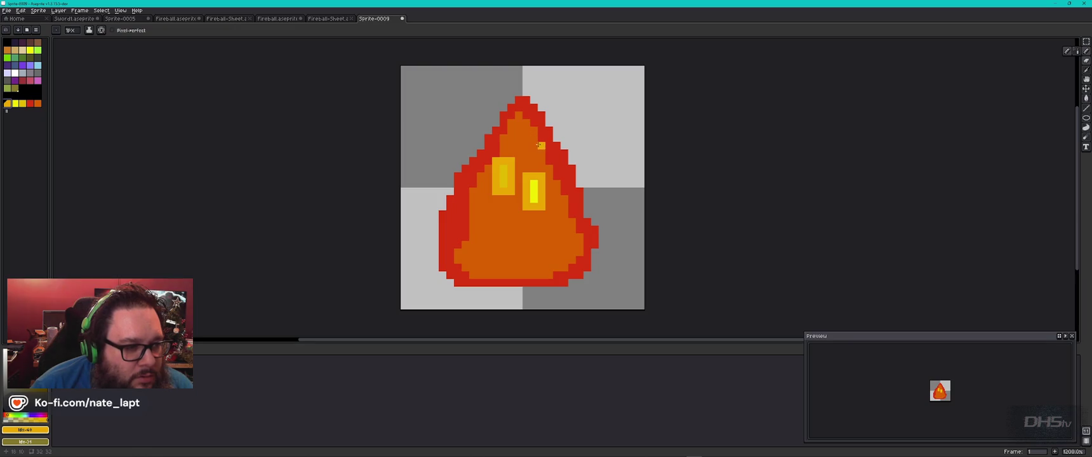
pyautogui.click(540, 146)
pyautogui.click(465, 245)
pyautogui.click(564, 268)
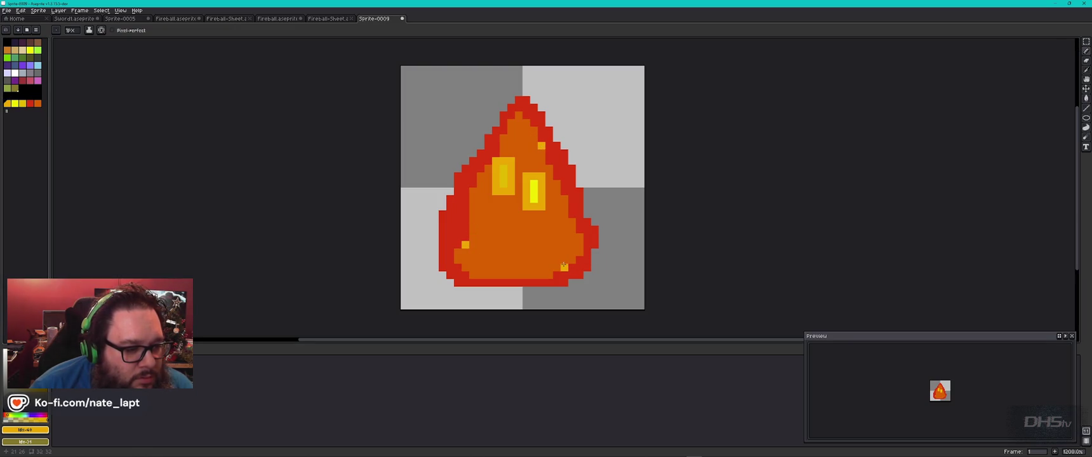
pyautogui.click(502, 221)
# - Place a single black pixel just below the flame's tip
pyautogui.click(30, 95)
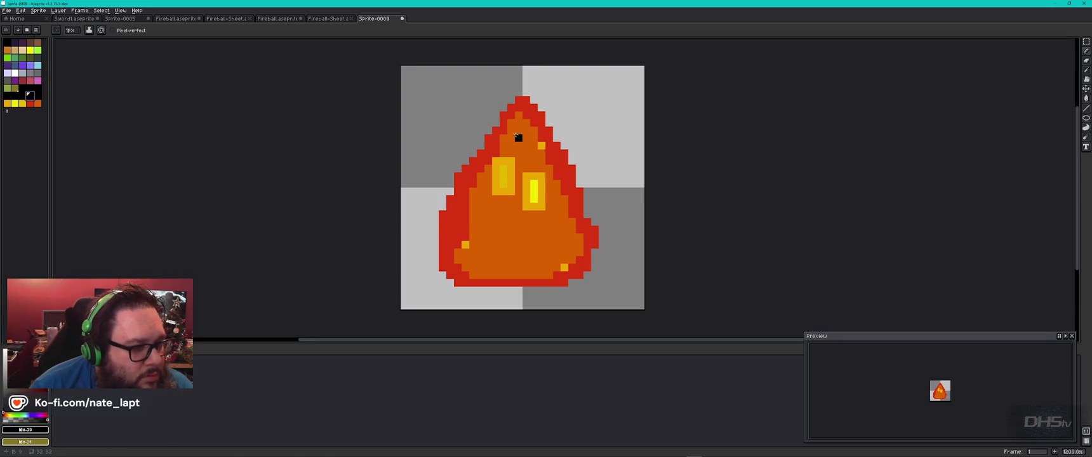
pyautogui.click(518, 114)
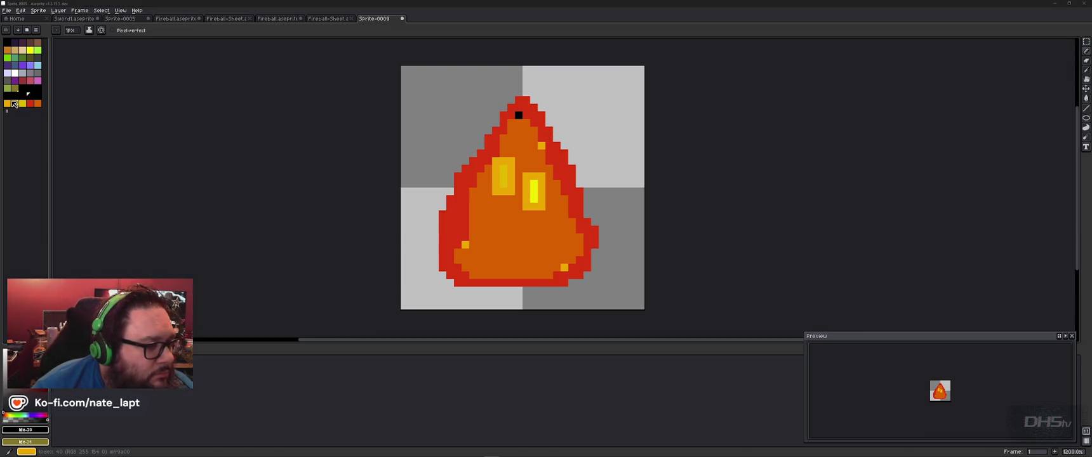
pyautogui.click(30, 102)
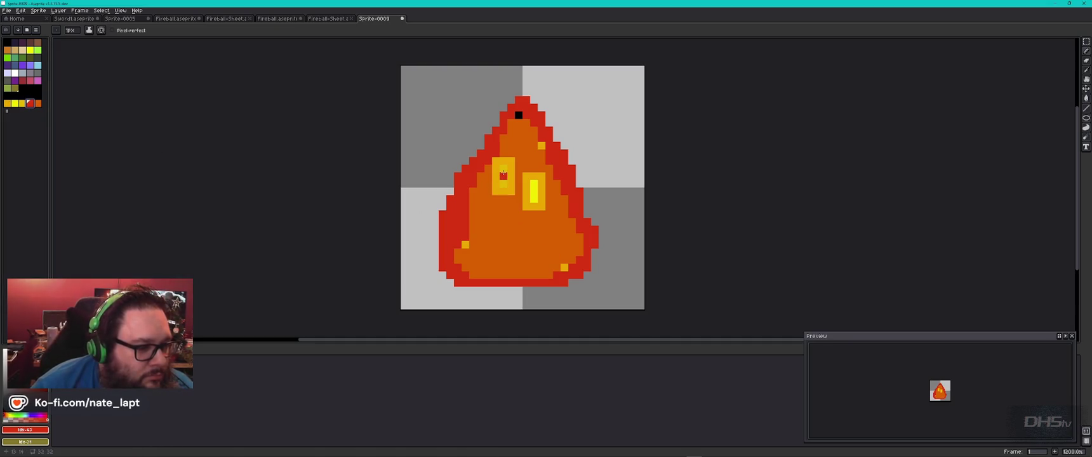
# - Dot red pupils into both eyes and a yellow speck on the upper-left body
pyautogui.click(503, 169)
pyautogui.click(533, 199)
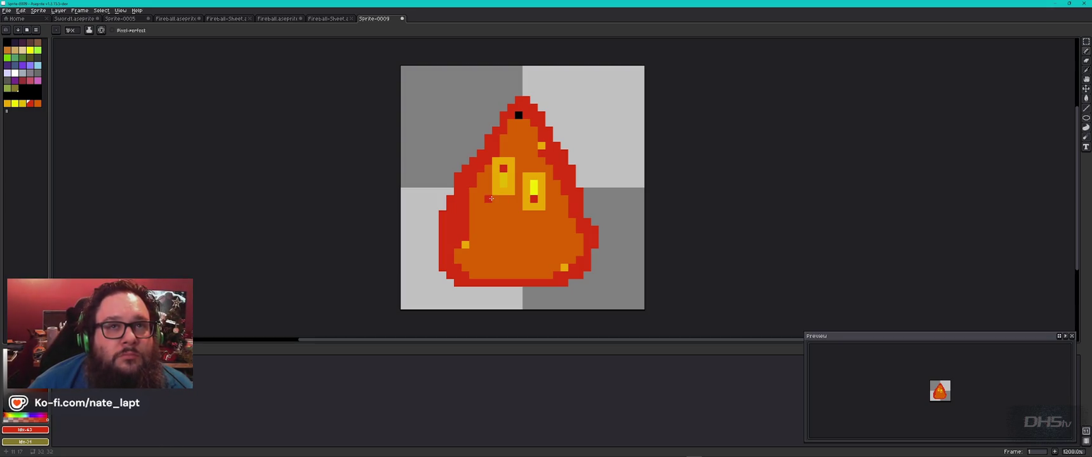
pyautogui.click(22, 103)
pyautogui.click(473, 191)
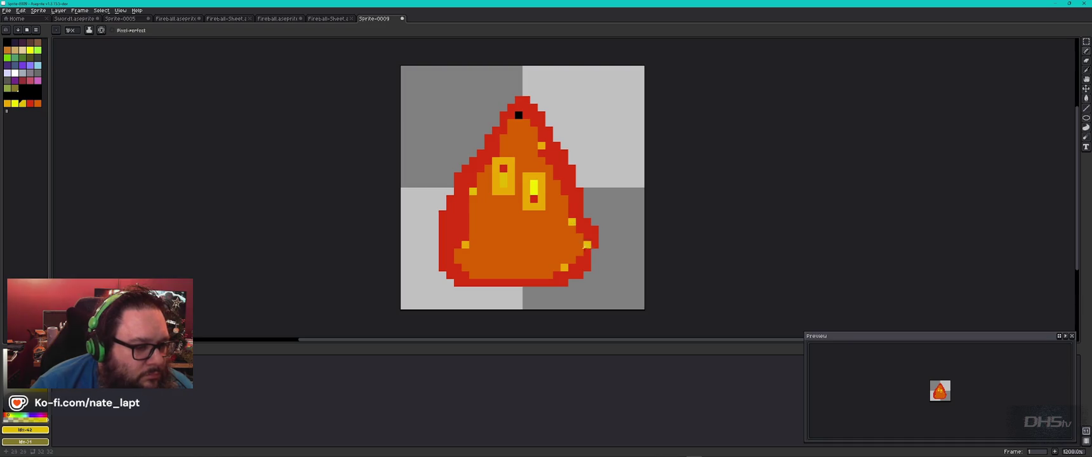
# - Highlight the flame's right, top and left edges in yellow-orange, plus one spark above
pyautogui.click(7, 104)
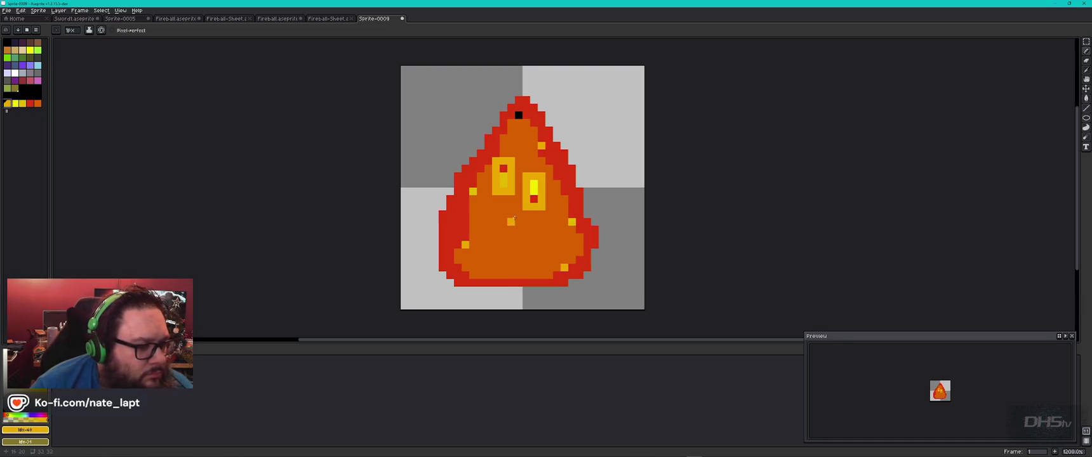
pyautogui.click(586, 215)
pyautogui.click(548, 122)
pyautogui.click(510, 100)
pyautogui.click(503, 107)
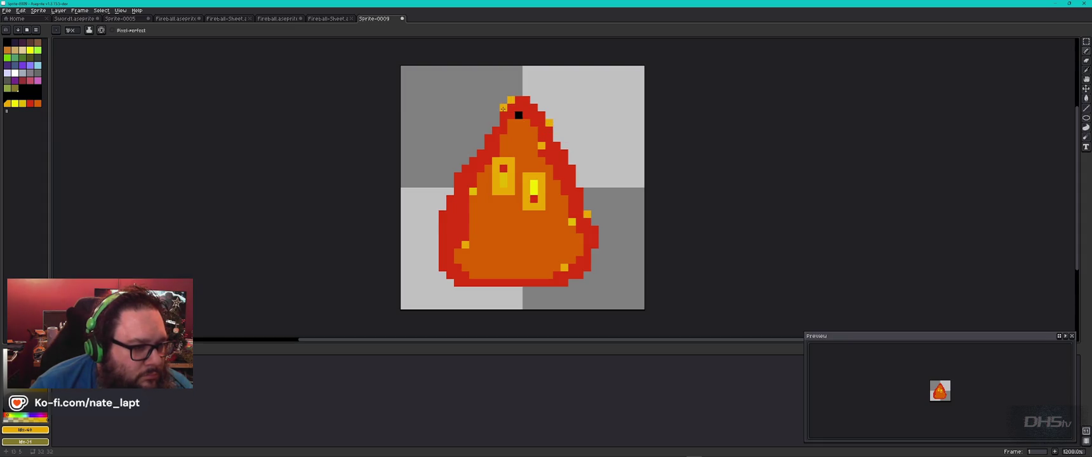
pyautogui.click(473, 153)
pyautogui.click(473, 92)
# - Add red sparks above the flame, a red left-edge pixel, and orange sparks upper right
pyautogui.click(29, 103)
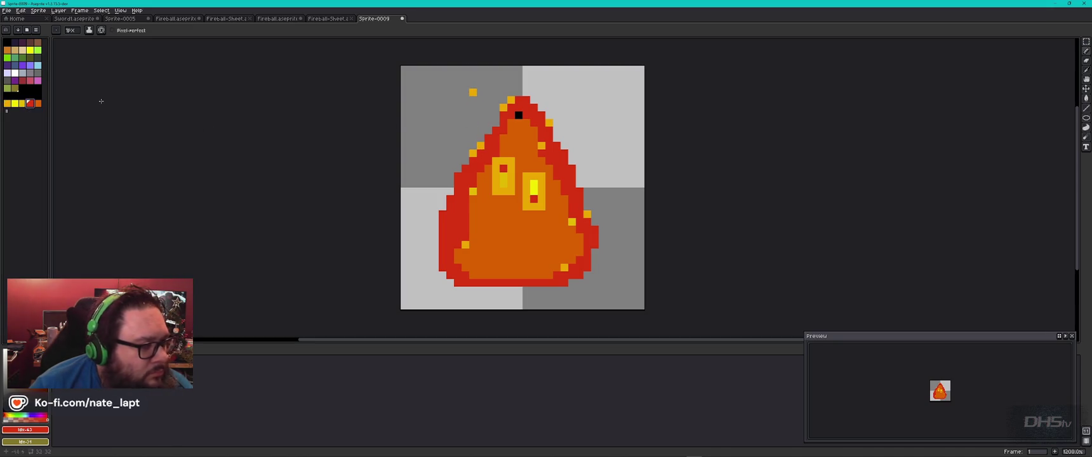
pyautogui.click(587, 92)
pyautogui.click(602, 85)
pyautogui.click(481, 191)
pyautogui.click(37, 104)
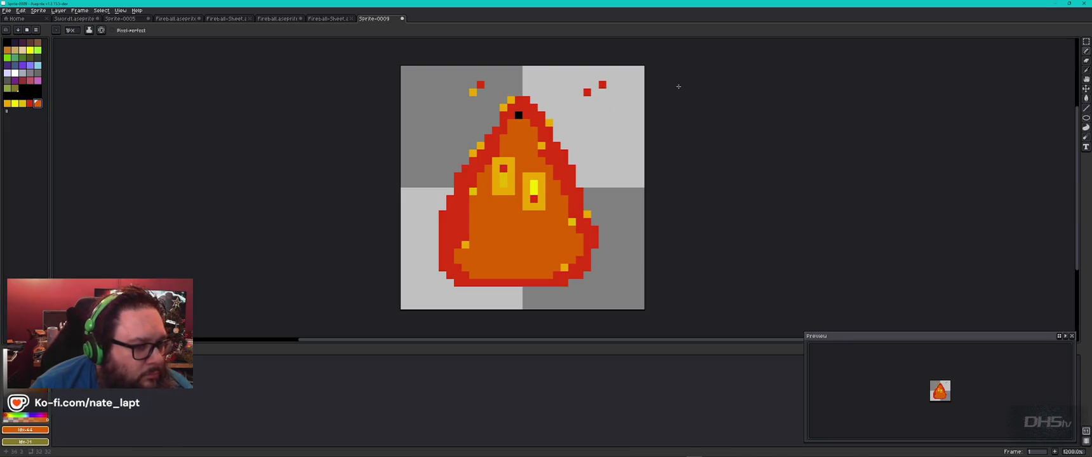
pyautogui.click(594, 100)
pyautogui.click(579, 100)
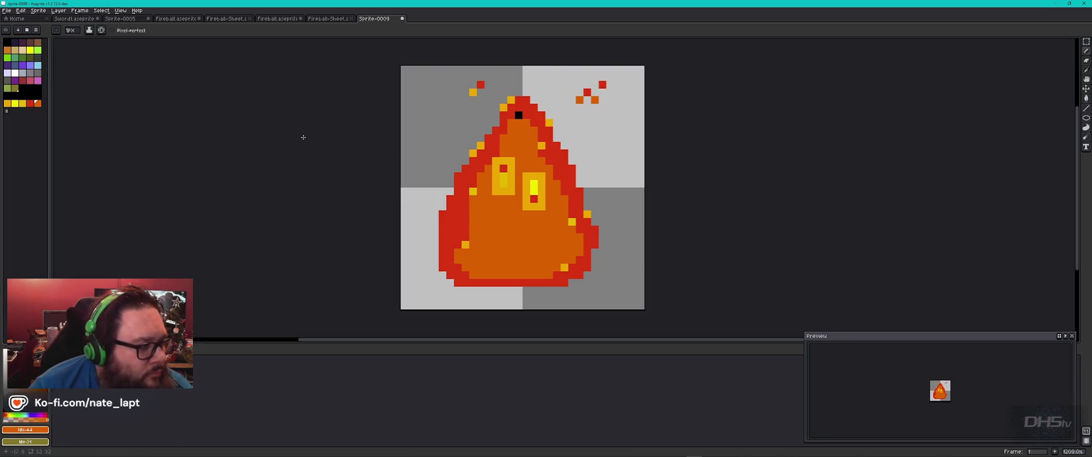
# - Add yellow sparks left of the tip, at the upper right and on both flame sides
pyautogui.click(7, 104)
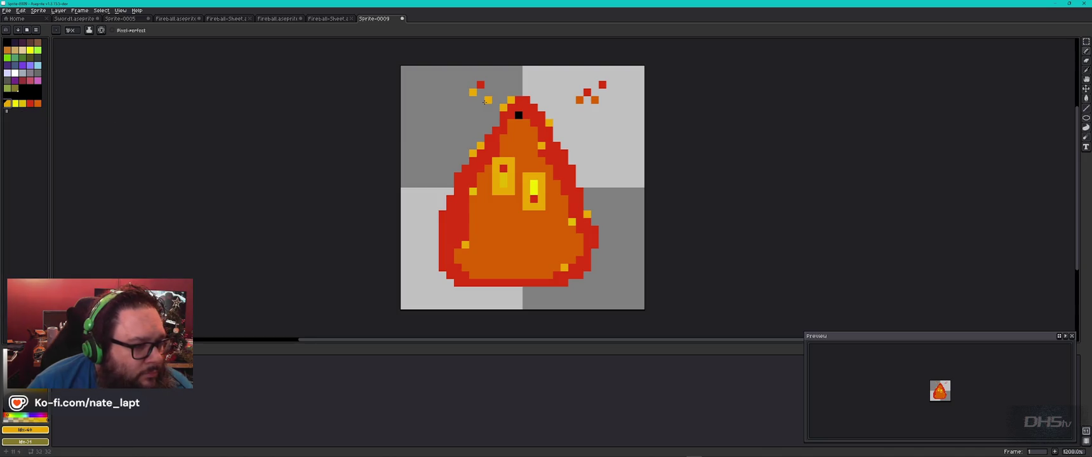
pyautogui.press('0')
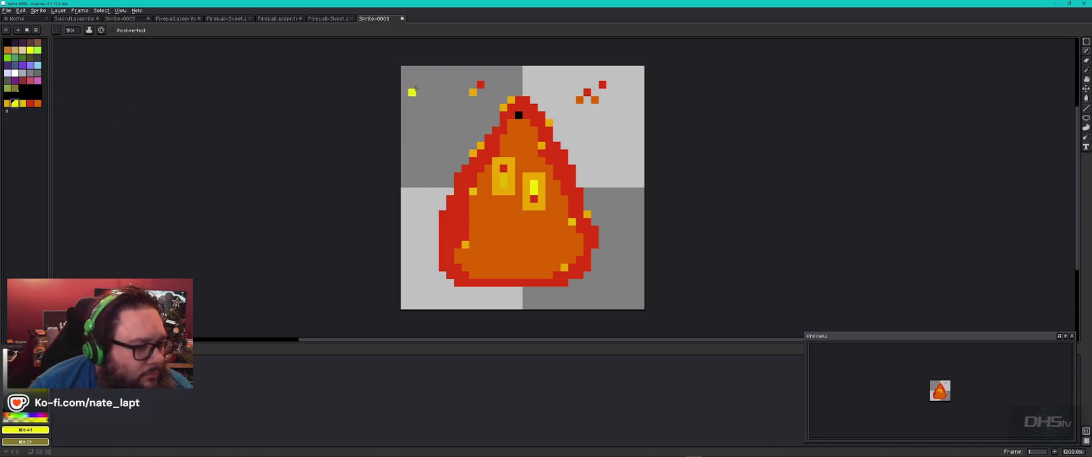
pyautogui.click(472, 77)
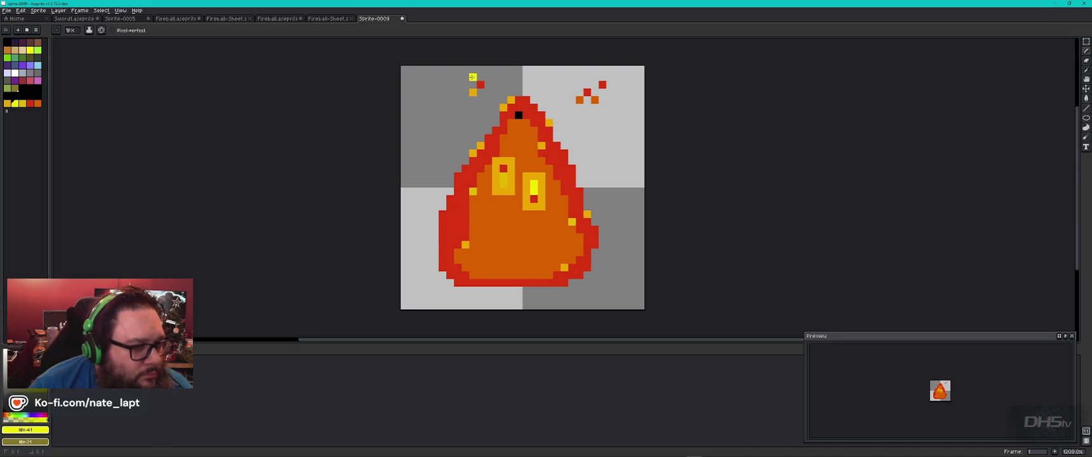
pyautogui.click(618, 93)
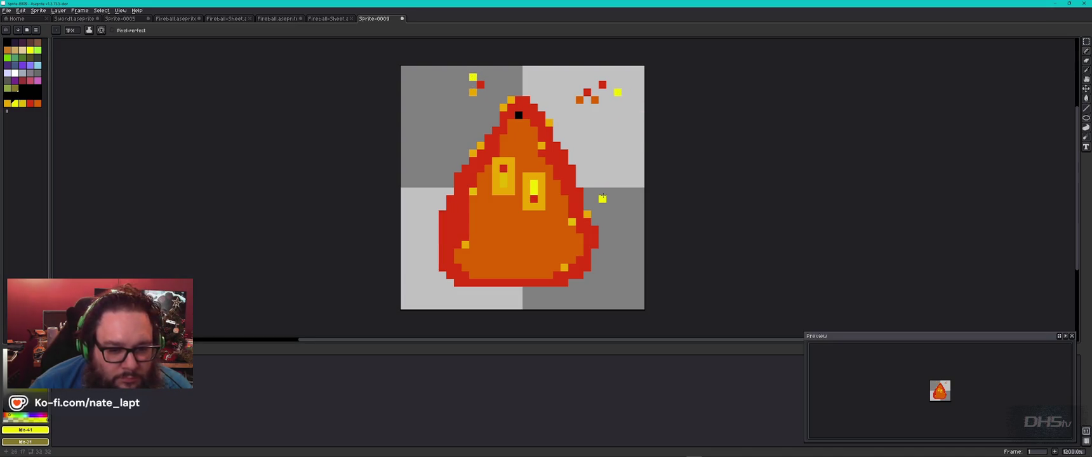
pyautogui.click(442, 153)
pyautogui.click(610, 138)
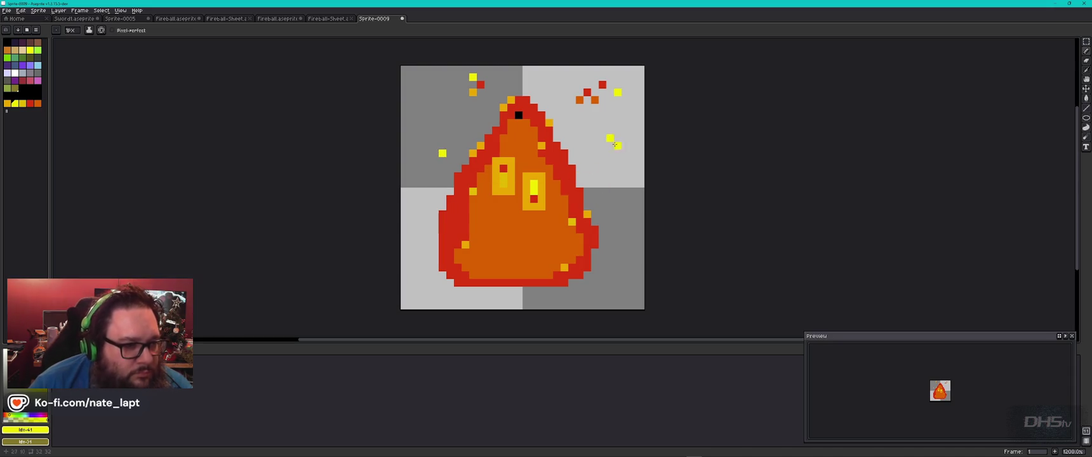
# - Add gold pixels beside the flame and along its left and right edges
pyautogui.click(22, 103)
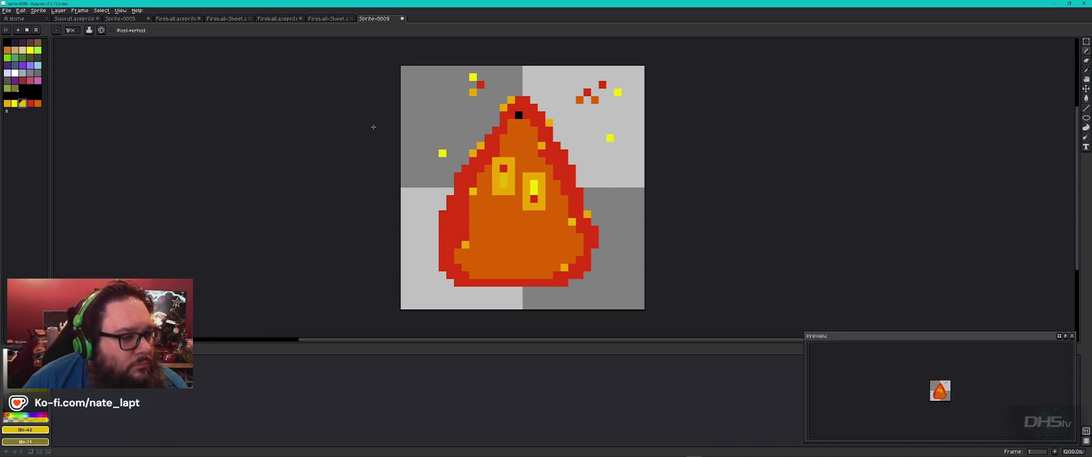
pyautogui.click(435, 146)
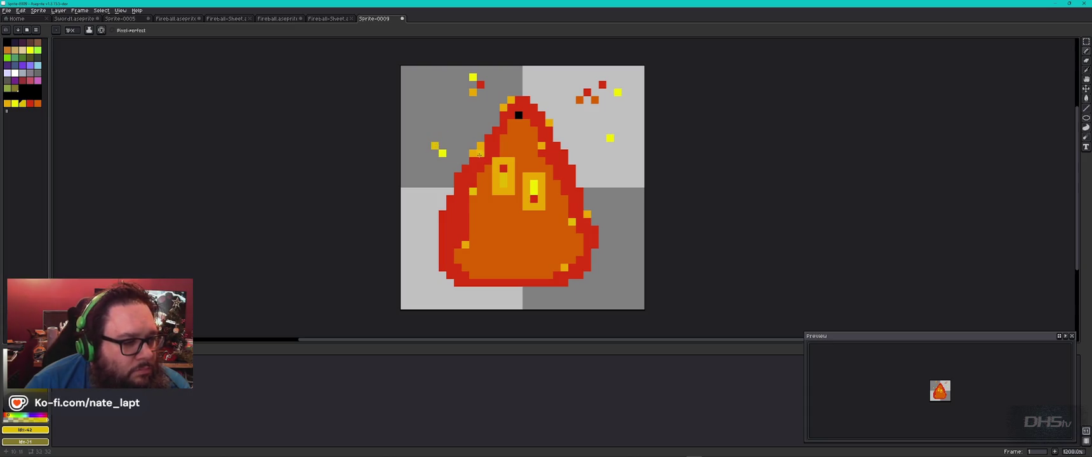
pyautogui.click(564, 146)
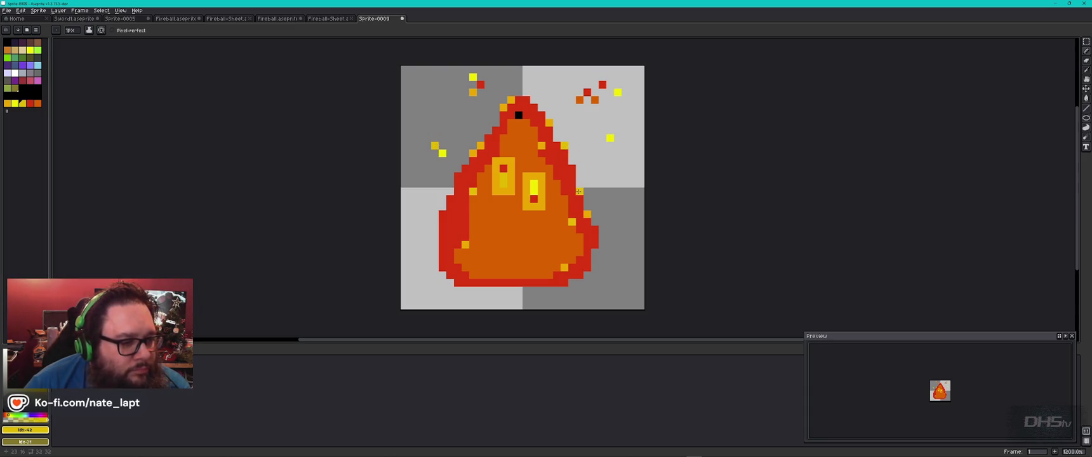
pyautogui.click(449, 191)
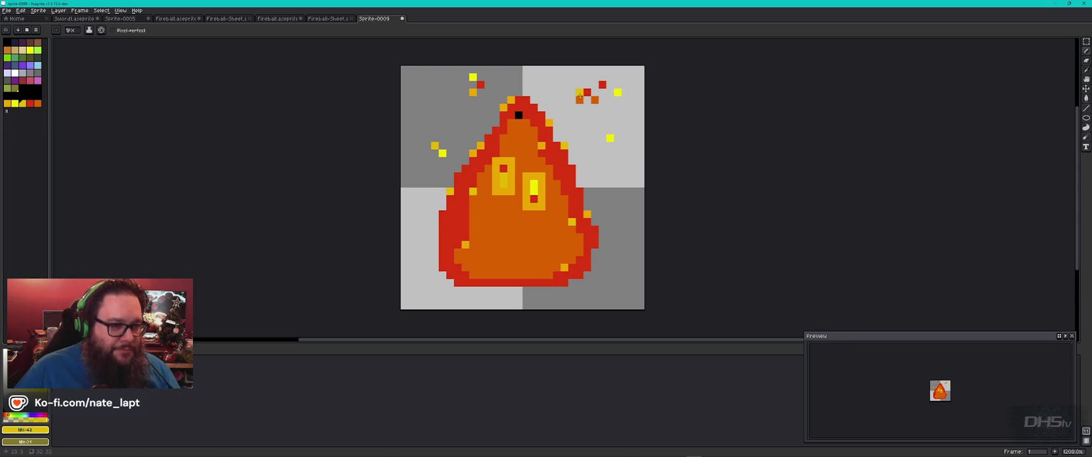
pyautogui.scroll(-5, 585, 124)
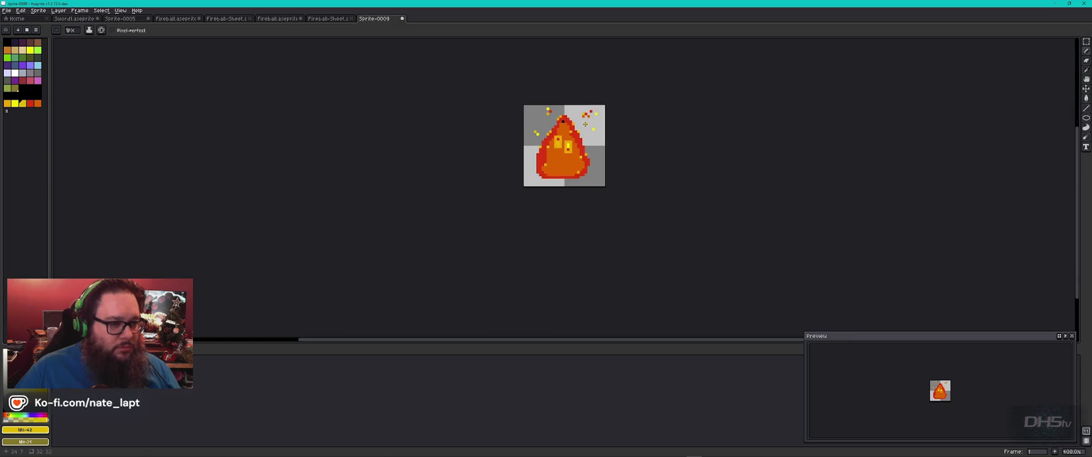
# - Add a yellow pixel inside the orange flame and a highlight at its left edge
pyautogui.scroll(6, 576, 170)
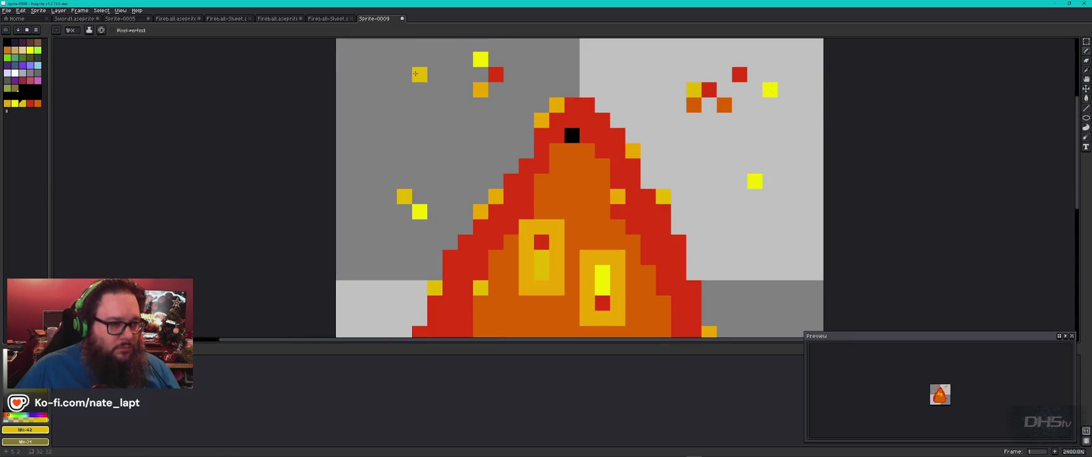
pyautogui.click(541, 181)
pyautogui.scroll(-3, 604, 165)
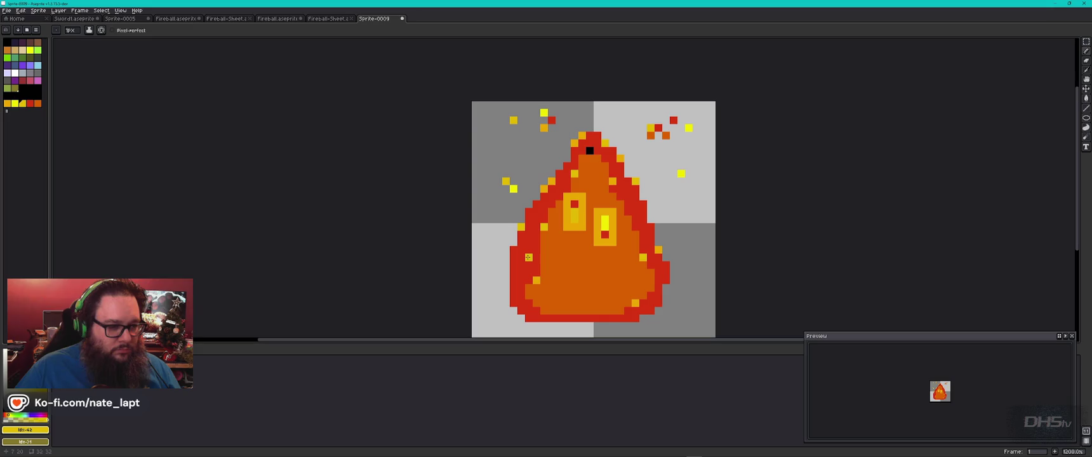
pyautogui.click(514, 249)
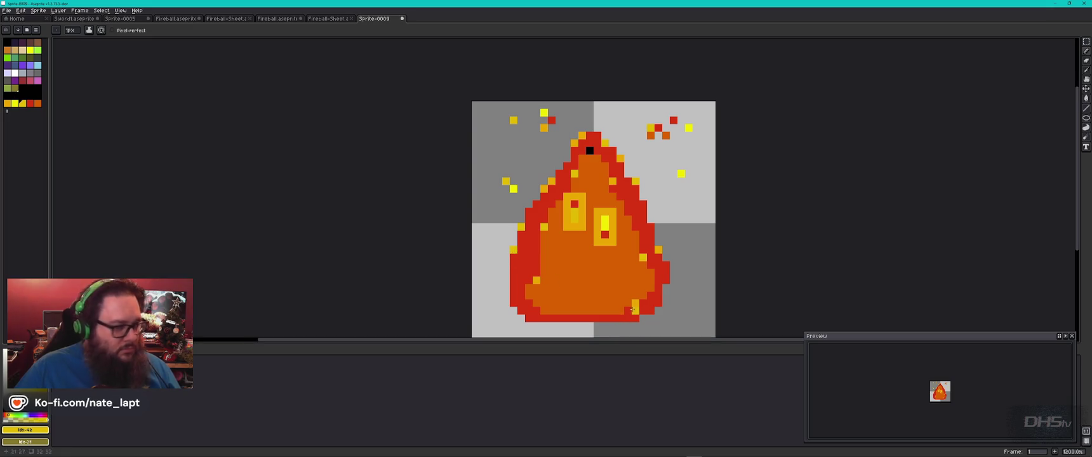
# - Dot red speckles across the flame's lower body, repositioning one misplaced speck
pyautogui.click(30, 103)
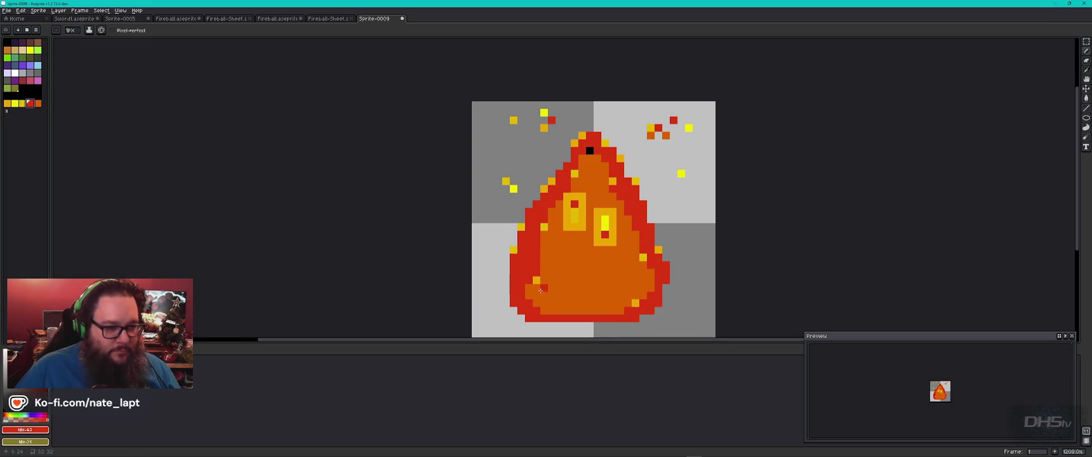
pyautogui.click(552, 287)
pyautogui.click(643, 272)
pyautogui.click(580, 241)
pyautogui.hotkey('ctrl', 'z')
pyautogui.click(590, 249)
pyautogui.click(552, 257)
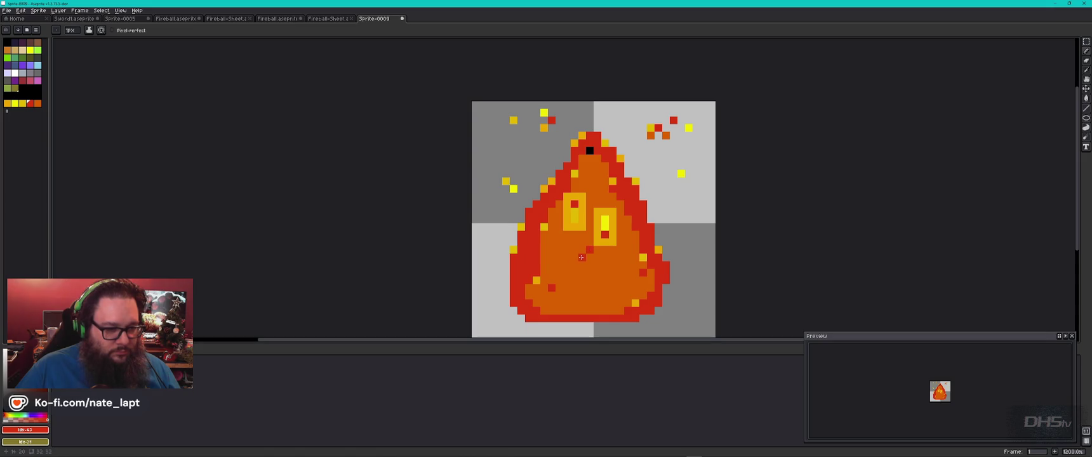
pyautogui.click(552, 288)
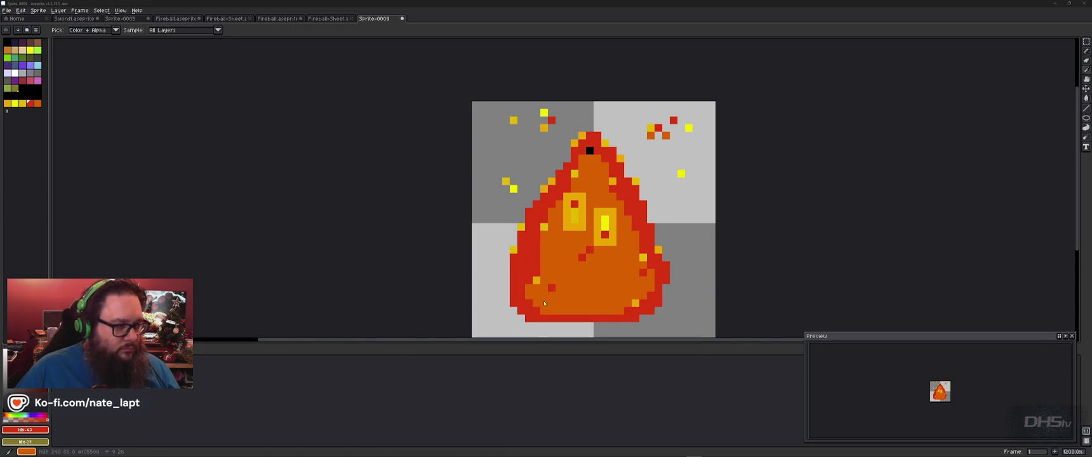
pyautogui.hotkey('alt', 'Tab')
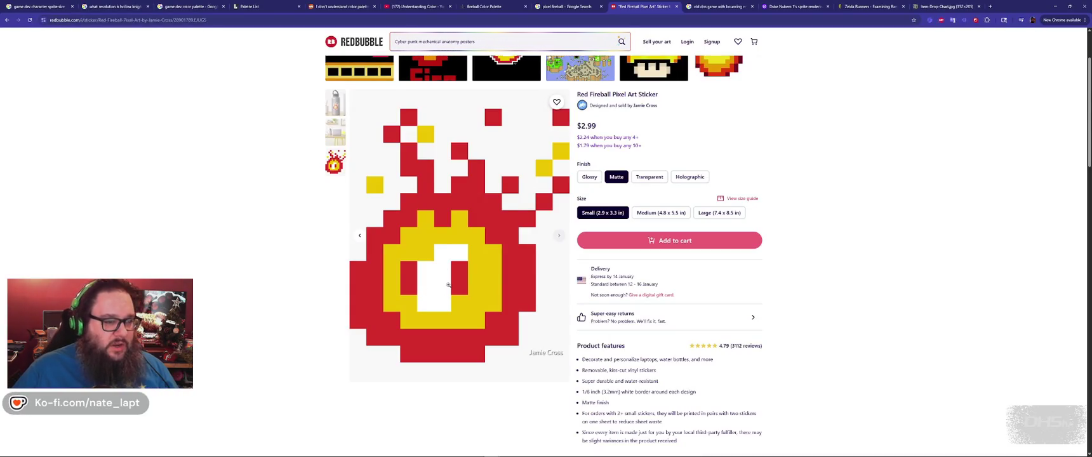
pyautogui.hotkey('alt', 'Tab')
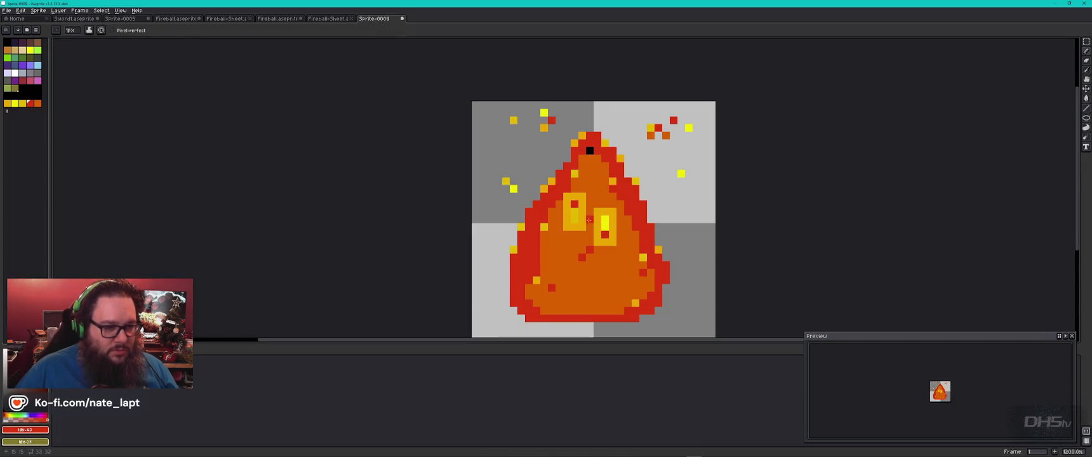
# - Brighten the left eye with yellow and add five yellow sparks around the flame
pyautogui.click(14, 104)
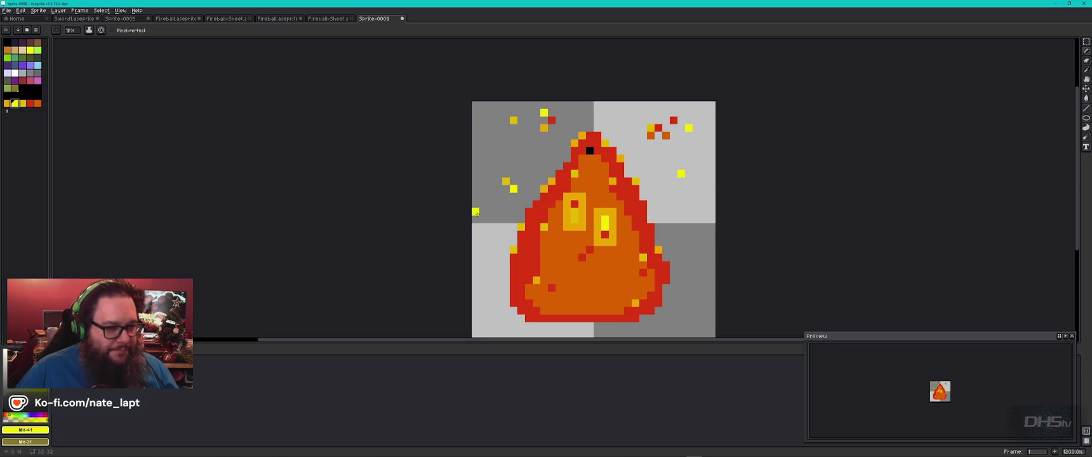
pyautogui.moveTo(573, 220); pyautogui.dragTo(574, 213)
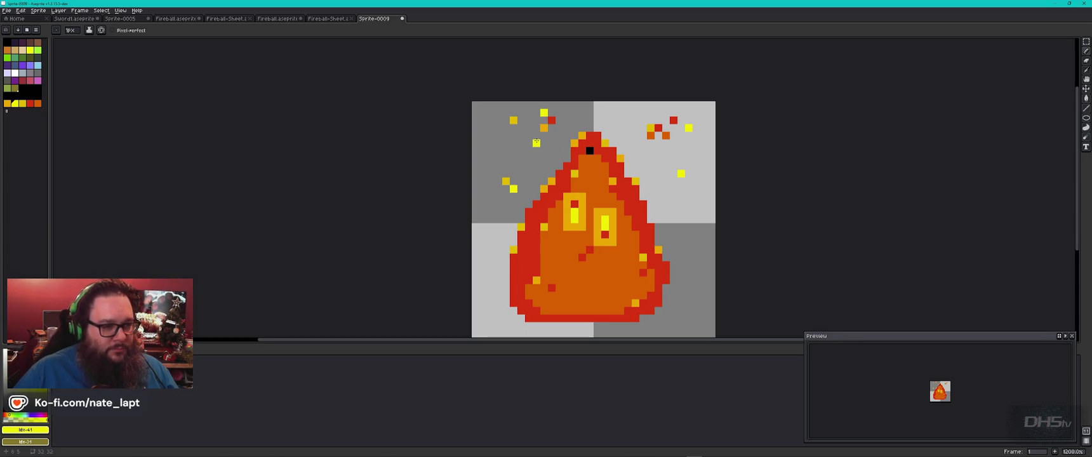
pyautogui.click(529, 150)
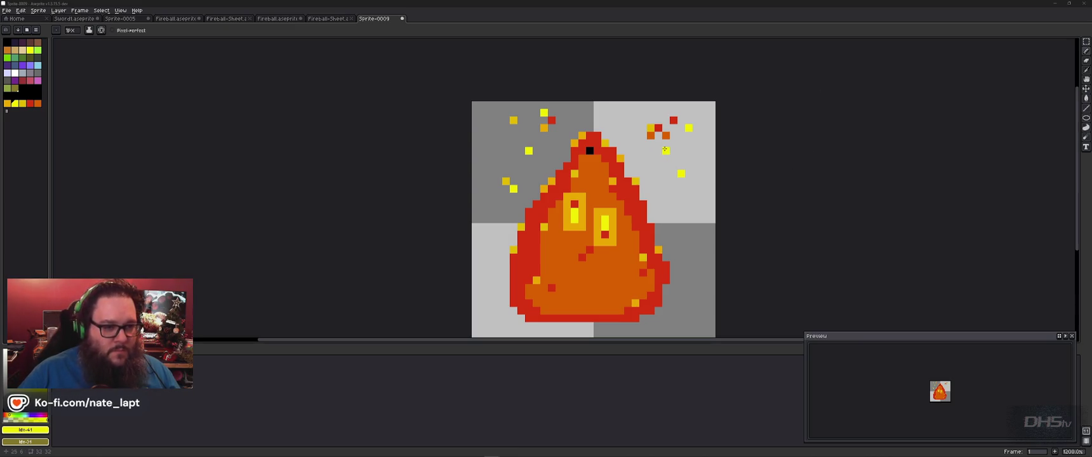
pyautogui.click(643, 165)
pyautogui.click(498, 150)
pyautogui.click(628, 112)
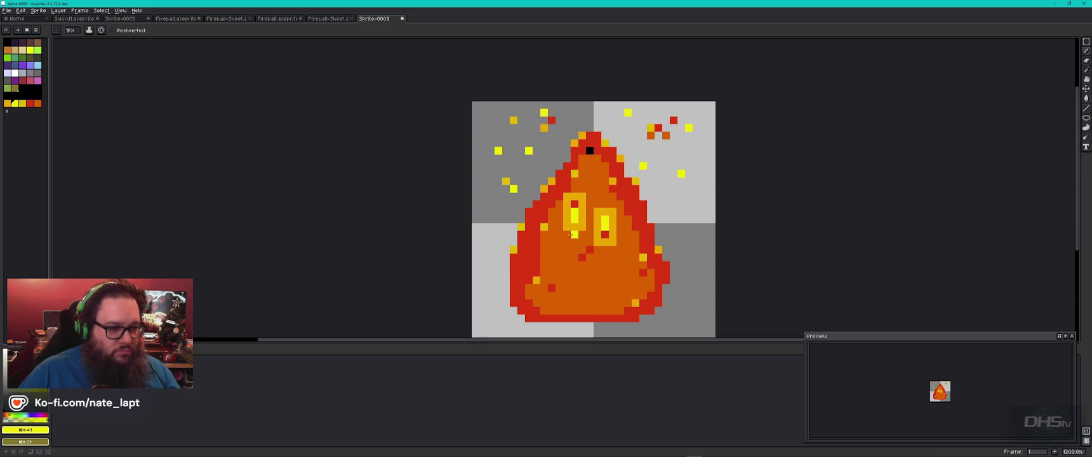
pyautogui.click(681, 213)
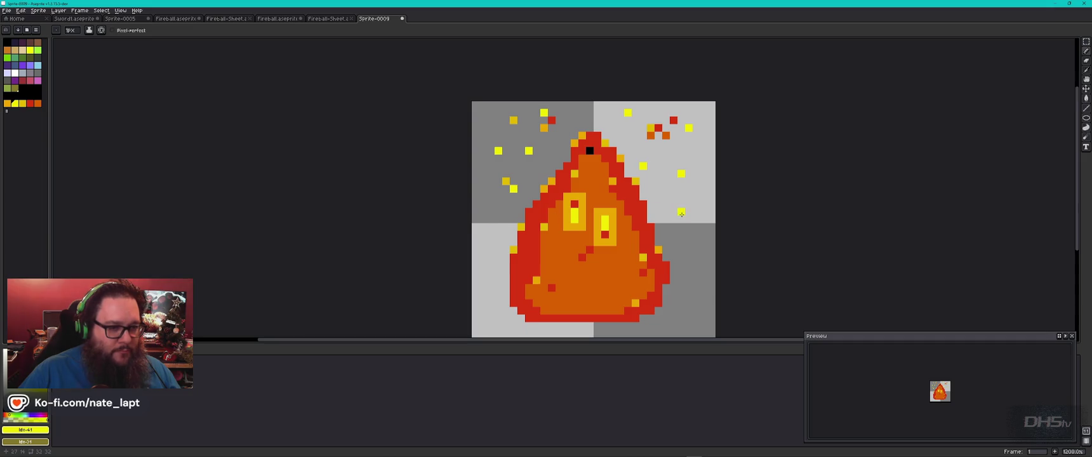
# - Add orange sparks on both sides of the flame and darken a pixel at its upper-right edge
pyautogui.press(']')
pyautogui.click(681, 212)
pyautogui.click(703, 158)
pyautogui.click(529, 173)
pyautogui.click(491, 212)
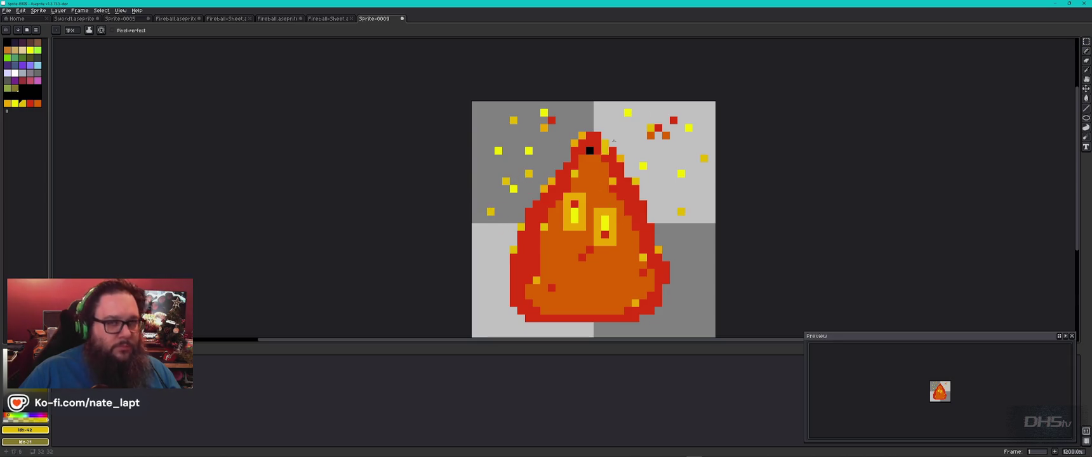
pyautogui.click(605, 151)
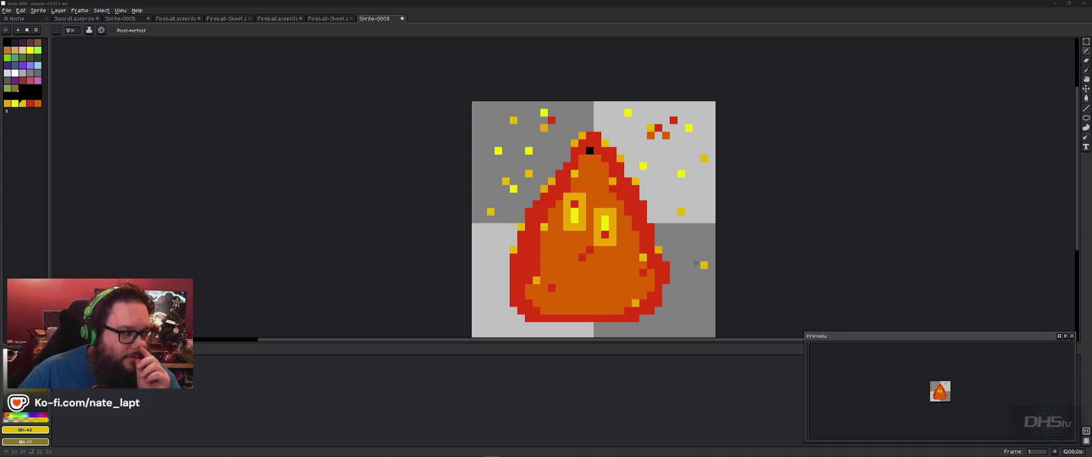
pyautogui.click(7, 10)
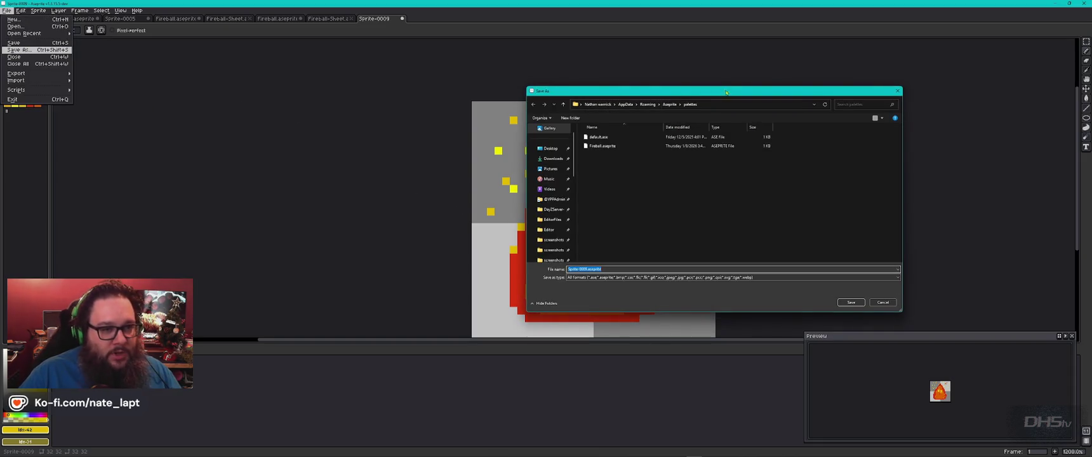
# - Browse to the Graphic Projects folder on the network drive, ungroup the list and sort by name
pyautogui.scroll(-4, 553, 203)
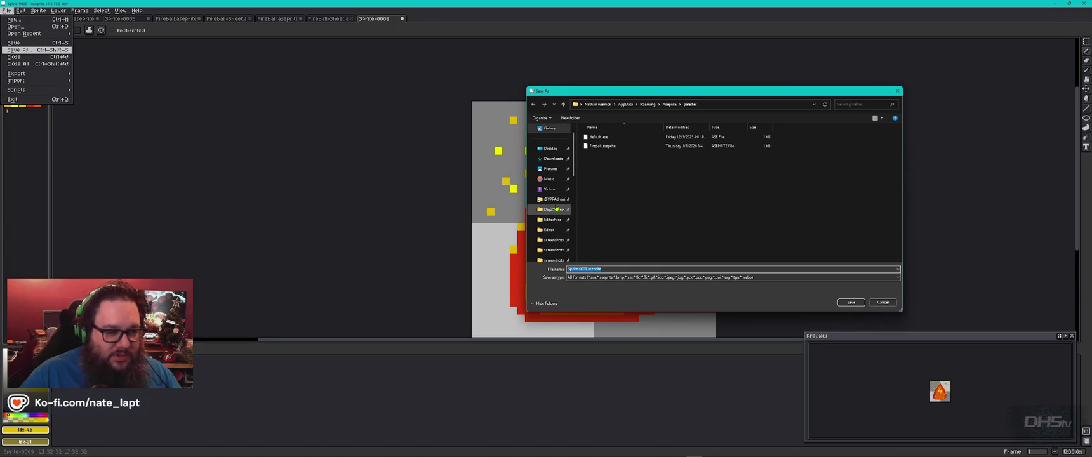
pyautogui.scroll(5, 554, 190)
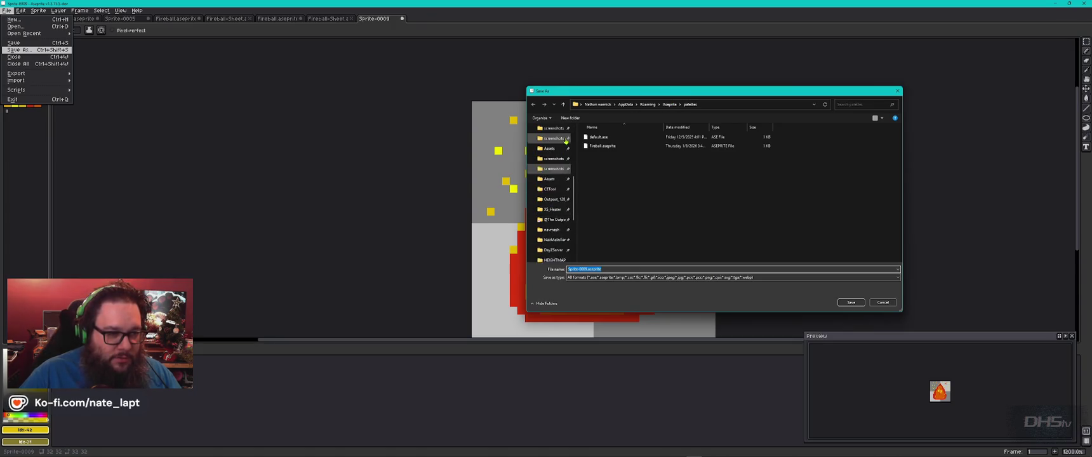
pyautogui.scroll(-5, 551, 165)
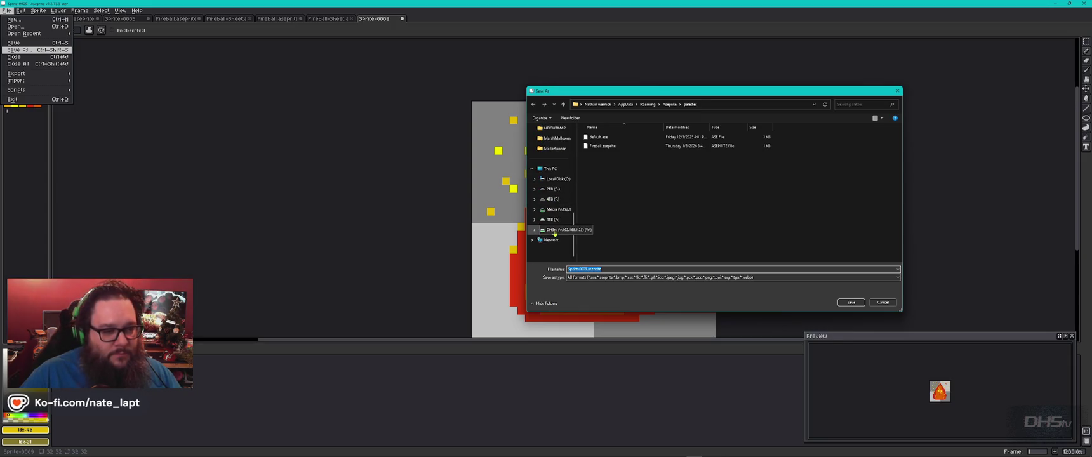
pyautogui.click(554, 230)
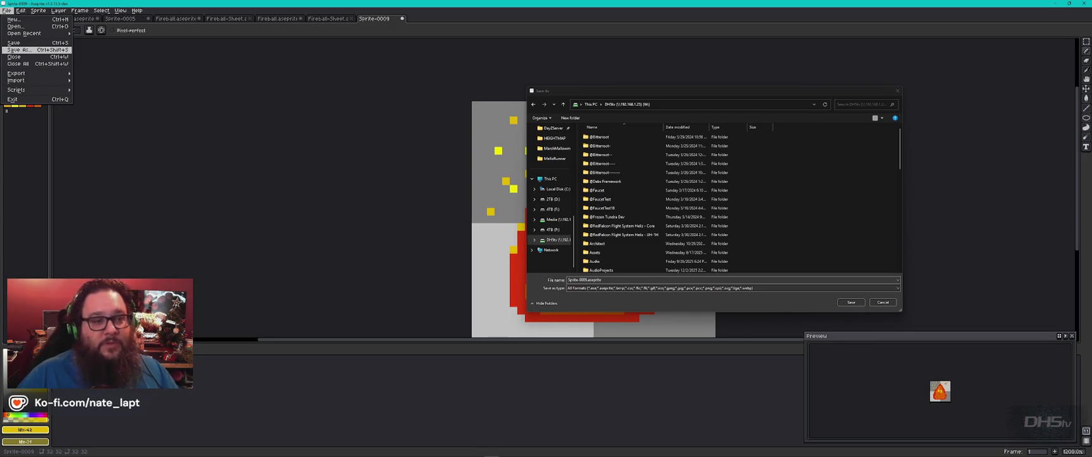
pyautogui.click(640, 192)
pyautogui.press('g')
pyautogui.press('Return')
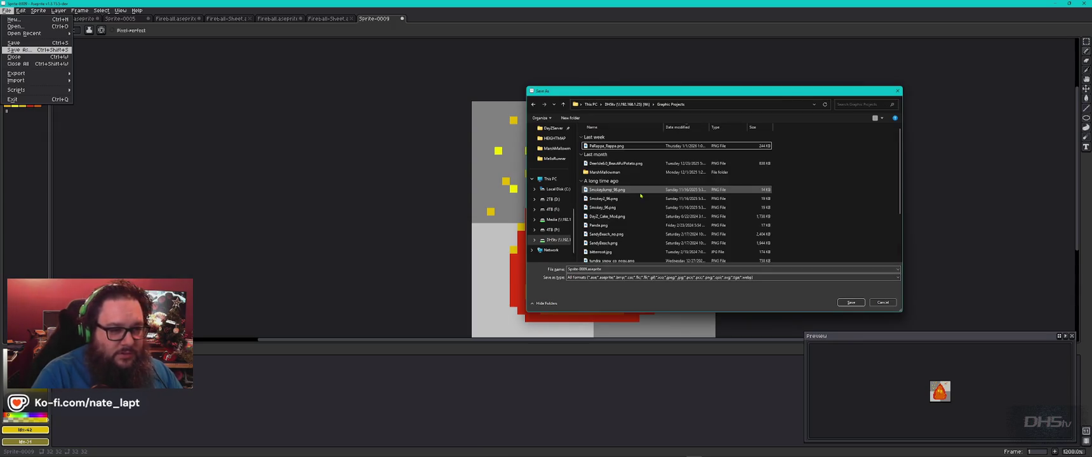
pyautogui.rightClick(813, 159)
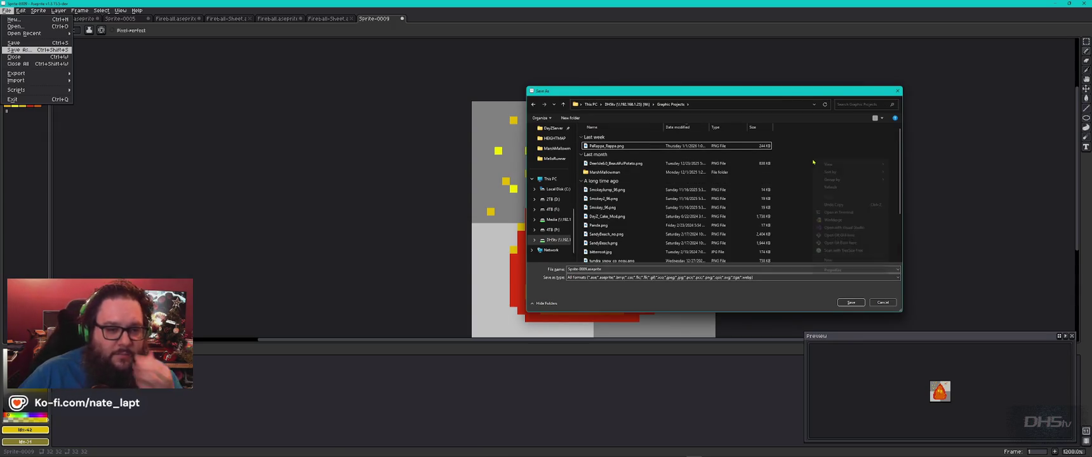
pyautogui.moveTo(854, 171)
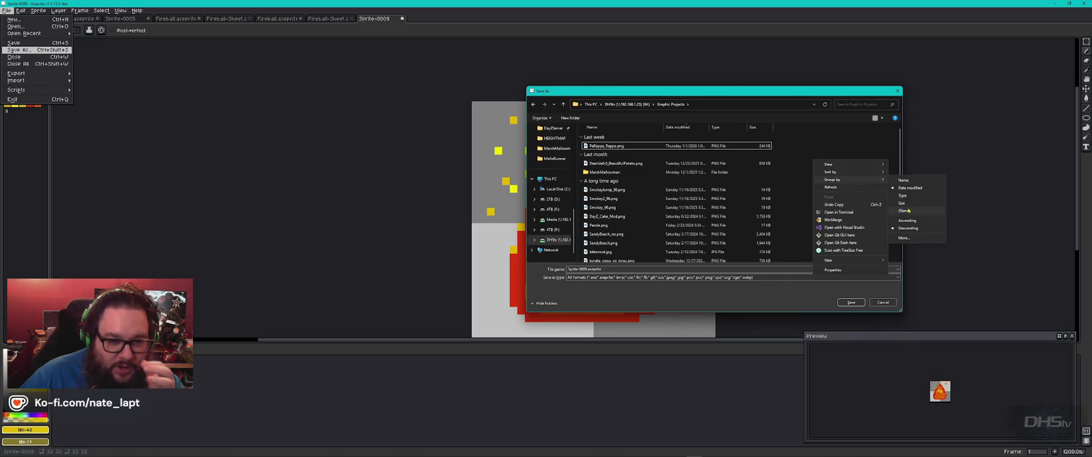
pyautogui.click(908, 210)
pyautogui.click(627, 130)
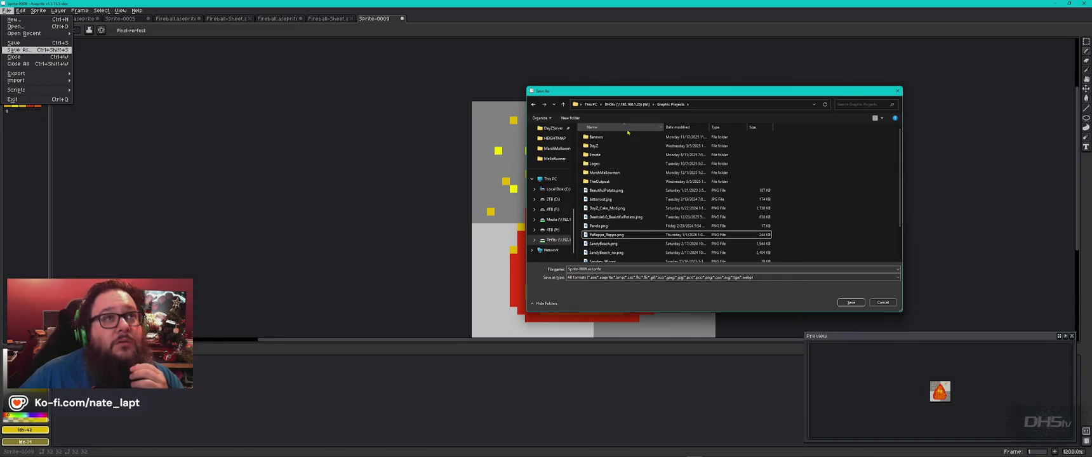
# - Create a Fireblob folder and save the sprite inside it as blob.aseprite
pyautogui.doubleClick(604, 172)
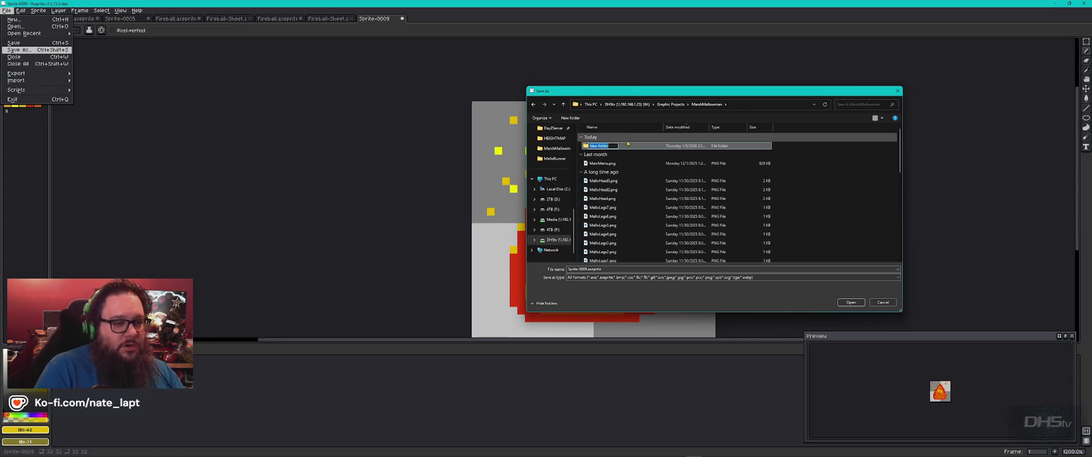
pyautogui.write('Fi')
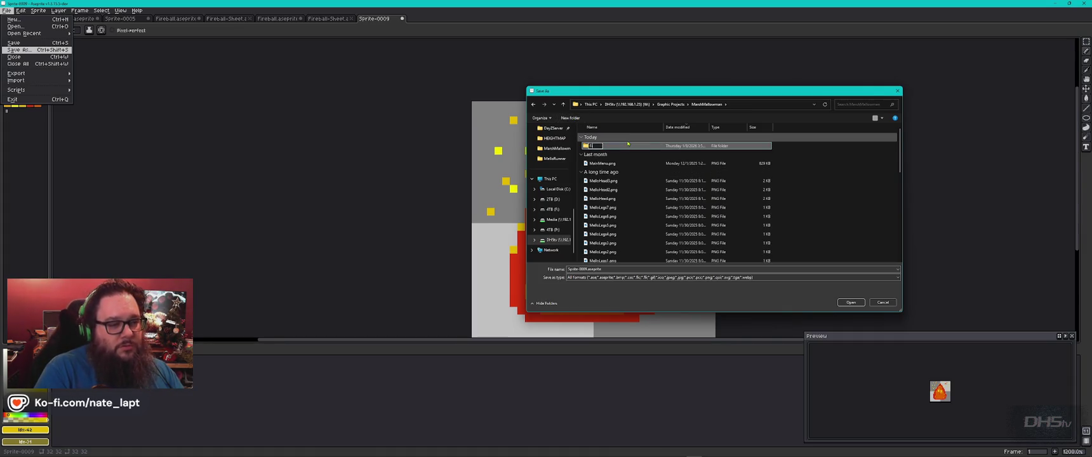
pyautogui.write('reball')
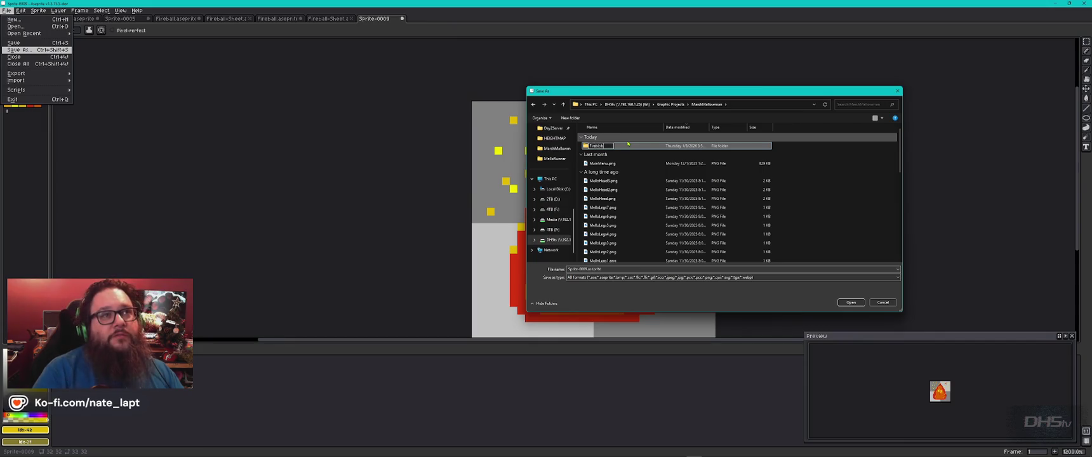
pyautogui.press('Return')
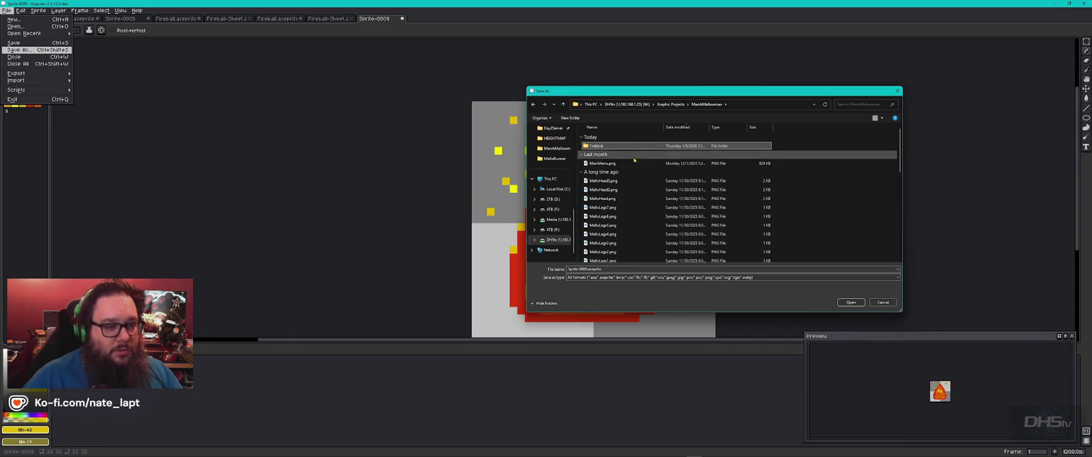
pyautogui.doubleClick(603, 147)
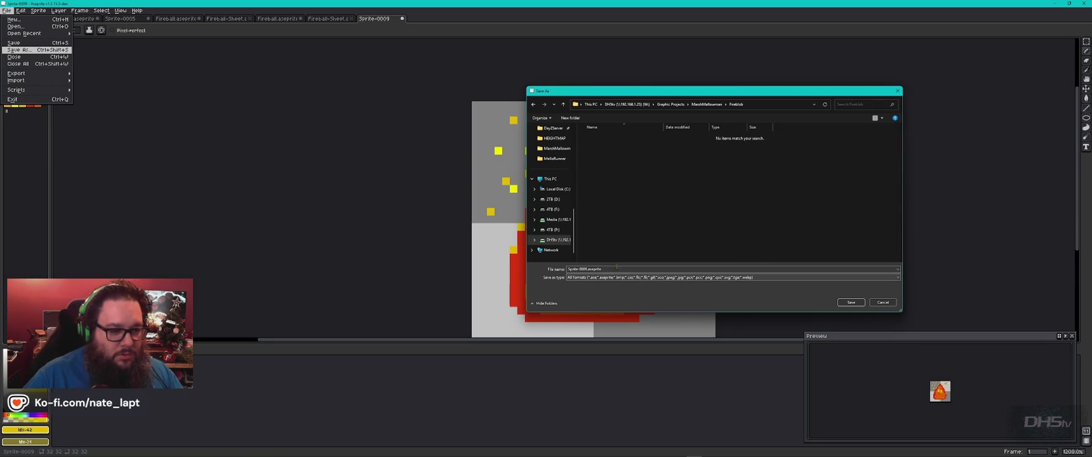
pyautogui.press('Return')
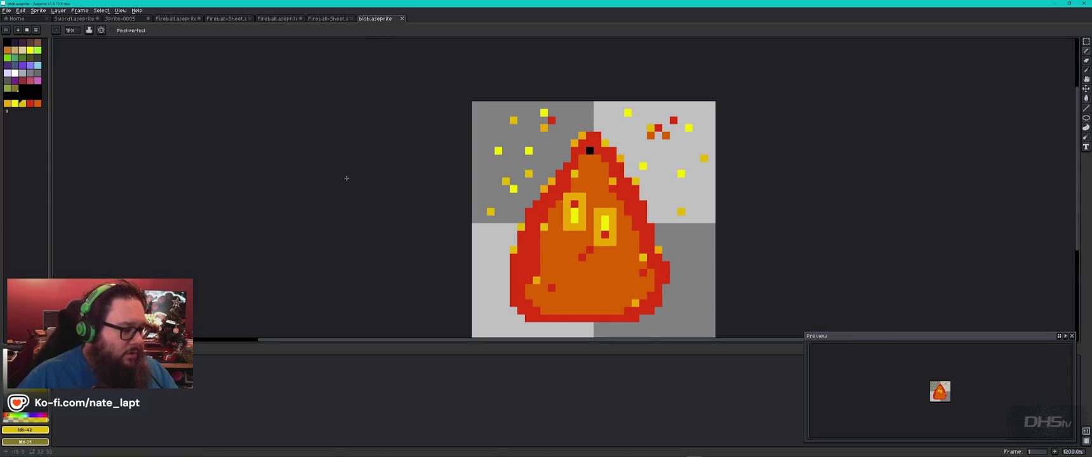
# - Add frame 2 to blob.aseprite via Frame > New Frame, copying the flame
pyautogui.rightClick(116, 404)
pyautogui.click(381, 21)
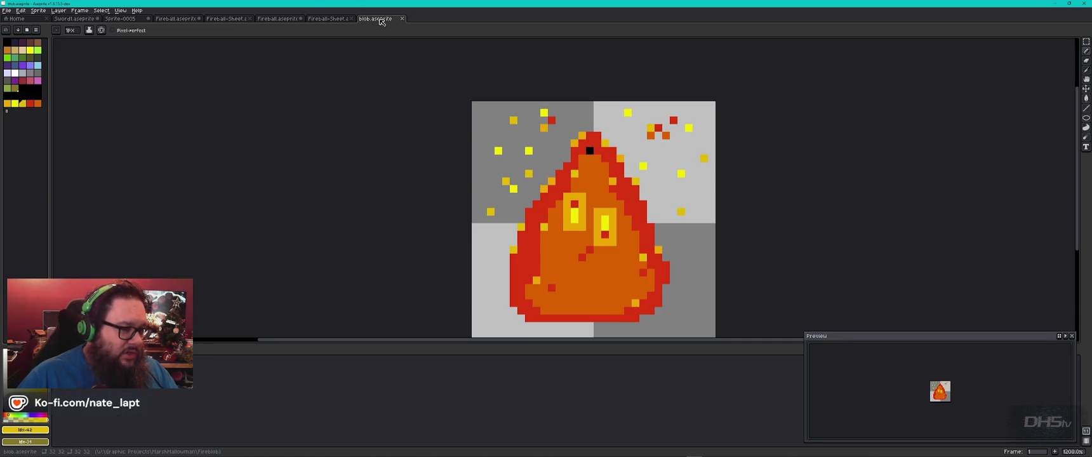
pyautogui.rightClick(380, 21)
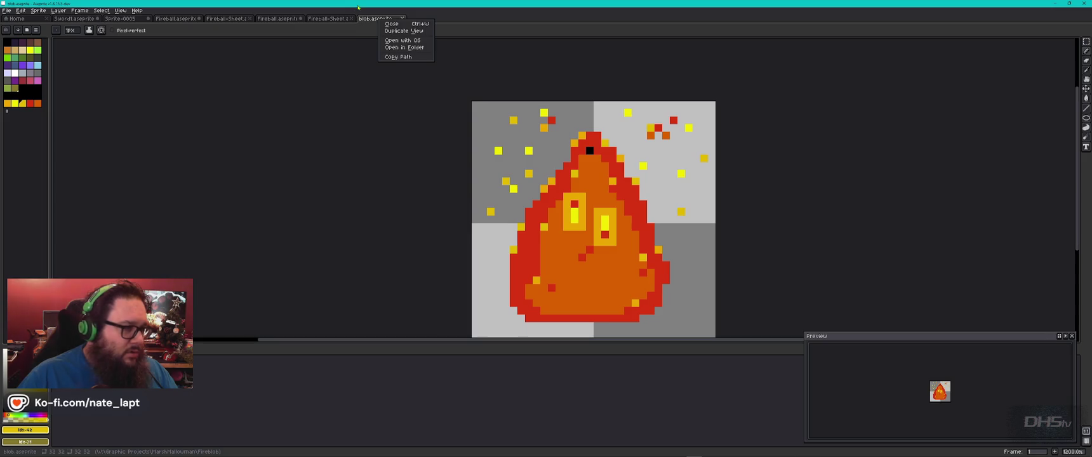
pyautogui.click(79, 10)
pyautogui.click(79, 10)
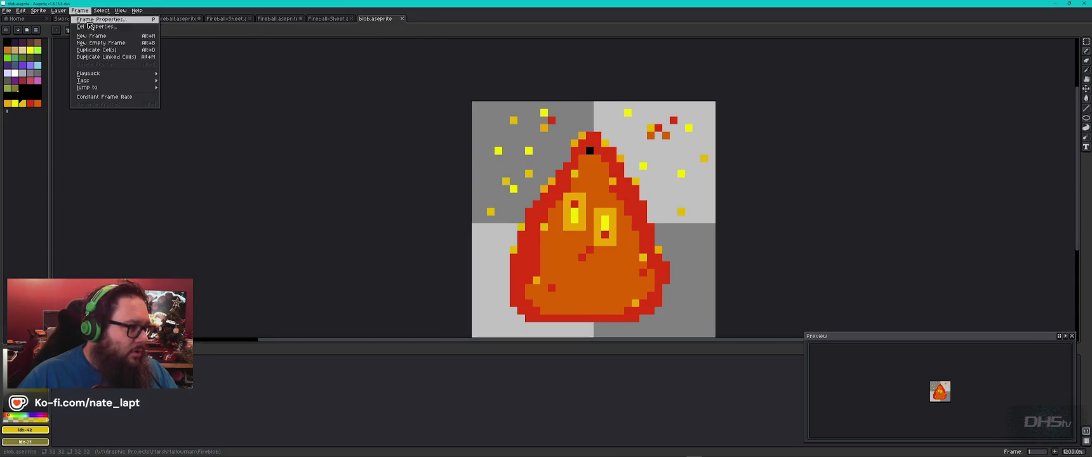
pyautogui.click(115, 36)
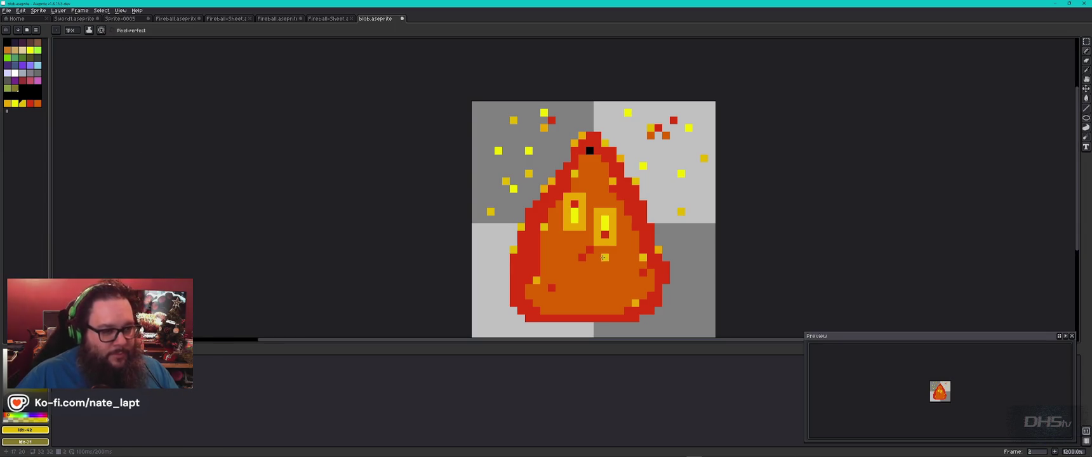
pyautogui.click(30, 103)
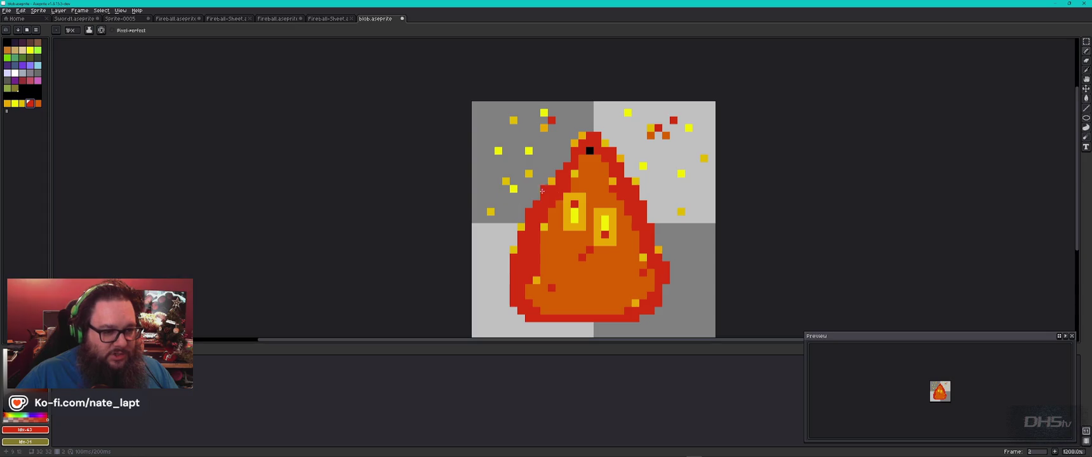
pyautogui.click(15, 104)
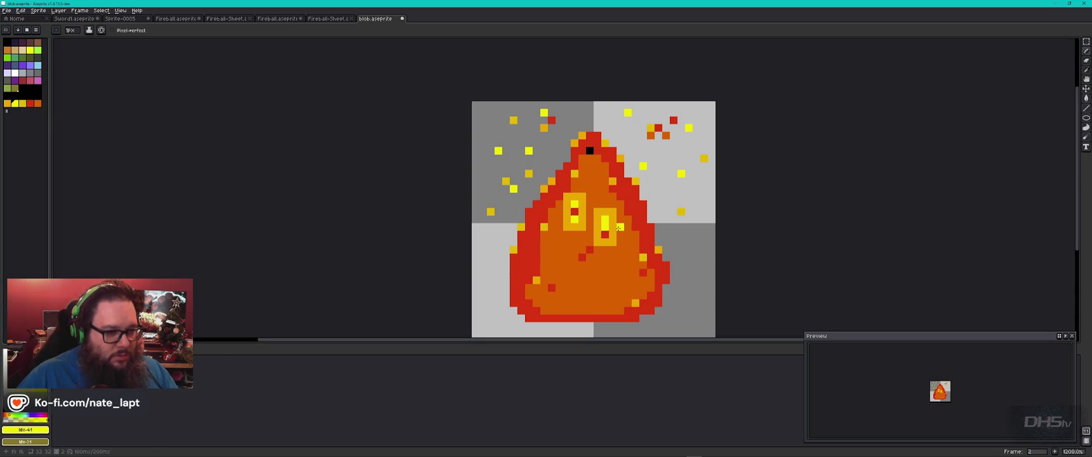
# - Paint a red centre in the right eye highlight and recolour three sparks red and orange
pyautogui.click(30, 102)
pyautogui.click(605, 227)
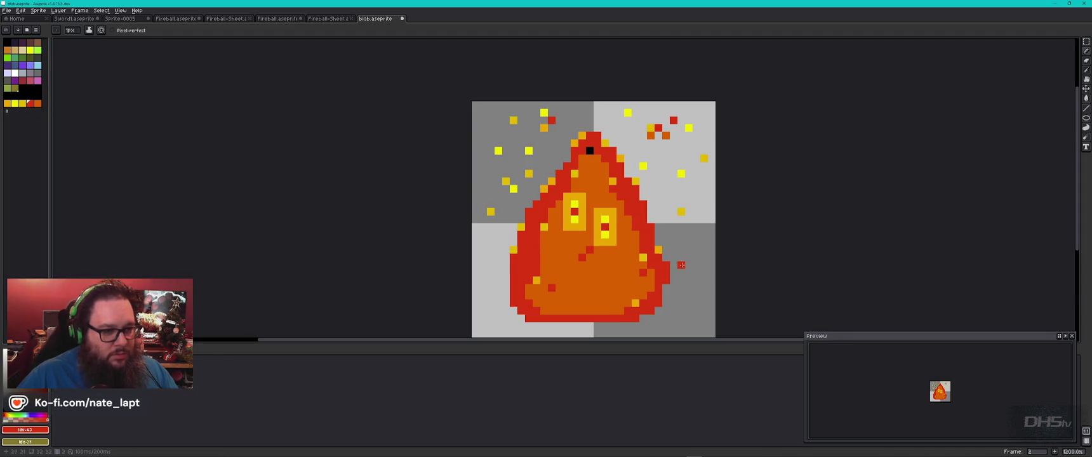
pyautogui.click(505, 181)
pyautogui.click(680, 174)
pyautogui.press(']')
pyautogui.click(490, 211)
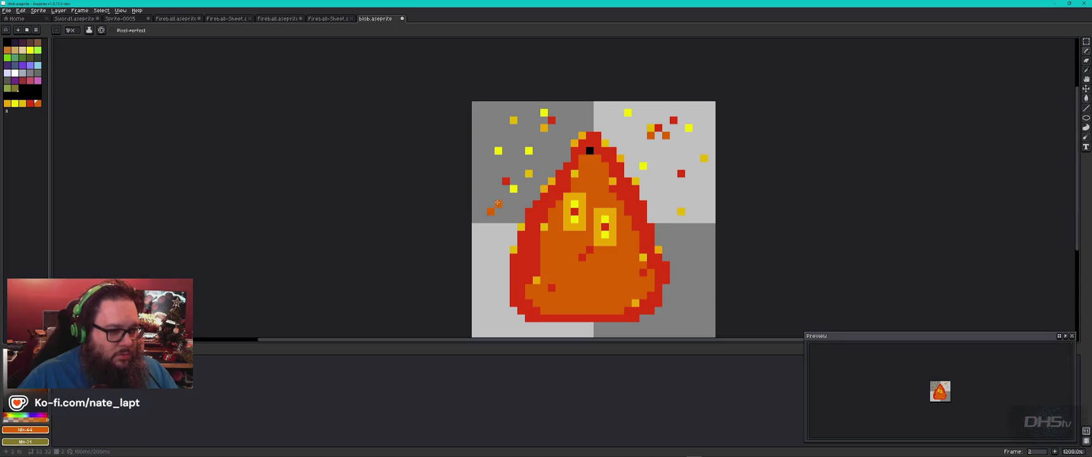
# - Add two yellow sparks above the flame tip, then return to the first frame
pyautogui.click(23, 103)
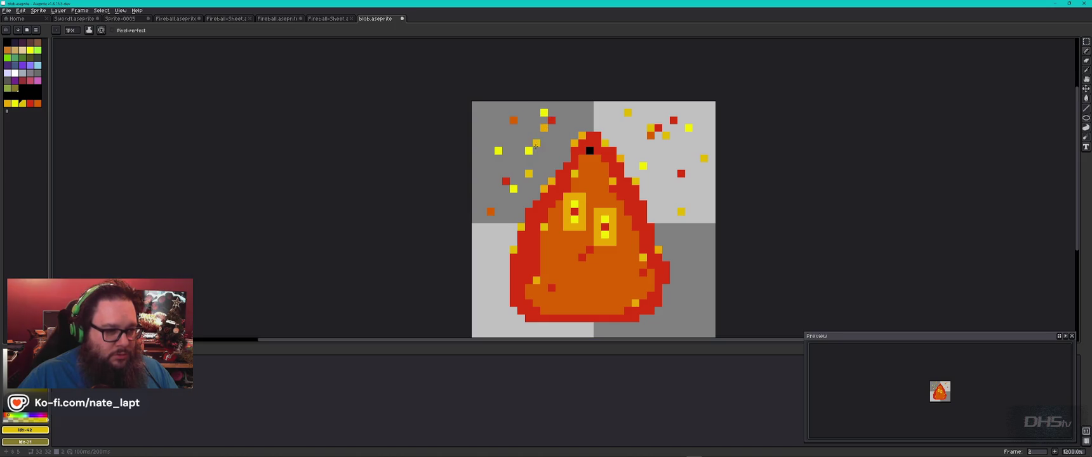
pyautogui.press('[')
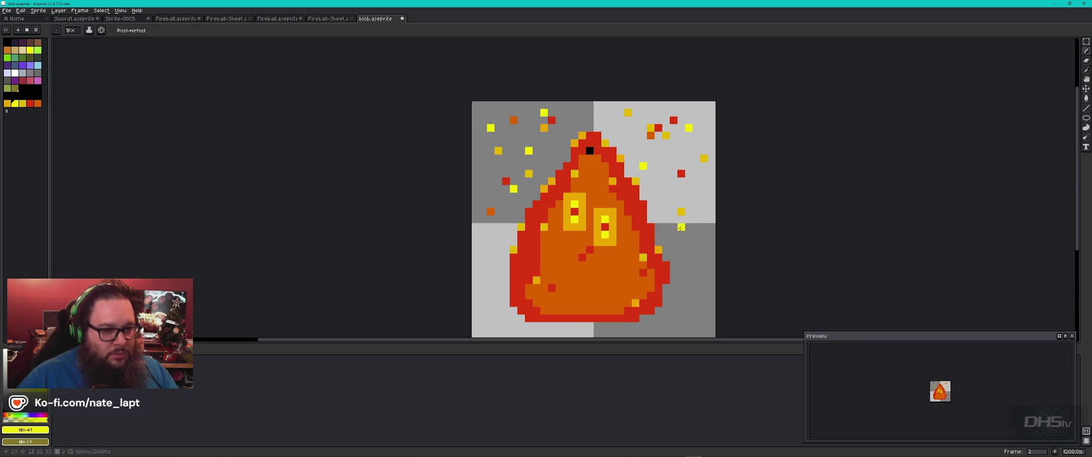
pyautogui.click(597, 128)
pyautogui.click(605, 105)
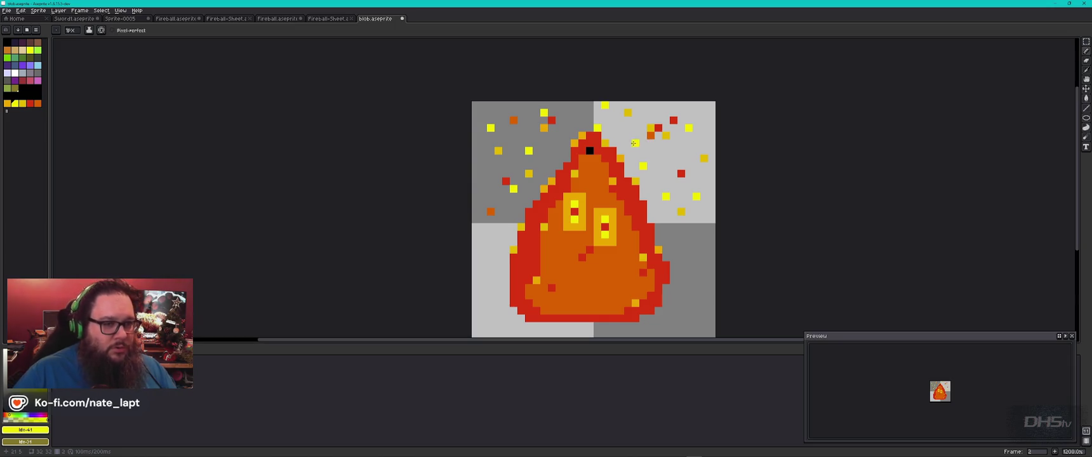
pyautogui.press('Left')
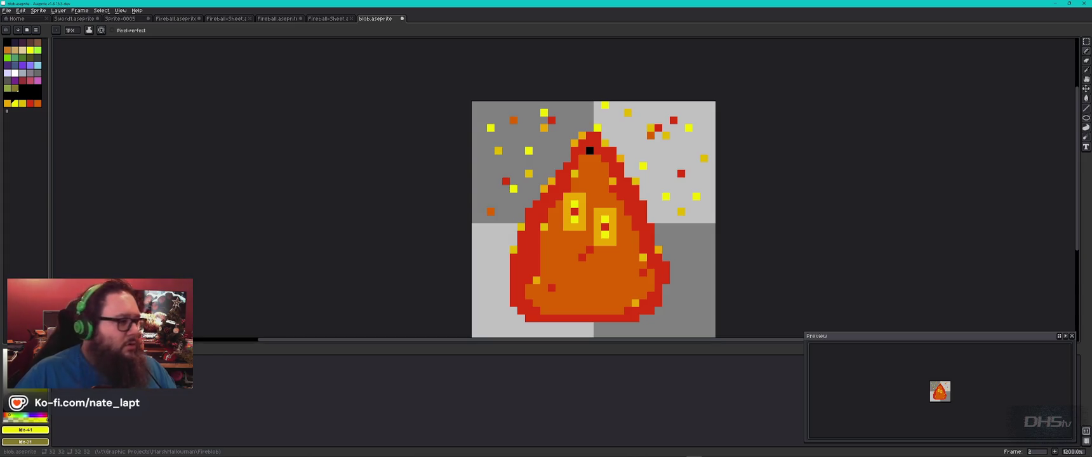
pyautogui.rightClick(127, 365)
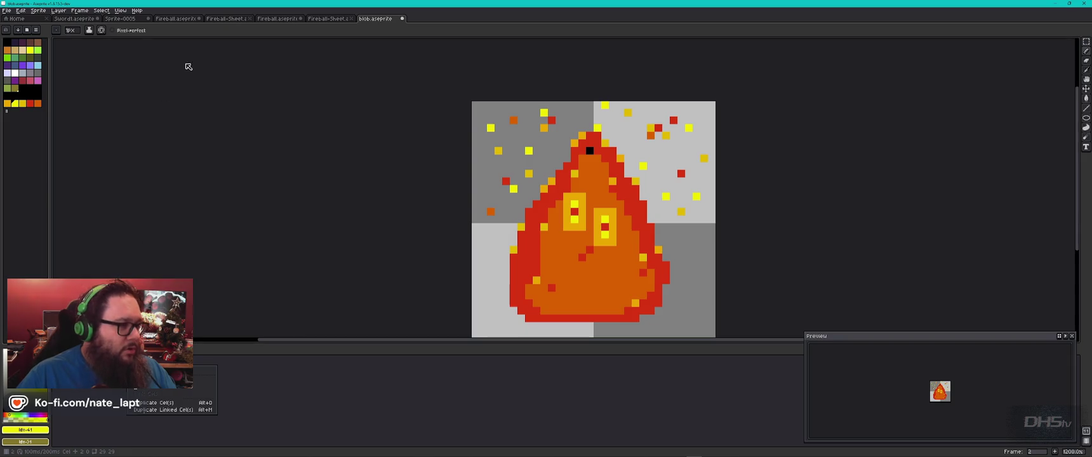
pyautogui.click(80, 10)
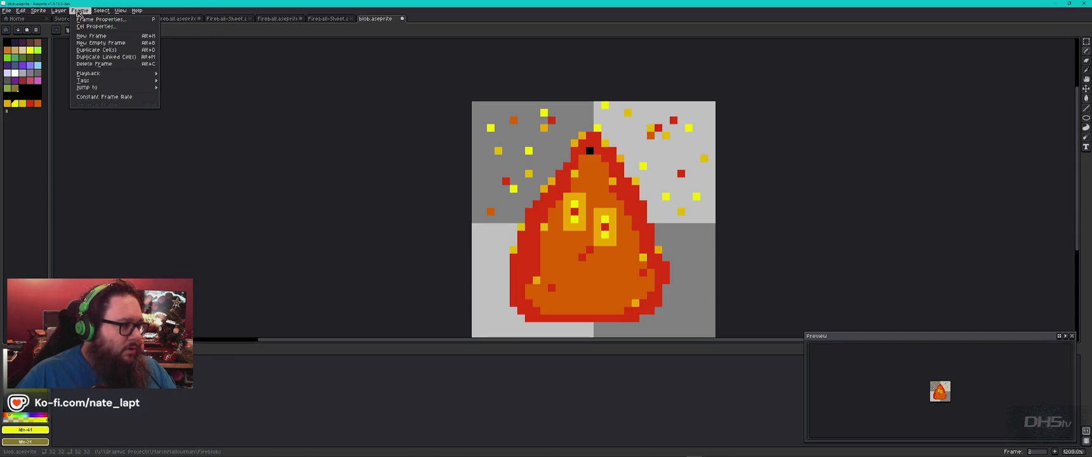
# - Add a third frame and shift the whole flame and its sparks down one pixel
pyautogui.click(99, 36)
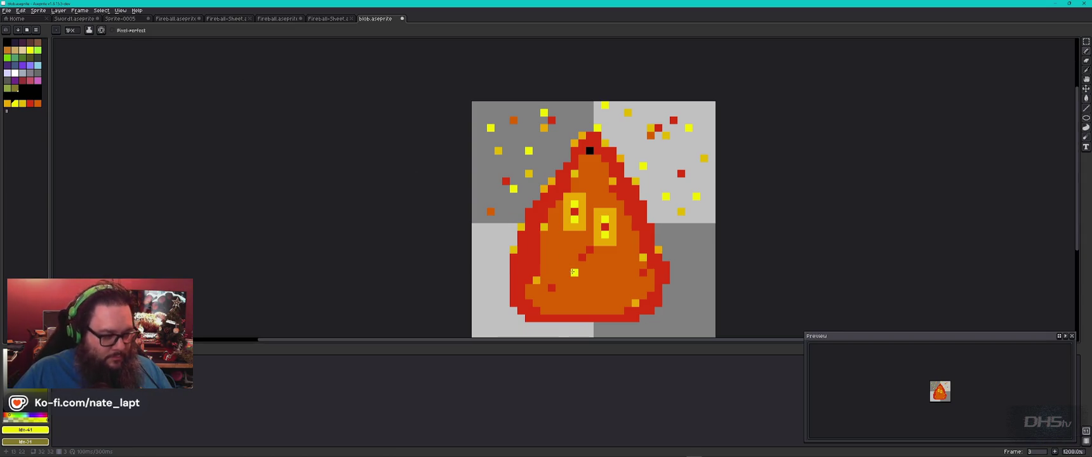
pyautogui.click(1086, 43)
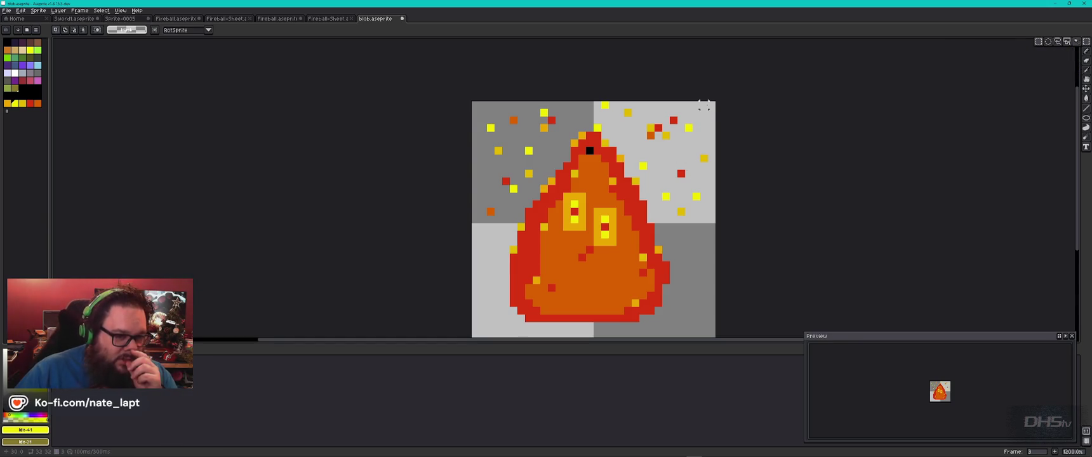
pyautogui.moveTo(710, 103)
pyautogui.mouseDown()
pyautogui.moveTo(609, 256)
pyautogui.moveTo(473, 337)
pyautogui.moveTo(499, 329)
pyautogui.mouseUp()
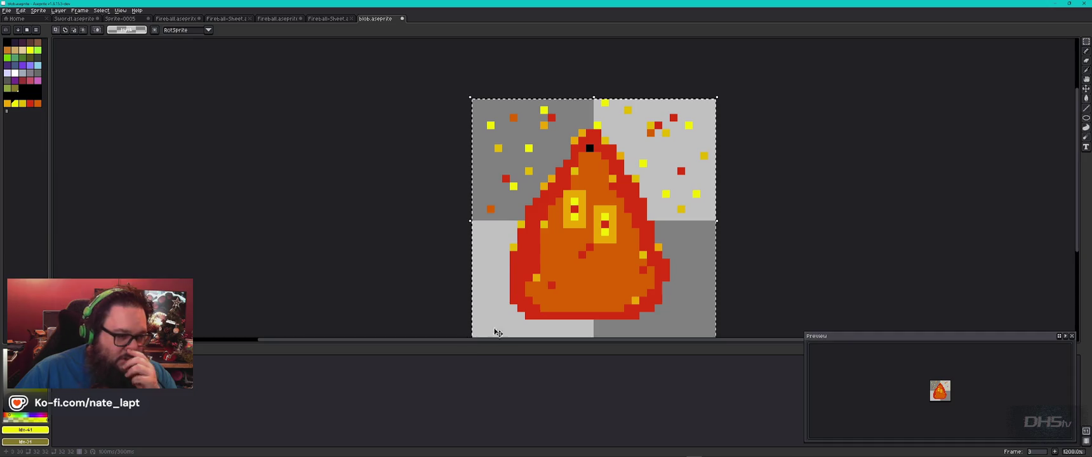
pyautogui.moveTo(471, 99)
pyautogui.mouseDown()
pyautogui.moveTo(410, 131)
pyautogui.moveTo(515, 47)
pyautogui.moveTo(500, 106)
pyautogui.moveTo(474, 121)
pyautogui.mouseUp()
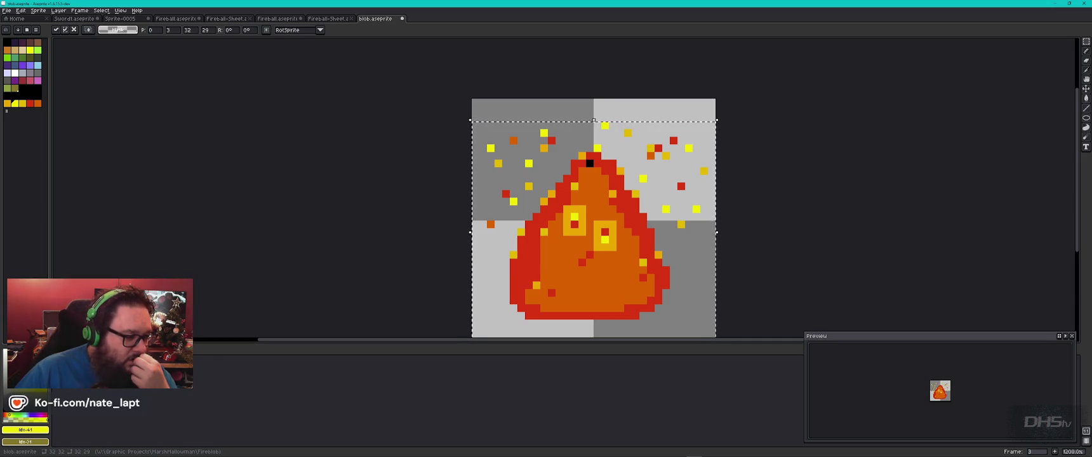
pyautogui.press('Return')
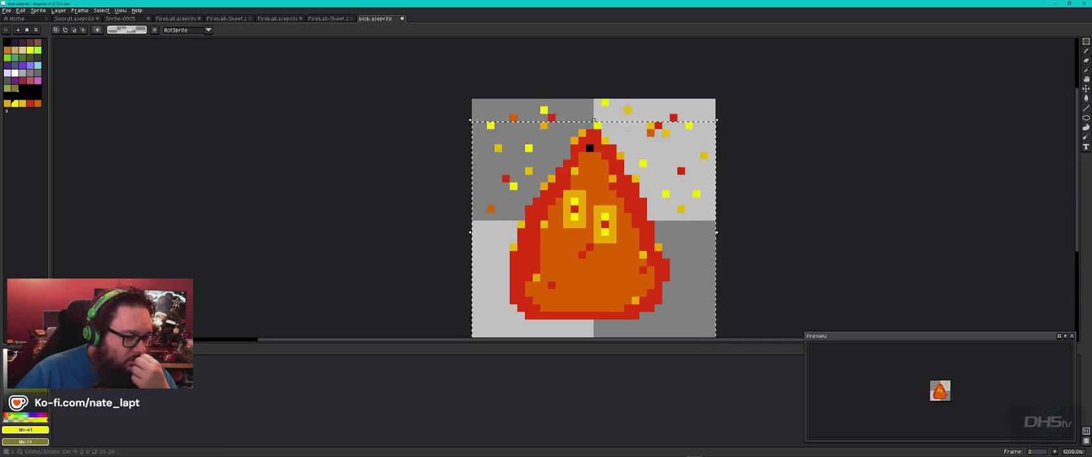
pyautogui.press('Left')
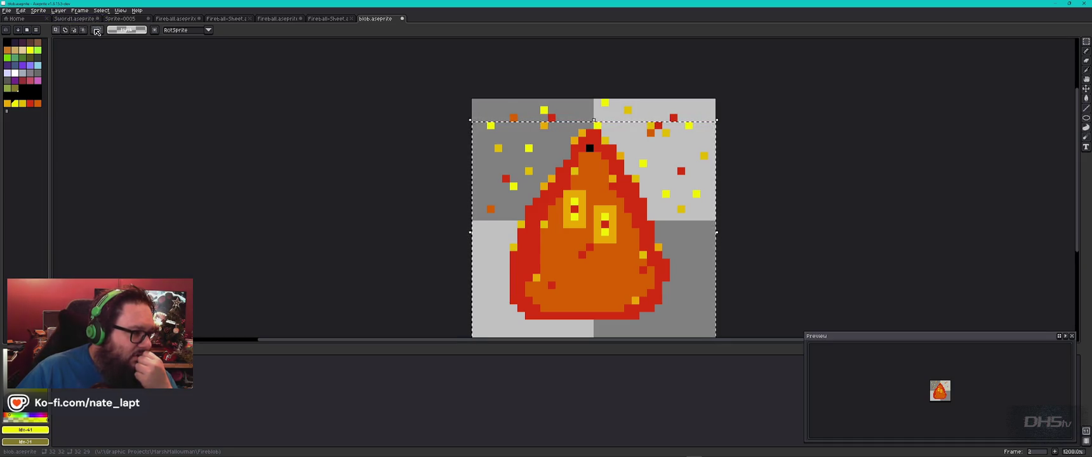
pyautogui.click(62, 11)
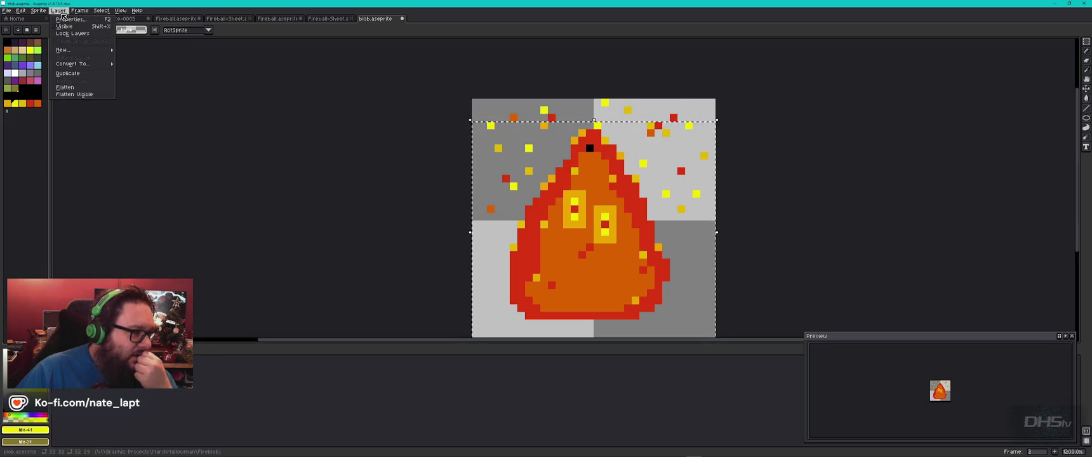
pyautogui.moveTo(40, 11)
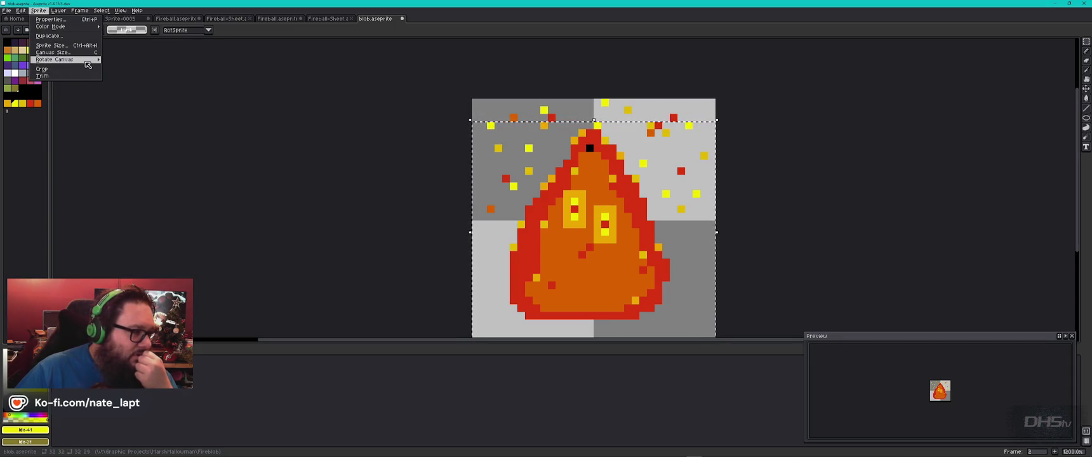
pyautogui.moveTo(63, 59)
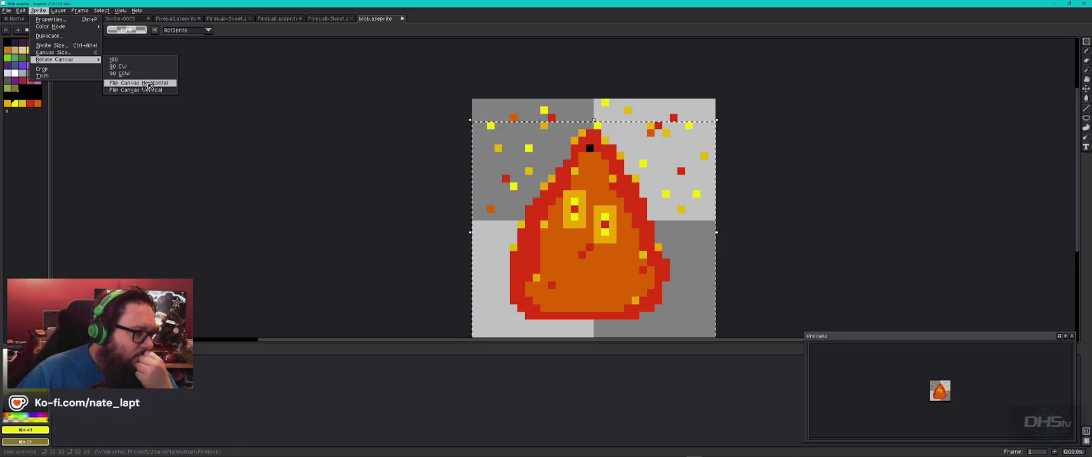
pyautogui.moveTo(96, 28)
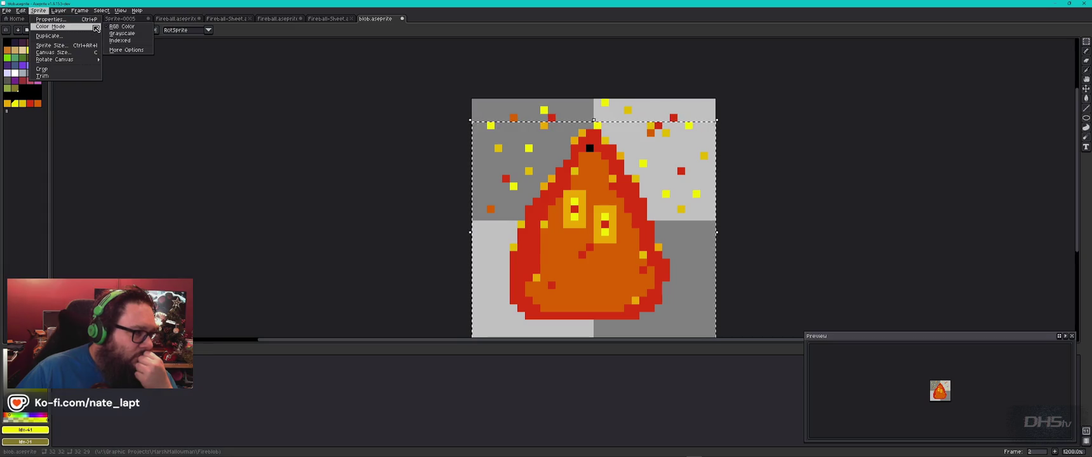
pyautogui.click(95, 19)
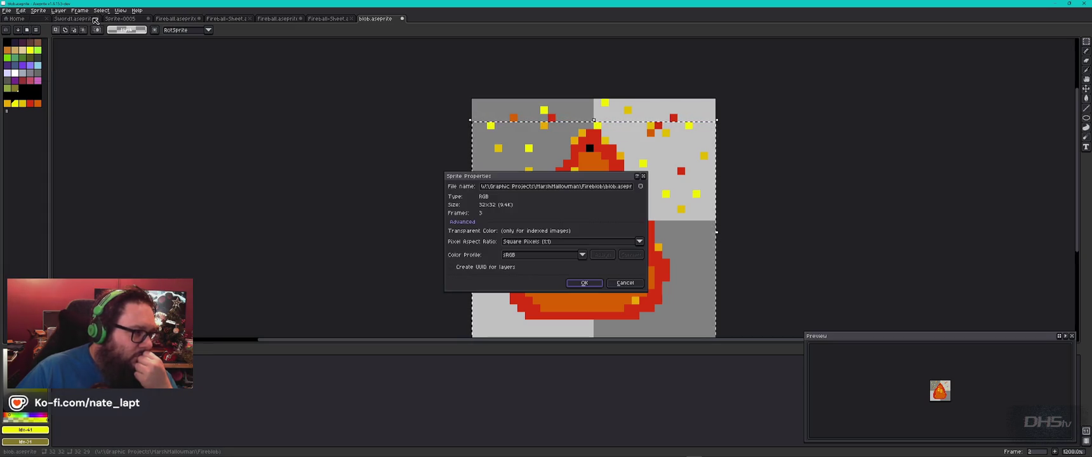
pyautogui.click(622, 283)
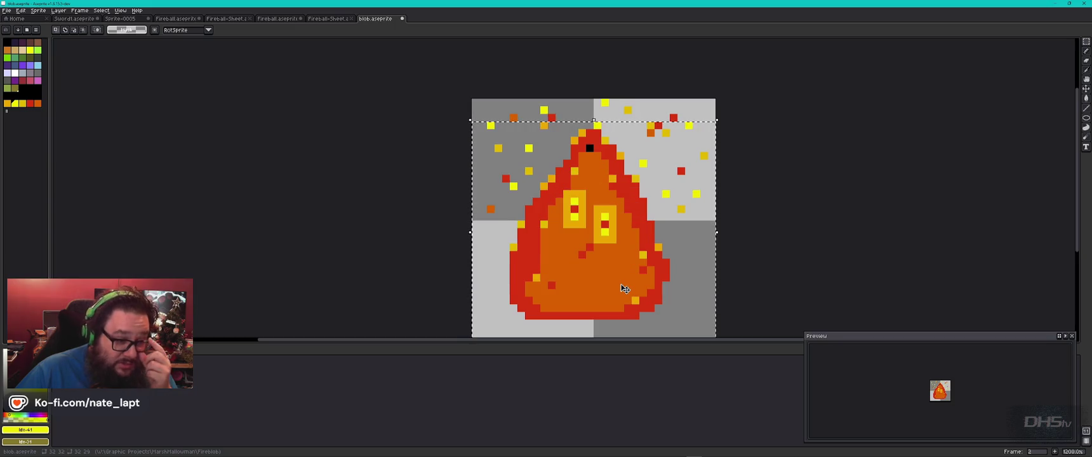
# - Adjust the marquee selection and shift the selected sprite two pixels to the right
pyautogui.moveTo(624, 274); pyautogui.dragTo(640, 235)
pyautogui.click(657, 285)
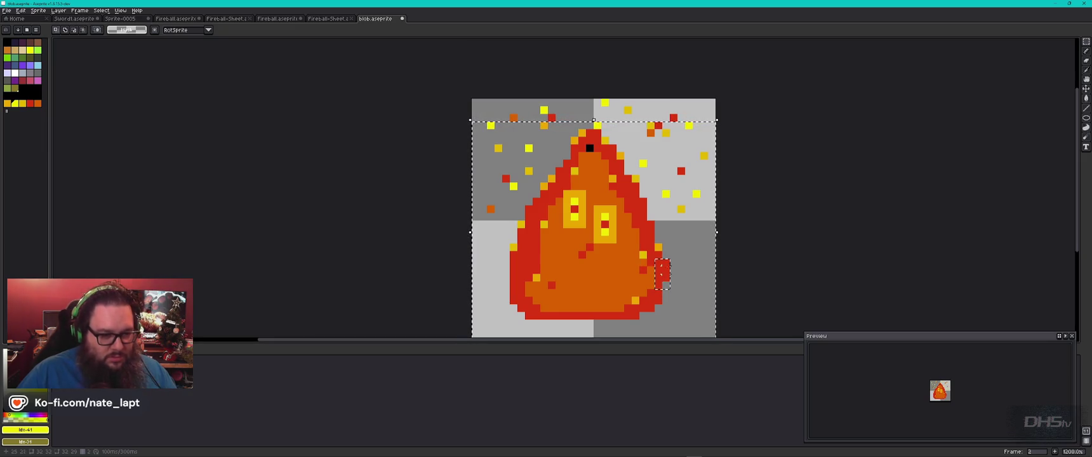
pyautogui.moveTo(670, 294)
pyautogui.mouseDown()
pyautogui.moveTo(672, 279)
pyautogui.moveTo(673, 292)
pyautogui.mouseUp()
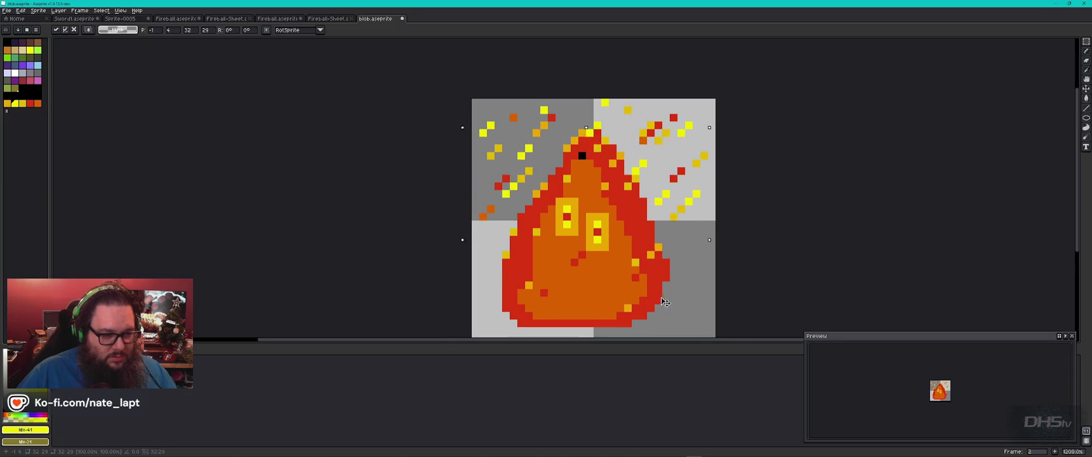
pyautogui.press('Return')
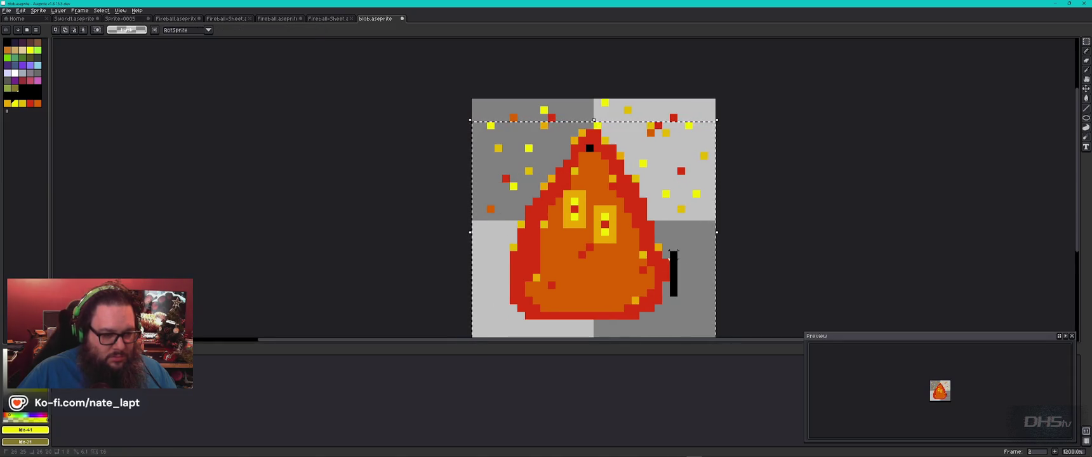
pyautogui.keyDown('alt'); pyautogui.click(634, 294); pyautogui.keyUp('alt')
pyautogui.moveTo(632, 297); pyautogui.dragTo(670, 259)
pyautogui.hotkey('ctrl', 'z')
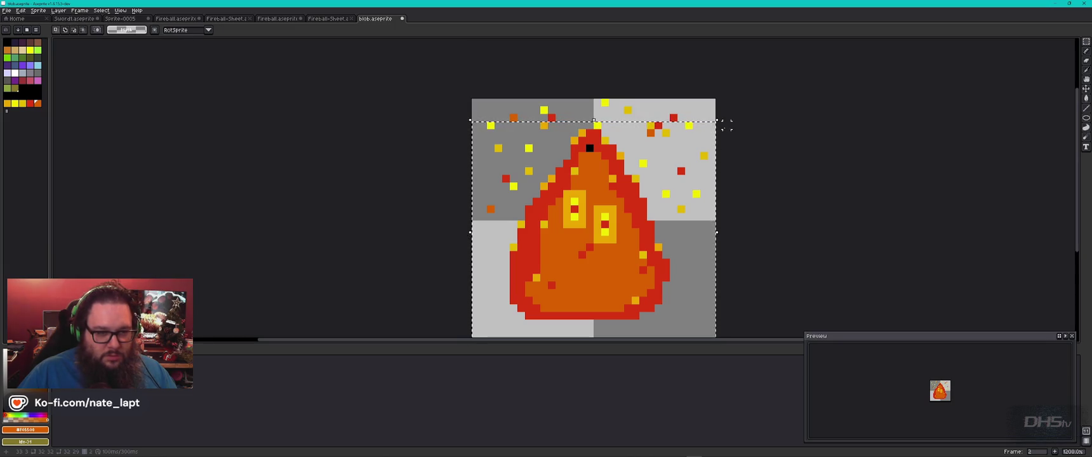
pyautogui.moveTo(715, 119); pyautogui.dragTo(701, 118)
pyautogui.moveTo(689, 154)
pyautogui.mouseDown()
pyautogui.moveTo(704, 154)
pyautogui.moveTo(694, 154)
pyautogui.mouseUp()
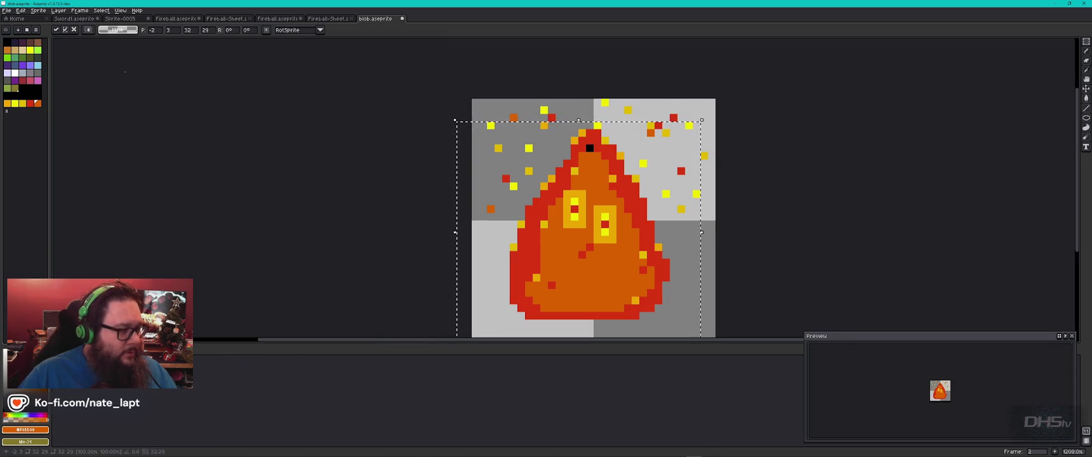
# - Add a new frame and move the flame down two pixels in it
pyautogui.click(80, 10)
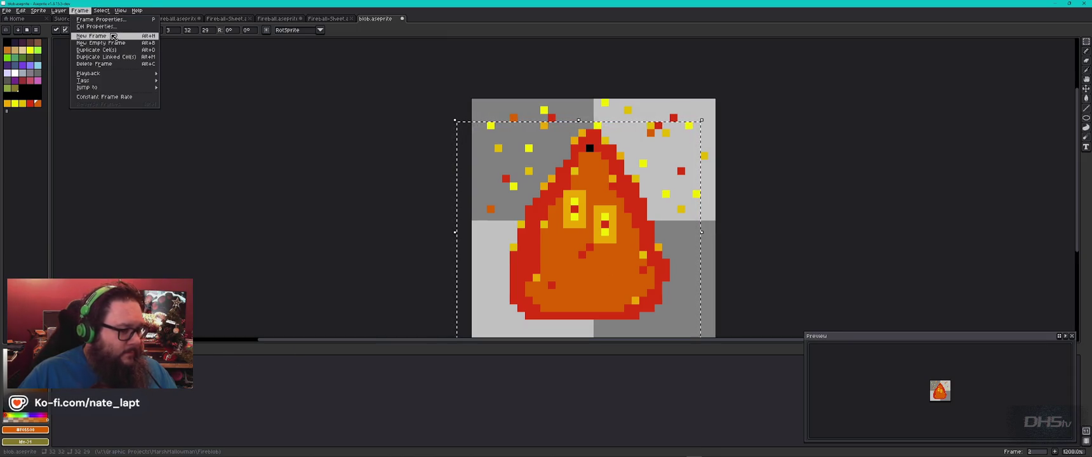
pyautogui.click(113, 37)
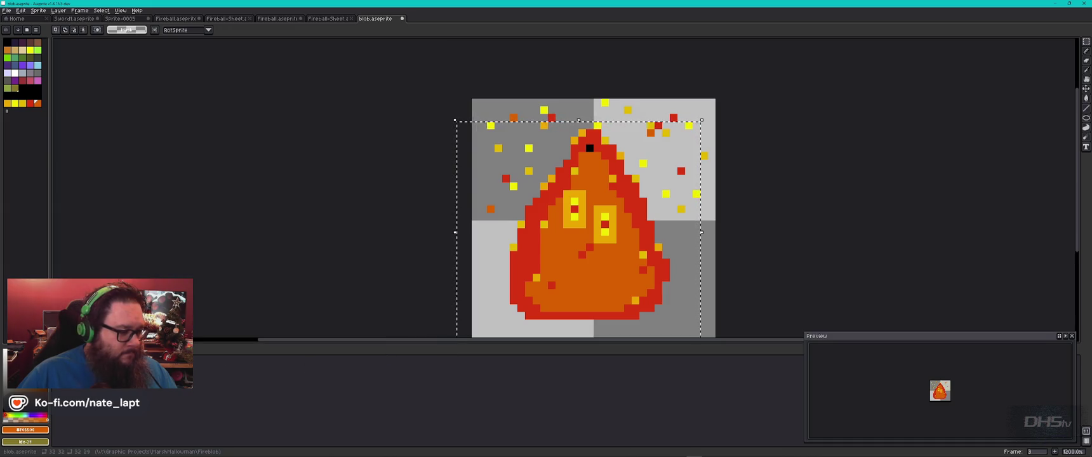
pyautogui.moveTo(631, 246); pyautogui.dragTo(630, 262)
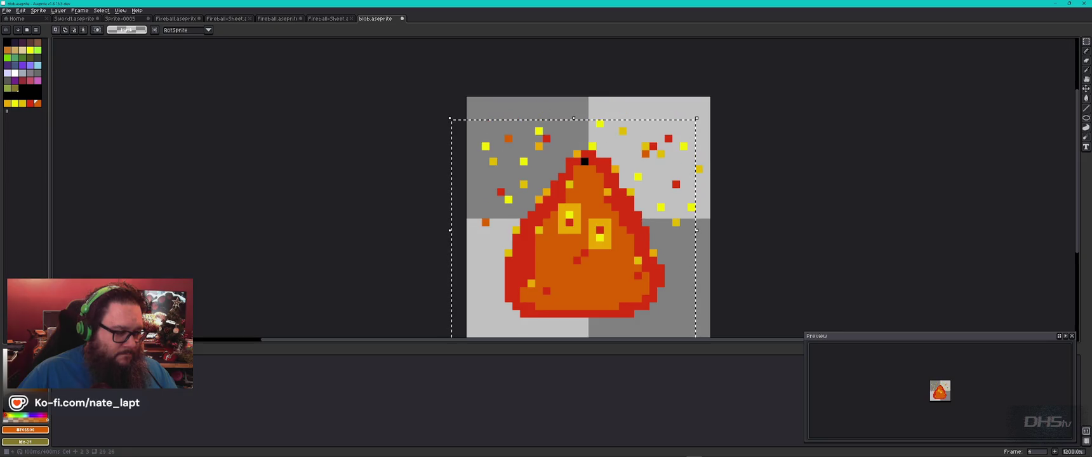
pyautogui.rightClick(143, 360)
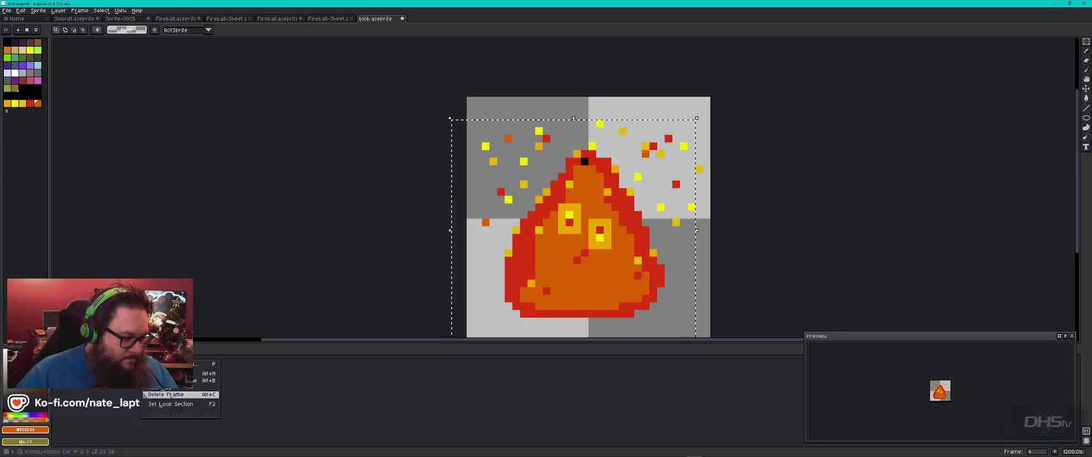
# - Add a fifth frame and shift its flame two pixels to the right, committing the move
pyautogui.click(171, 373)
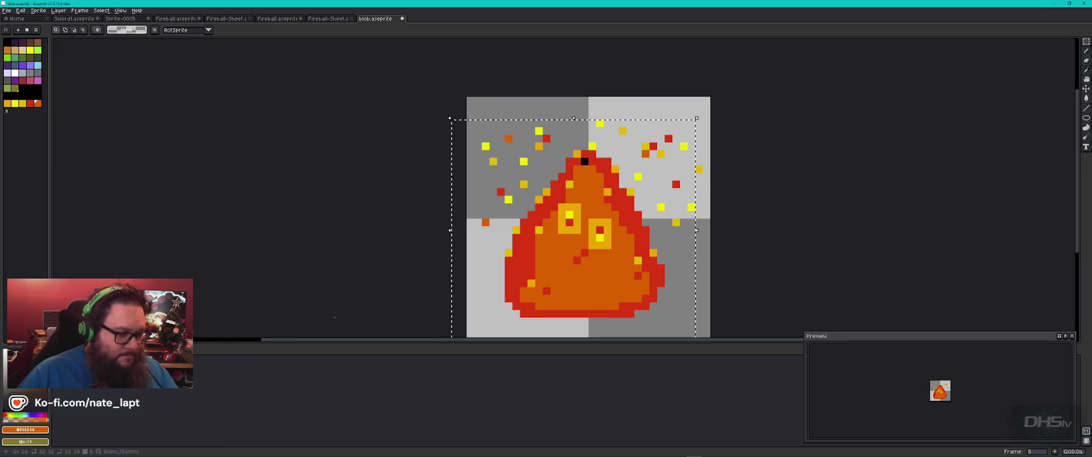
pyautogui.moveTo(586, 265); pyautogui.dragTo(602, 264)
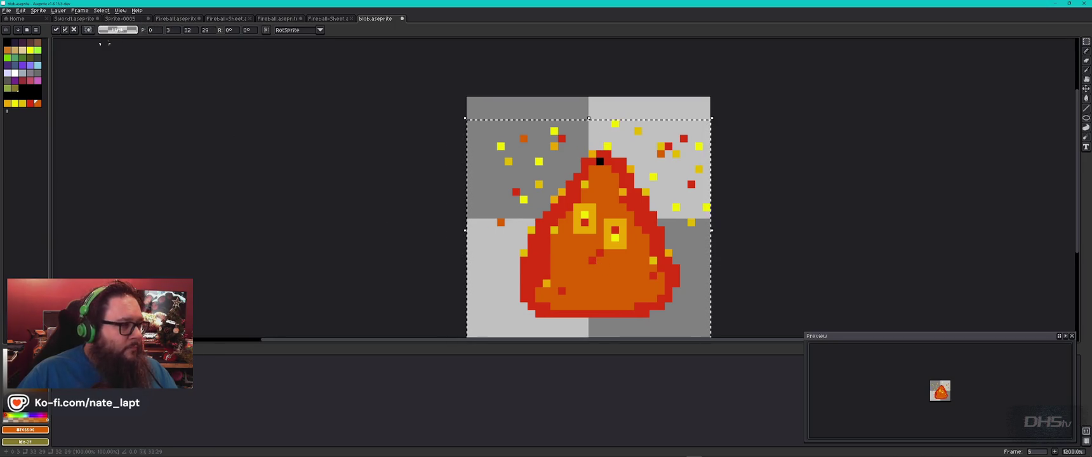
pyautogui.click(66, 11)
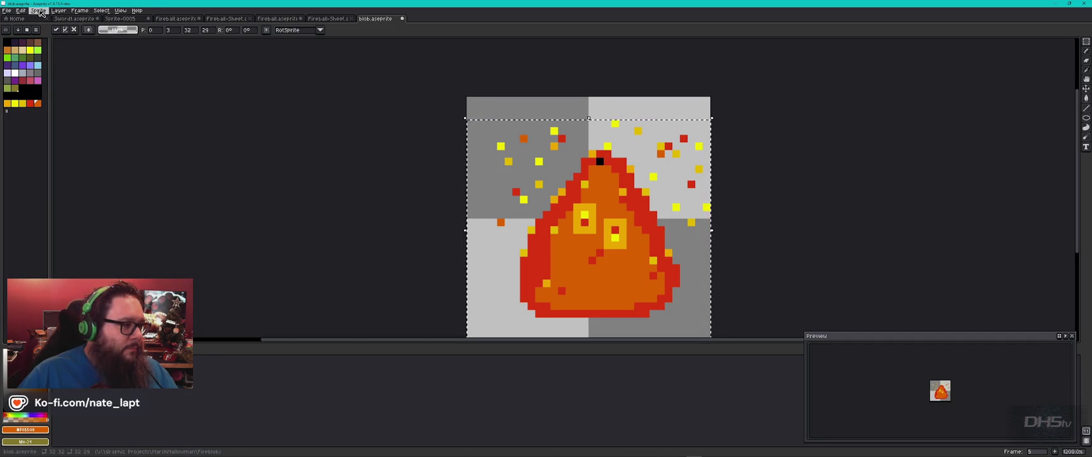
pyautogui.click(39, 11)
pyautogui.press('Escape')
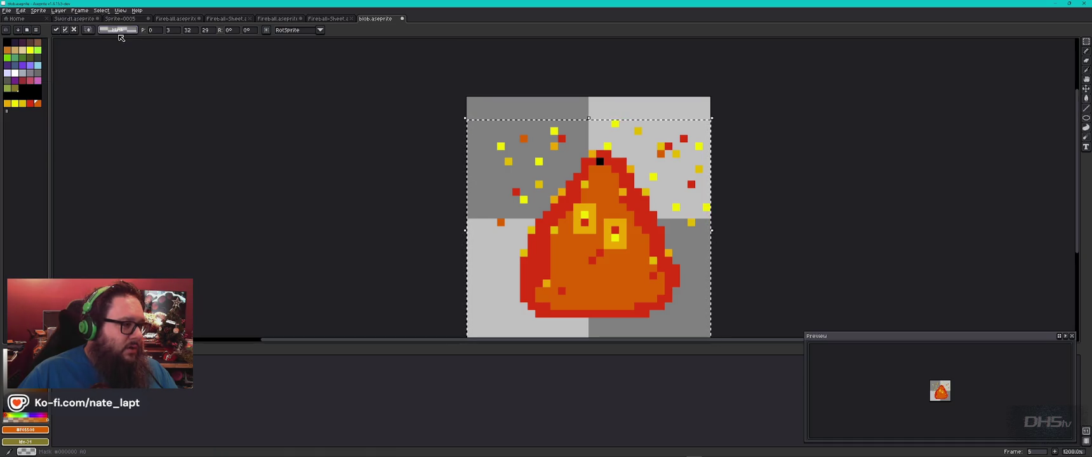
pyautogui.press('Return')
# - Undo a stray bar across the flame and switch among eraser, one-pixel pencil and Move tools
pyautogui.moveTo(591, 207); pyautogui.dragTo(667, 207)
pyautogui.hotkey('ctrl', 'z')
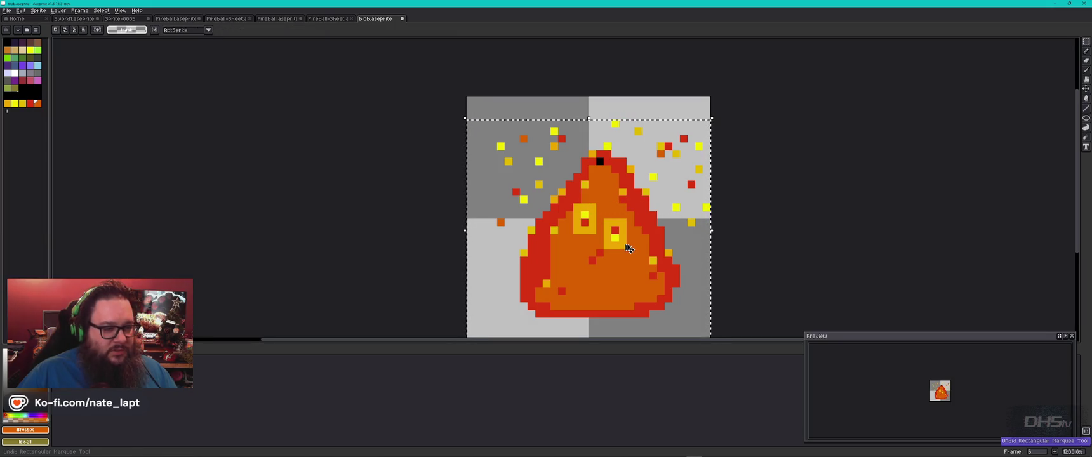
pyautogui.press('e')
pyautogui.moveTo(1077, 43)
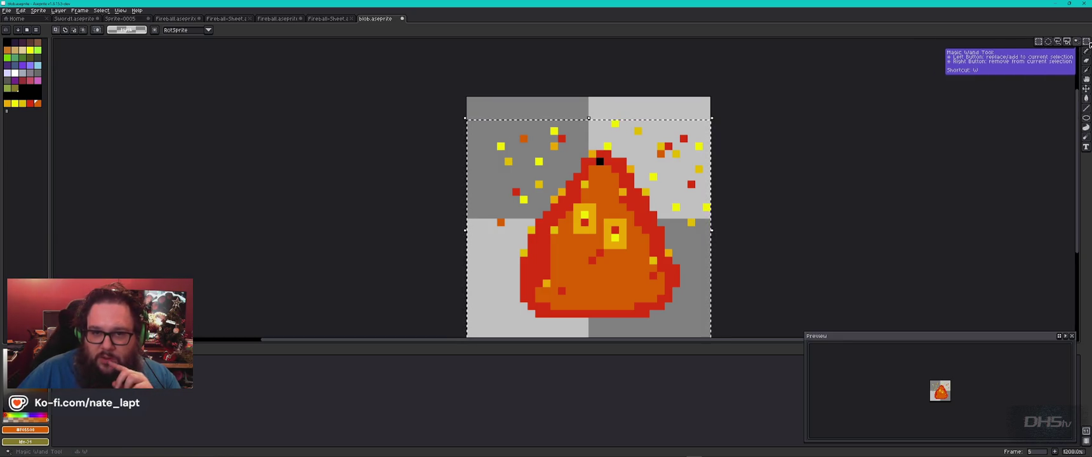
pyautogui.click(1086, 51)
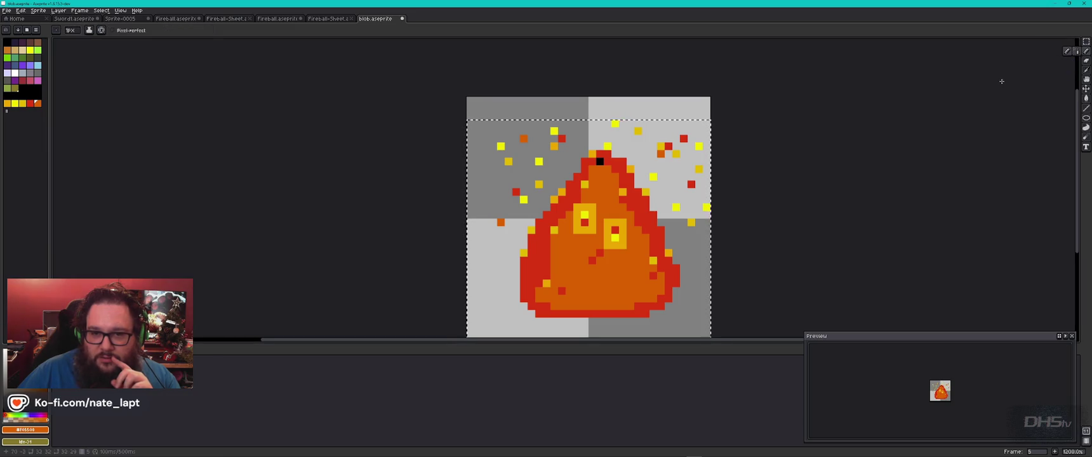
pyautogui.click(1086, 90)
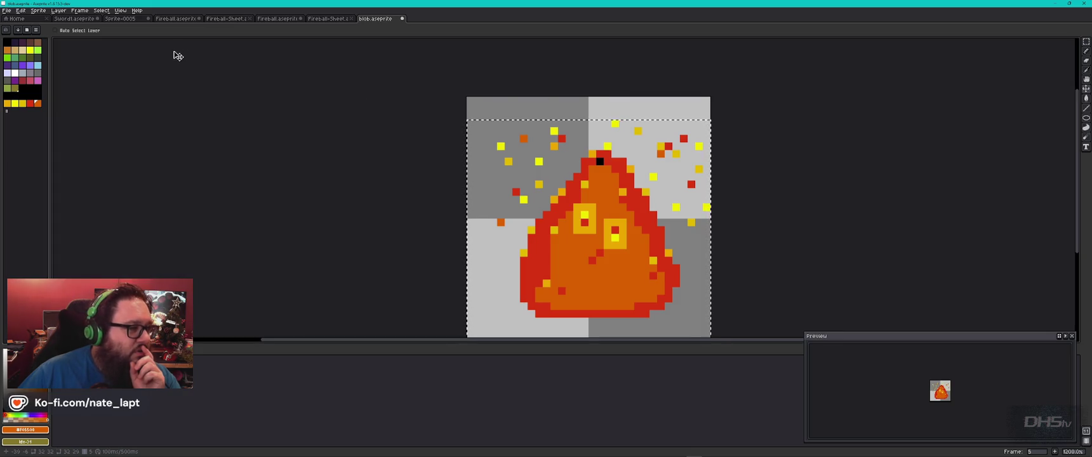
pyautogui.click(102, 13)
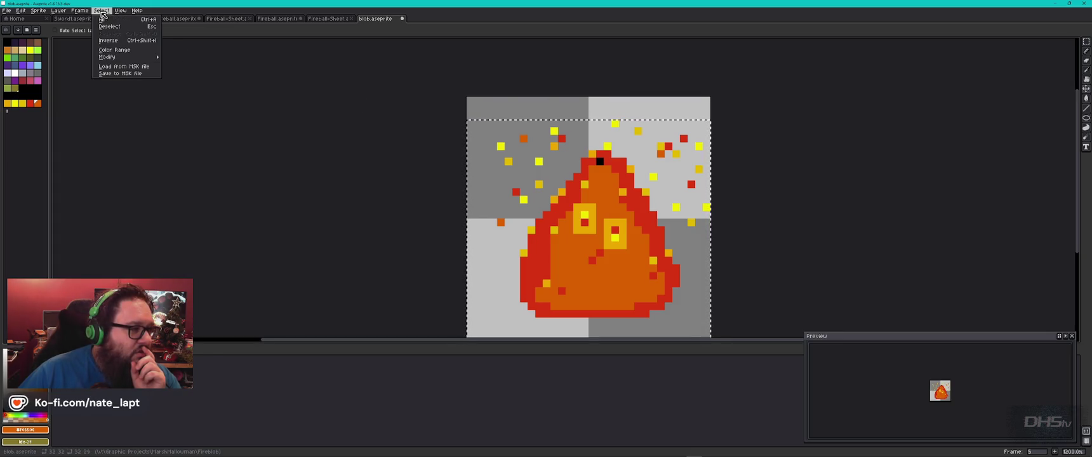
# - Flip the frame 5 canvas horizontally and shift the flipped flame to the right
pyautogui.moveTo(83, 11)
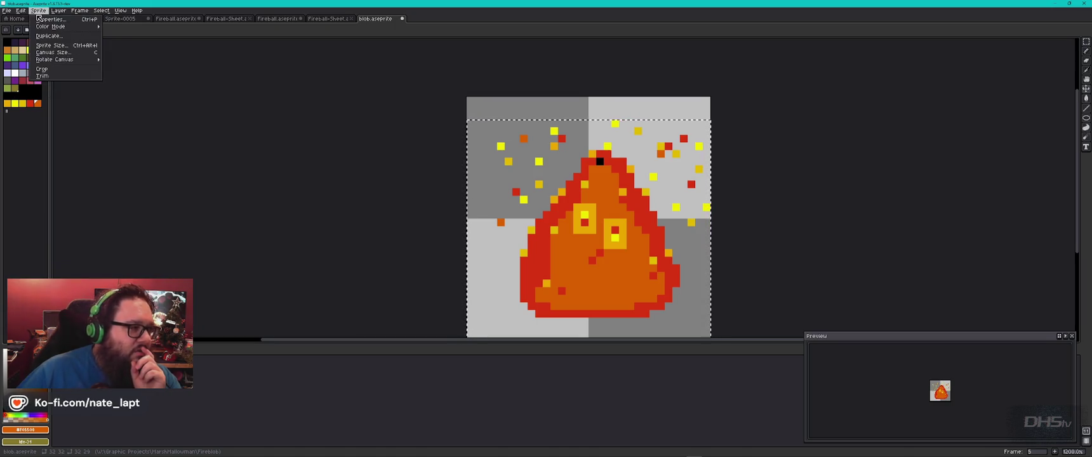
pyautogui.moveTo(76, 29)
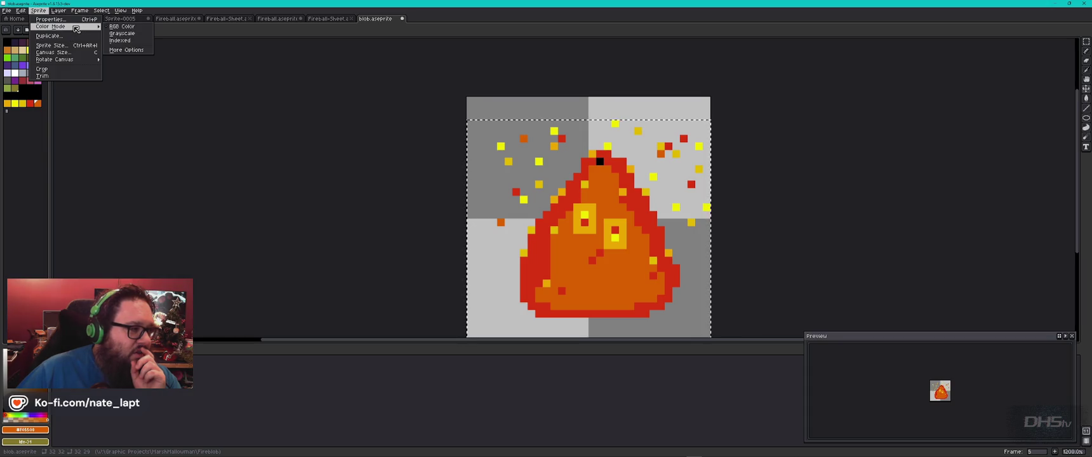
pyautogui.moveTo(89, 60)
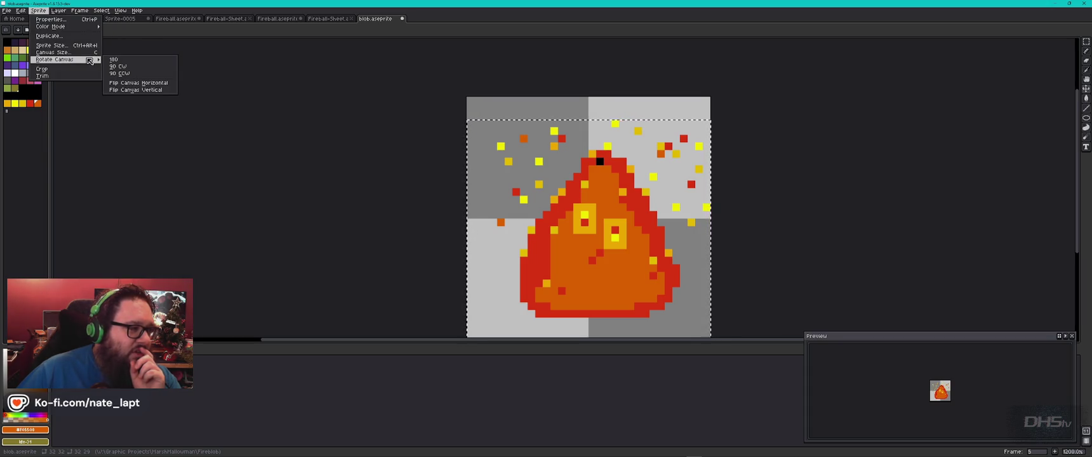
pyautogui.click(150, 86)
pyautogui.moveTo(589, 237); pyautogui.dragTo(610, 236)
# - Play the animation, undo the last shift, and select all again
pyautogui.press('Return')
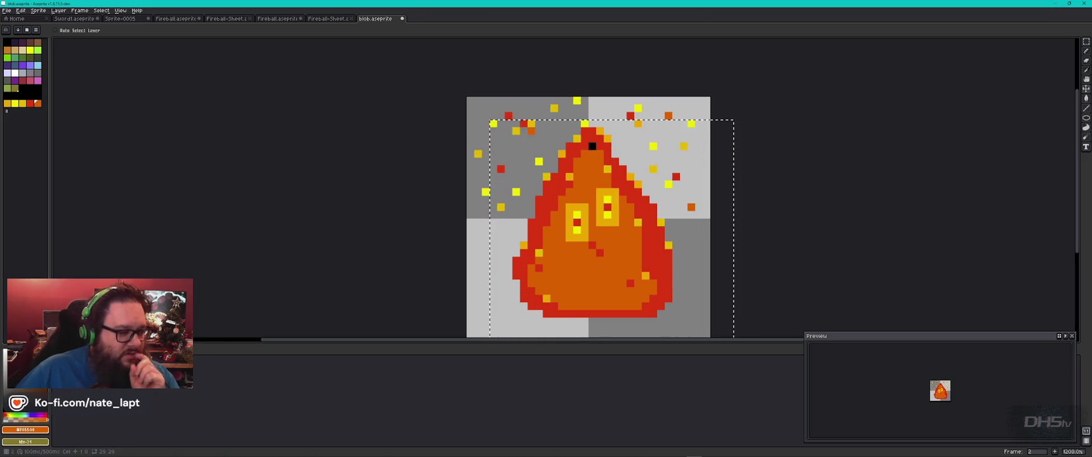
pyautogui.hotkey('ctrl', 'z')
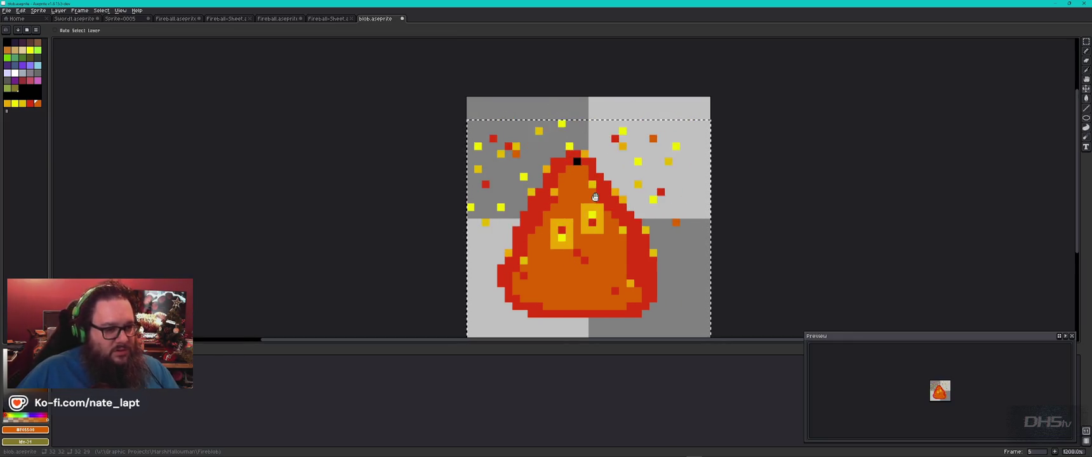
pyautogui.moveTo(589, 192); pyautogui.dragTo(586, 185)
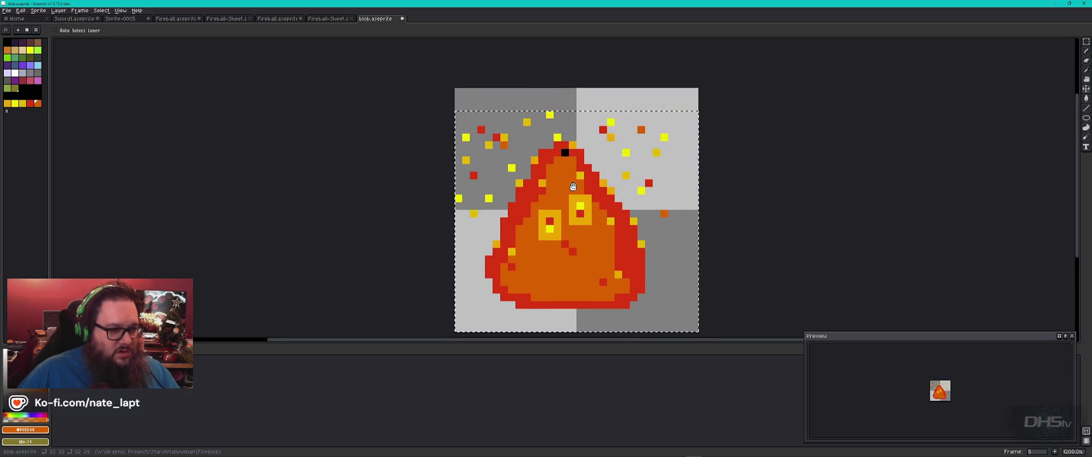
pyautogui.hotkey('ctrl', 'a')
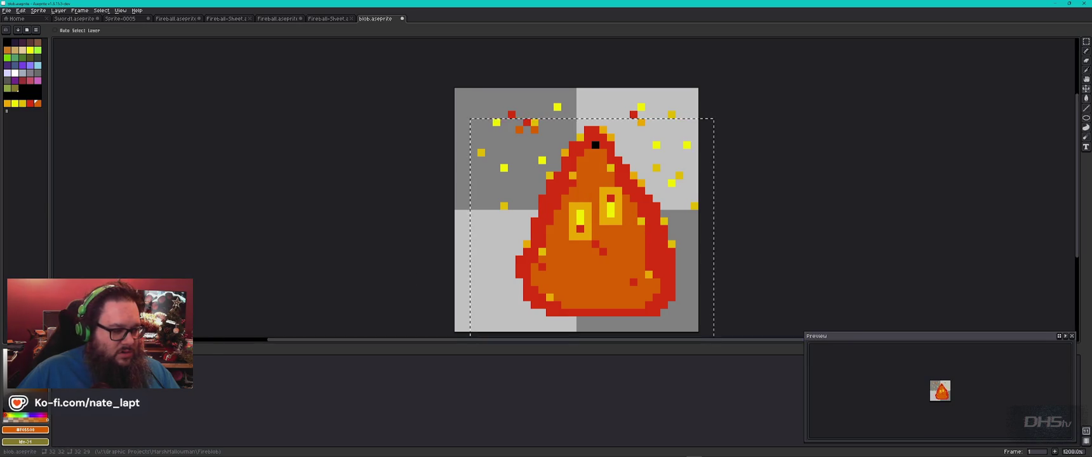